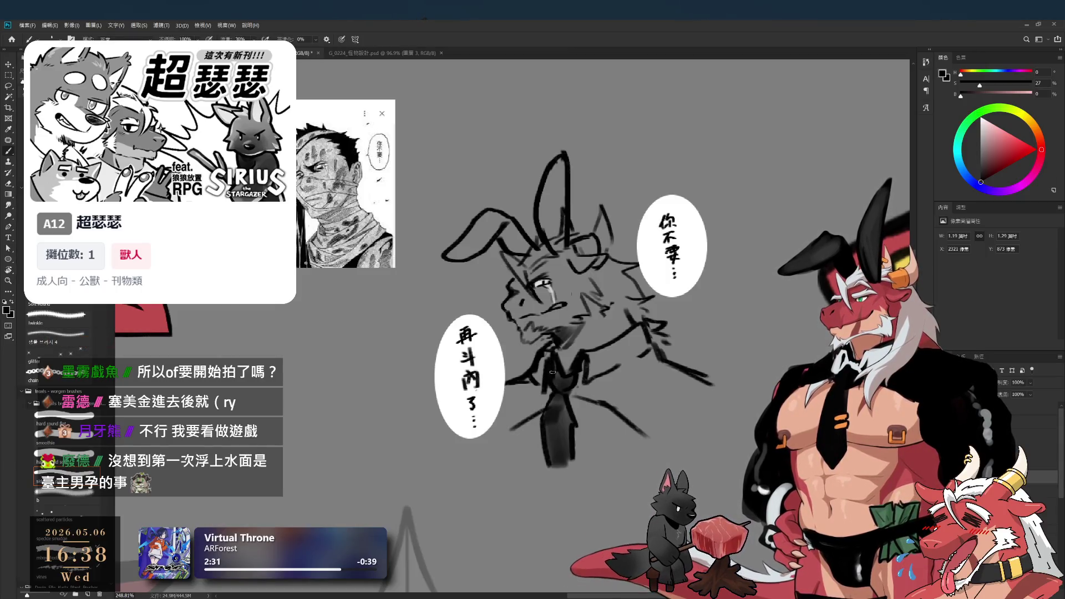
# Lasso the tie and suit strokes, then clear the selection
pyautogui.press('e')
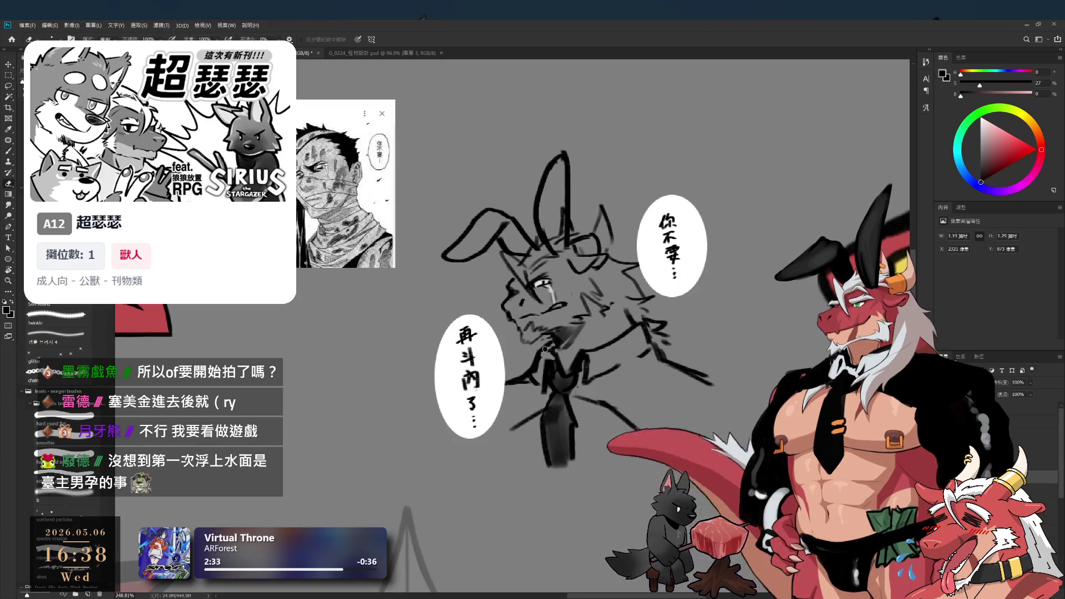
pyautogui.press('b')
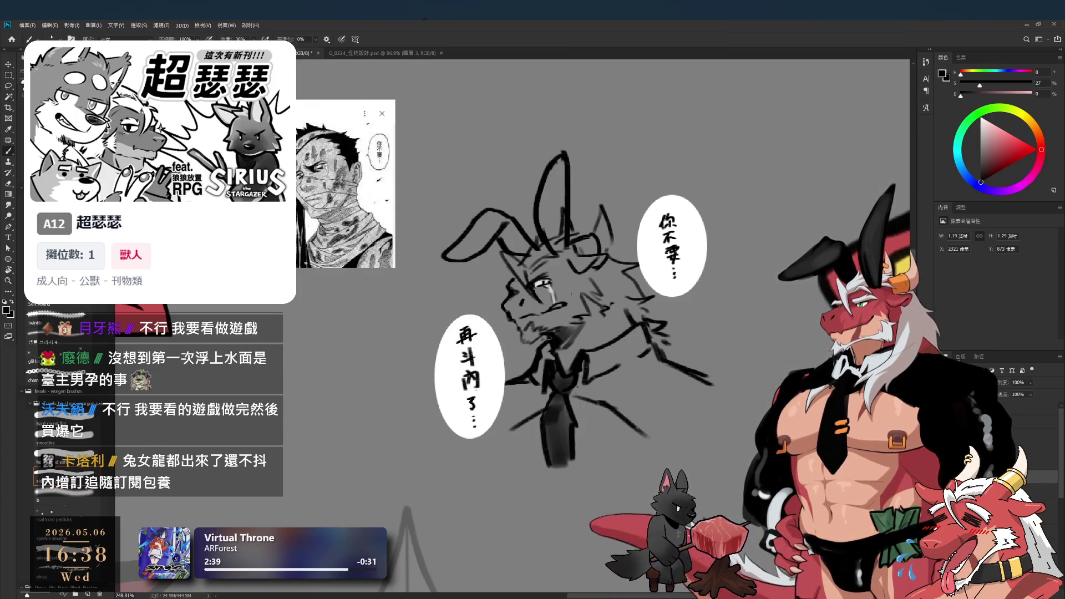
pyautogui.press('l')
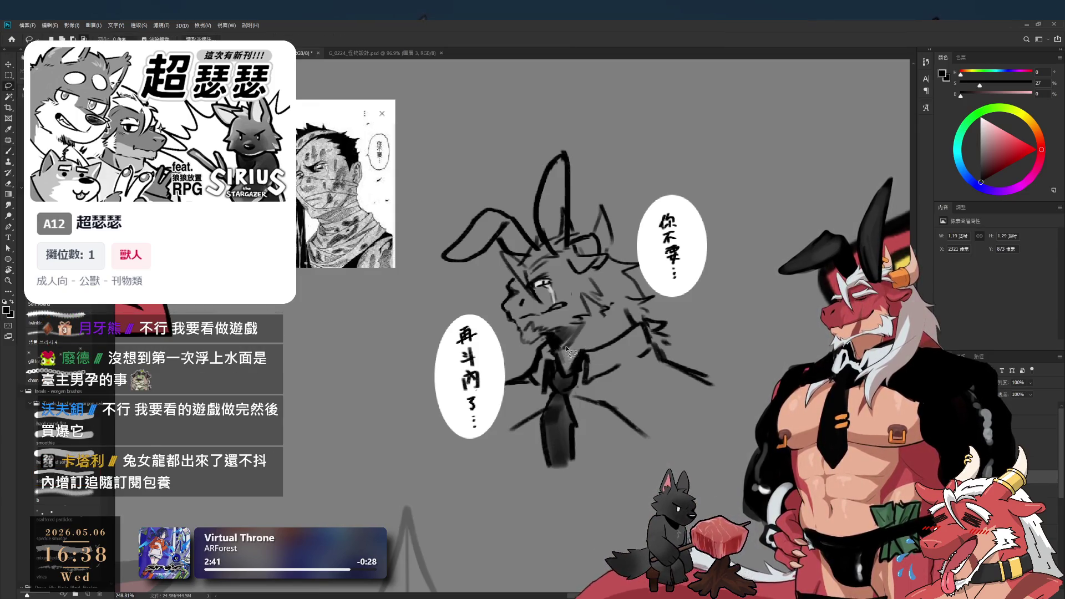
pyautogui.moveTo(665, 337); pyautogui.dragTo(622, 327)
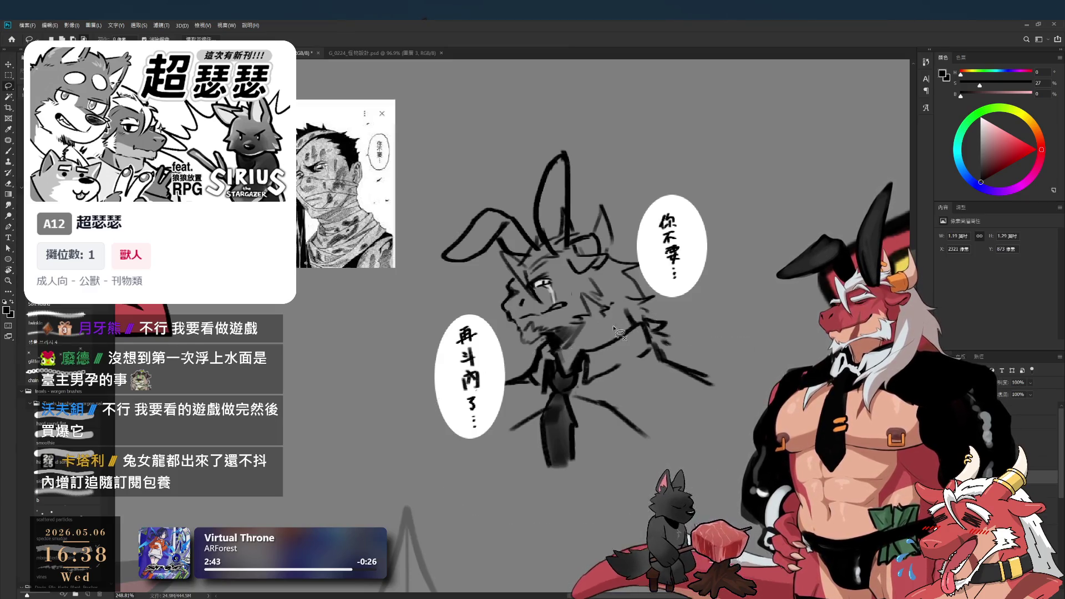
pyautogui.hotkey('ctrl', 'd')
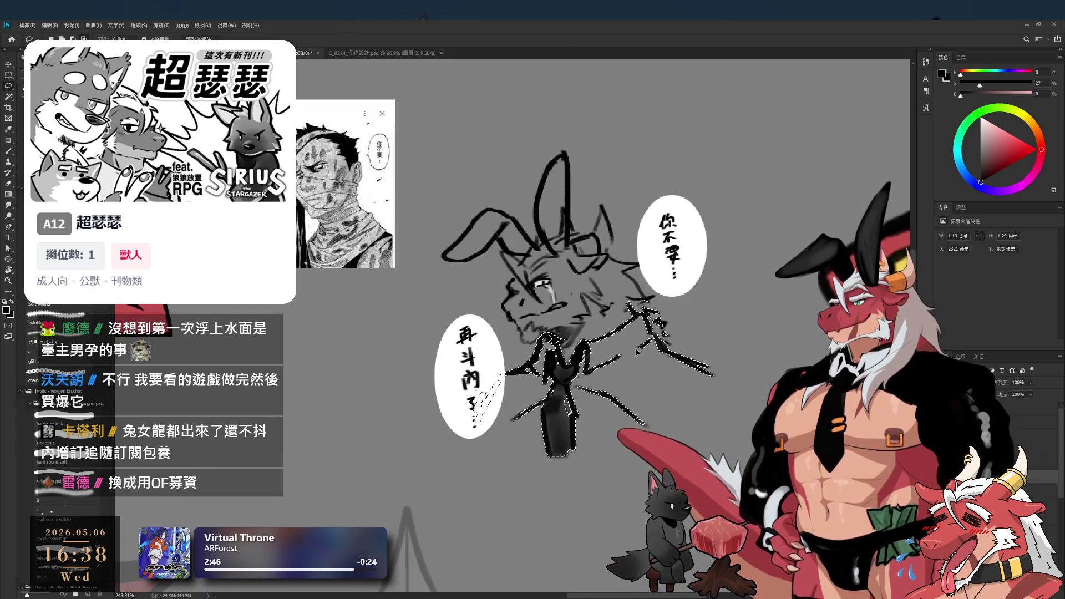
pyautogui.press('b')
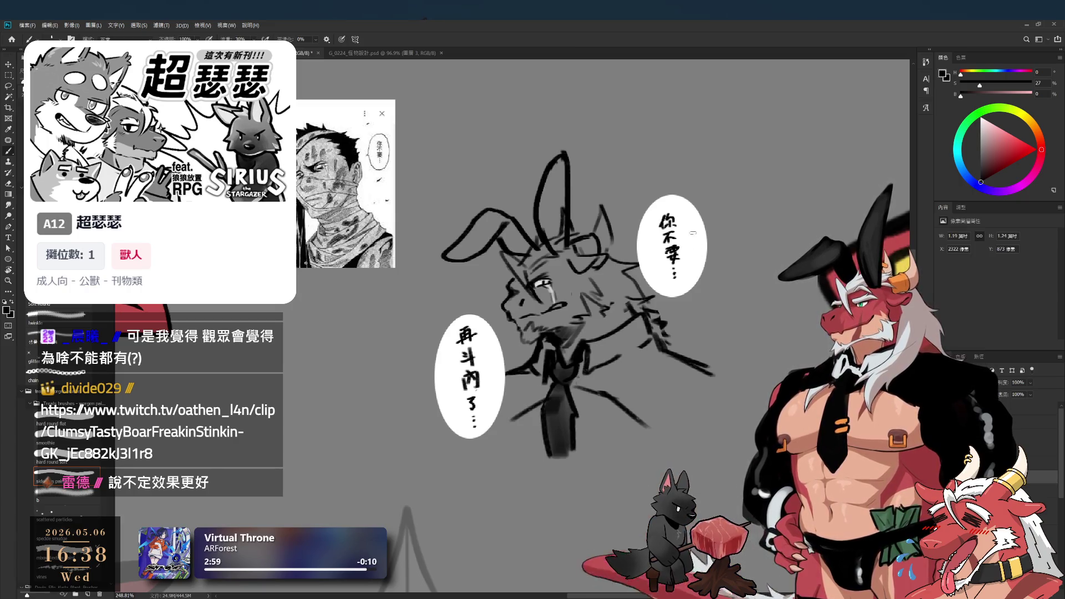
# Undo the accidental shrink of the sketch layer's width
pyautogui.moveTo(491, 382); pyautogui.dragTo(493, 410)
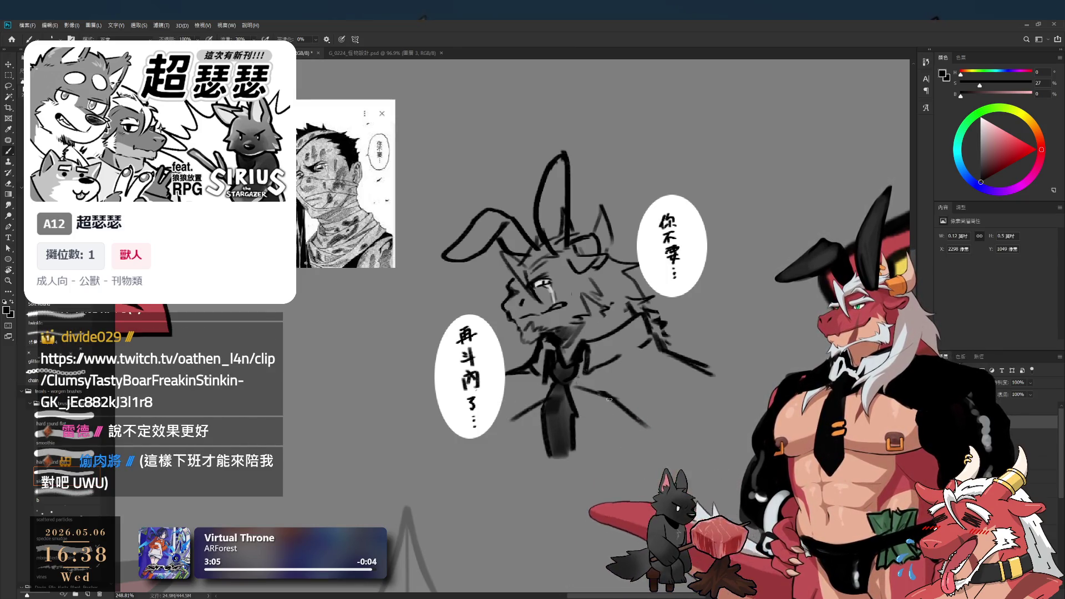
pyautogui.press('e')
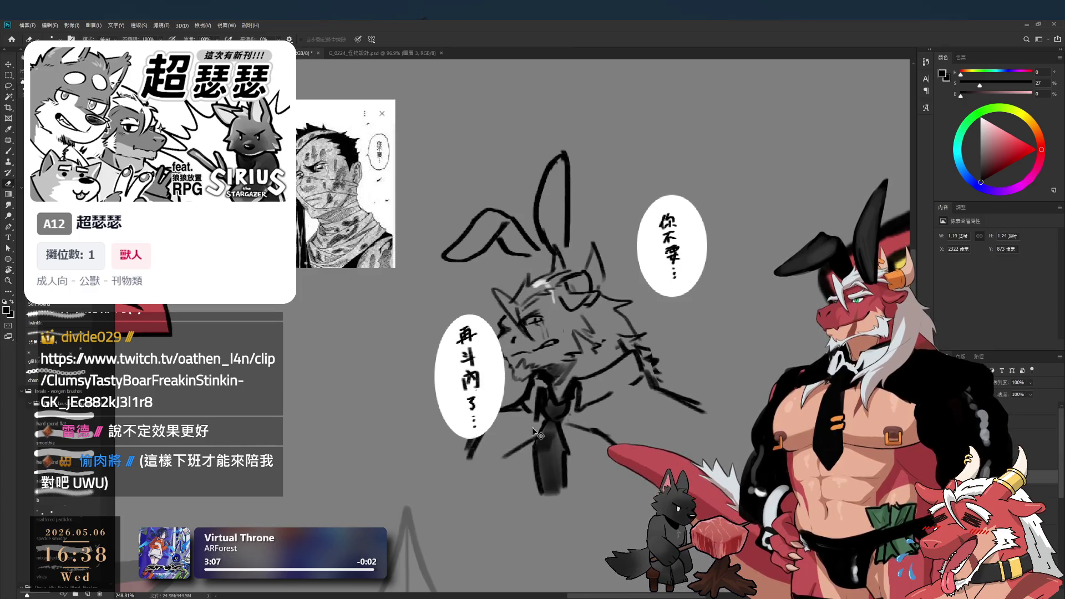
pyautogui.hotkey('ctrl', 'z')
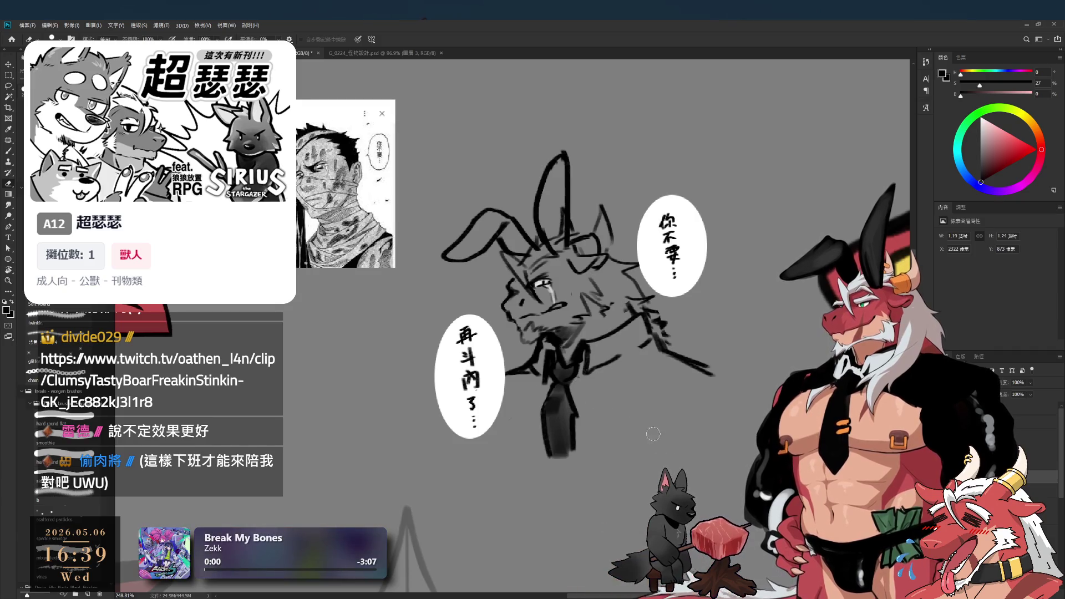
pyautogui.press('b')
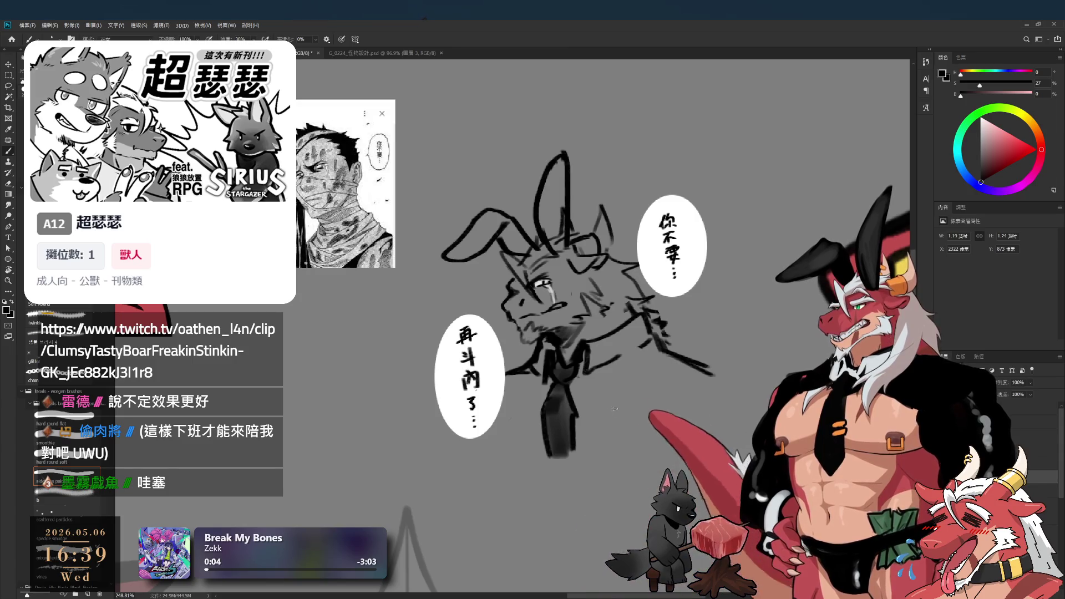
# Add a diagonal stroke below the tie, right-side strokes and a longer arm line, then trim its end
pyautogui.moveTo(579, 391); pyautogui.dragTo(666, 448)
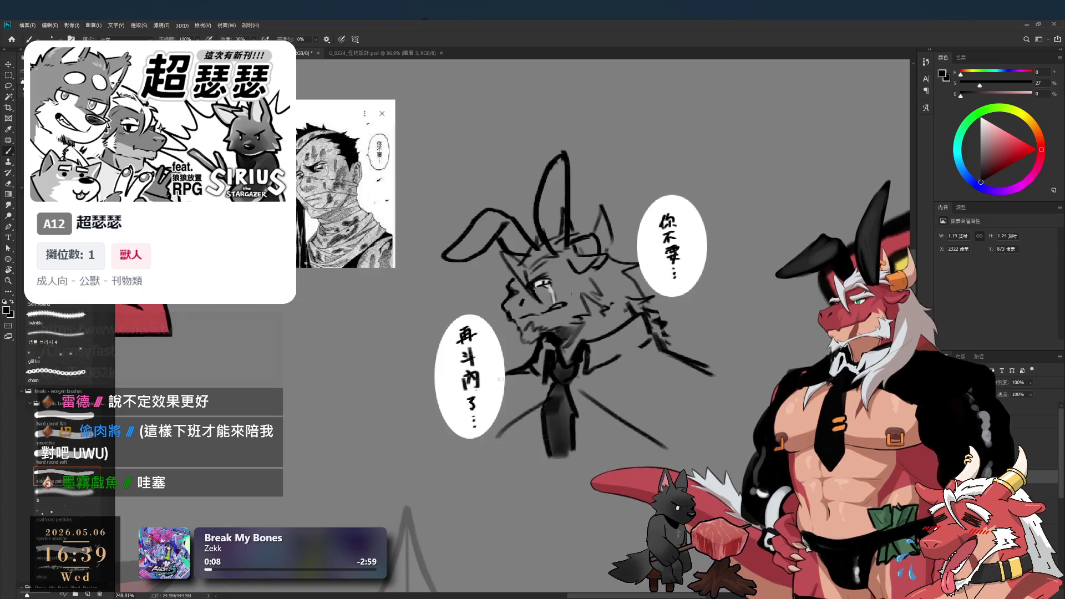
pyautogui.moveTo(696, 383); pyautogui.dragTo(669, 426)
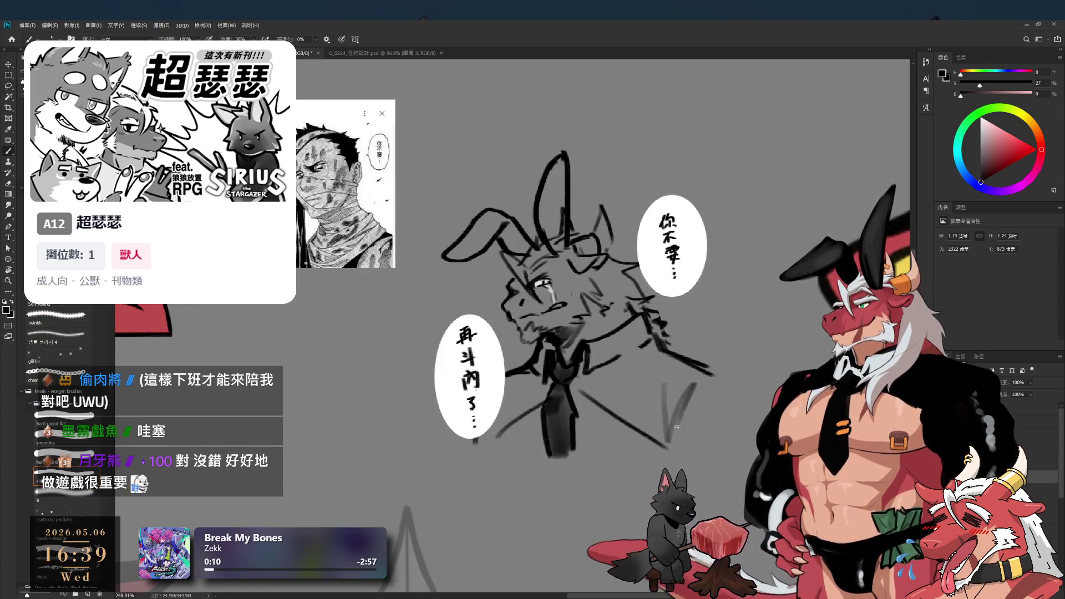
pyautogui.moveTo(682, 355); pyautogui.dragTo(747, 400)
pyautogui.press('e')
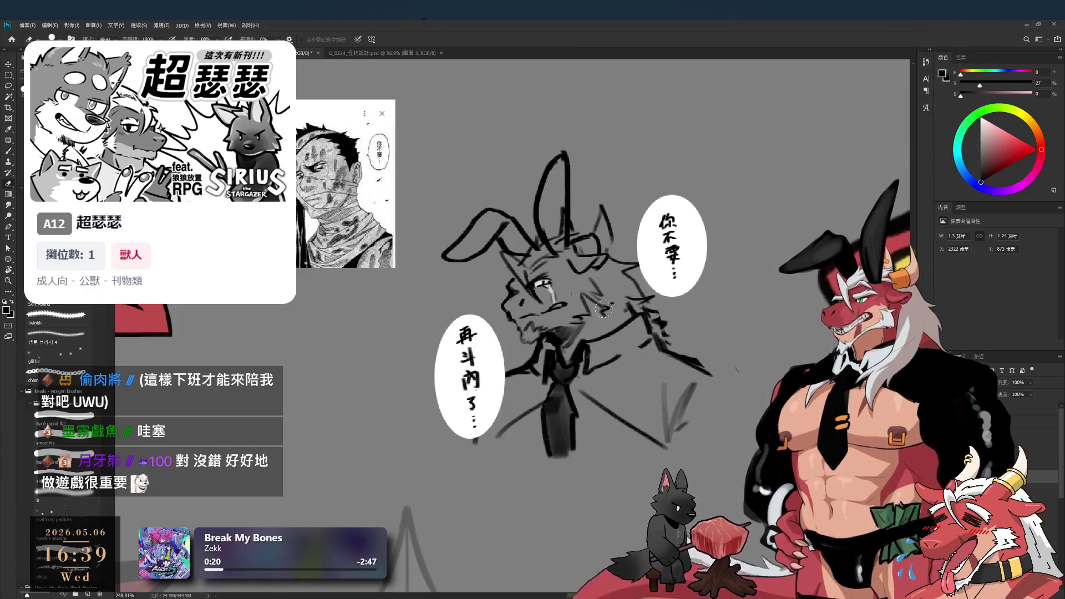
pyautogui.moveTo(651, 243); pyautogui.dragTo(587, 308)
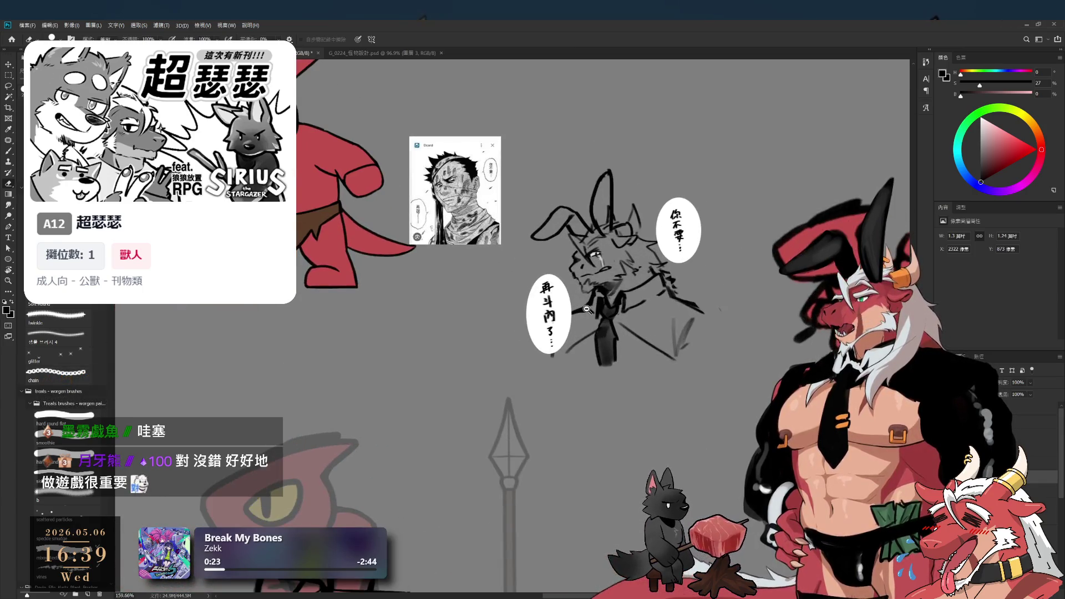
# Shade the drooping left rabbit ear with dark grey brushwork
pyautogui.moveTo(489, 250); pyautogui.dragTo(555, 238)
pyautogui.press('b')
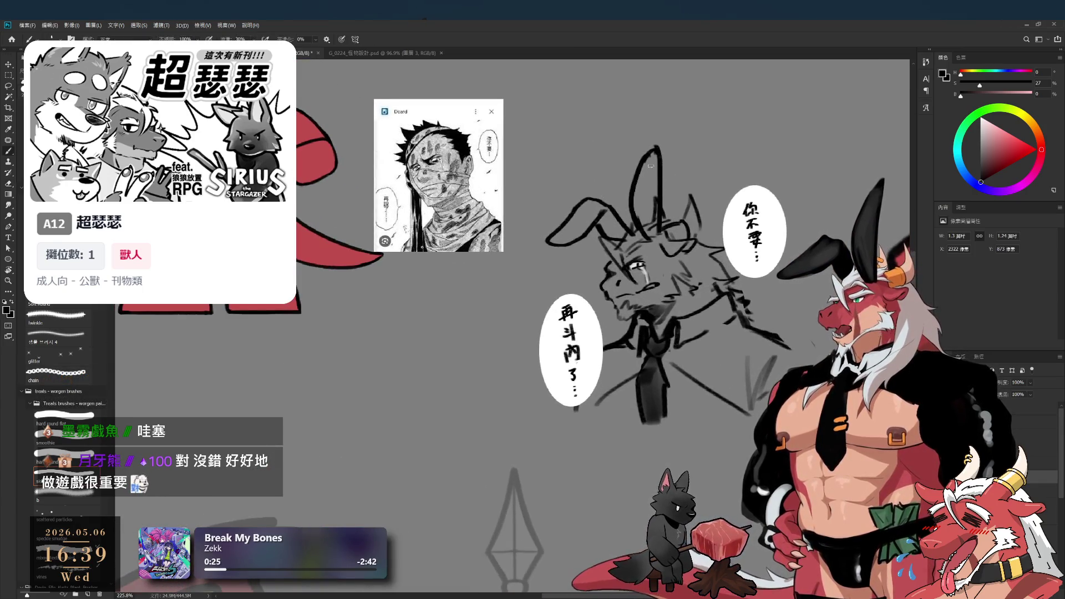
pyautogui.moveTo(650, 165)
pyautogui.mouseDown()
pyautogui.moveTo(646, 233)
pyautogui.moveTo(651, 166)
pyautogui.mouseUp()
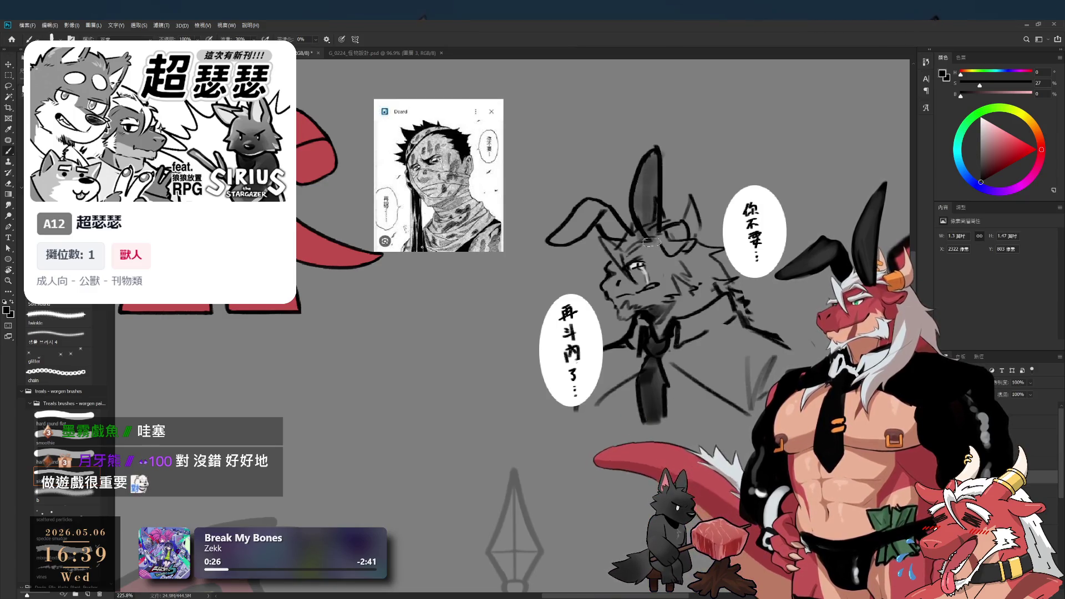
pyautogui.moveTo(590, 199)
pyautogui.mouseDown()
pyautogui.moveTo(577, 230)
pyautogui.moveTo(604, 221)
pyautogui.moveTo(627, 238)
pyautogui.mouseUp()
# Shade the shoulder and right side of the coat dark grey, erasing a stray coat mark
pyautogui.moveTo(613, 344)
pyautogui.mouseDown()
pyautogui.moveTo(632, 366)
pyautogui.moveTo(674, 360)
pyautogui.moveTo(732, 391)
pyautogui.moveTo(696, 466)
pyautogui.mouseUp()
pyautogui.press('r')
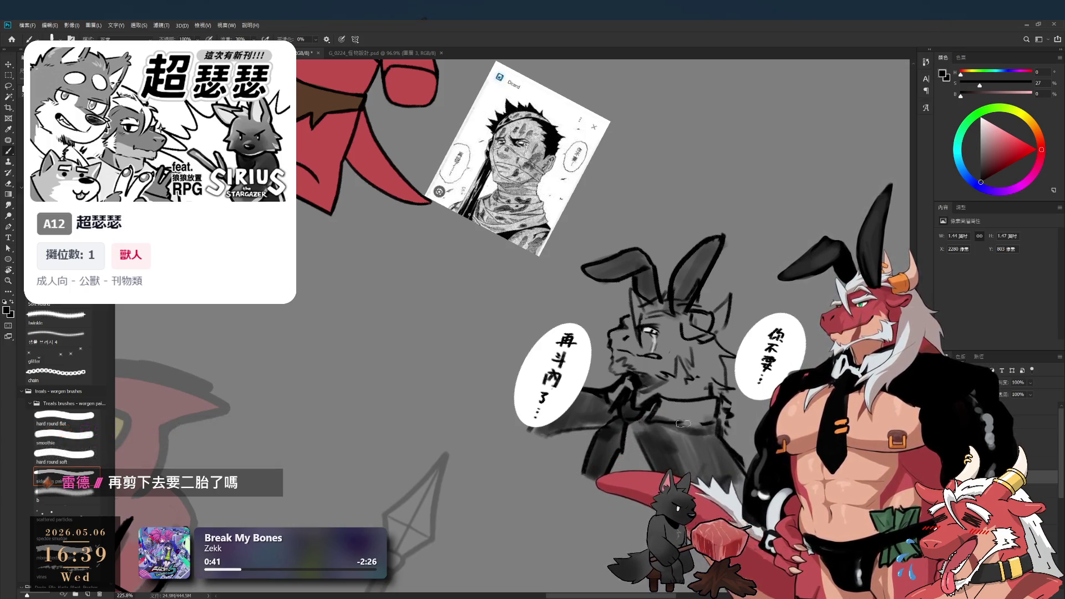
pyautogui.moveTo(750, 424); pyautogui.dragTo(697, 366)
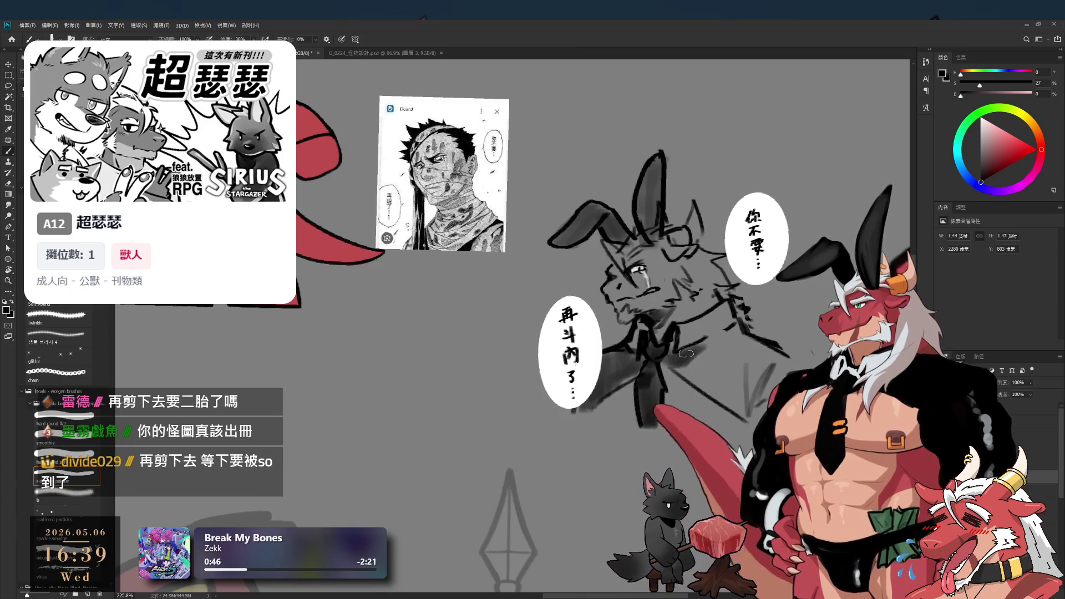
pyautogui.moveTo(683, 368)
pyautogui.mouseDown()
pyautogui.moveTo(700, 389)
pyautogui.moveTo(709, 372)
pyautogui.moveTo(726, 382)
pyautogui.moveTo(743, 366)
pyautogui.moveTo(755, 409)
pyautogui.moveTo(715, 339)
pyautogui.moveTo(672, 352)
pyautogui.mouseUp()
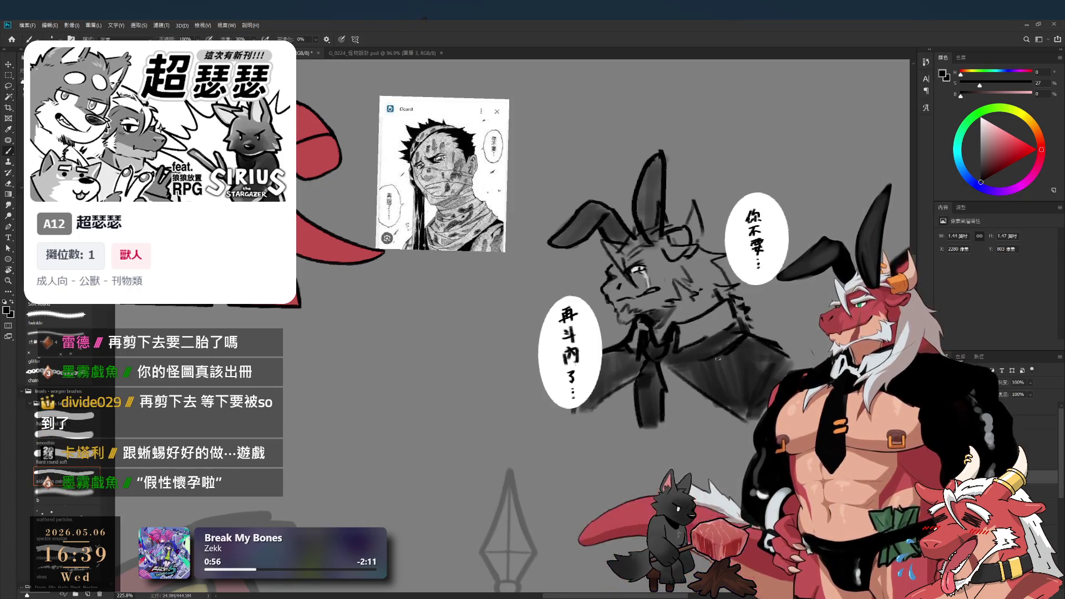
pyautogui.press('e')
pyautogui.moveTo(729, 367); pyautogui.dragTo(738, 383)
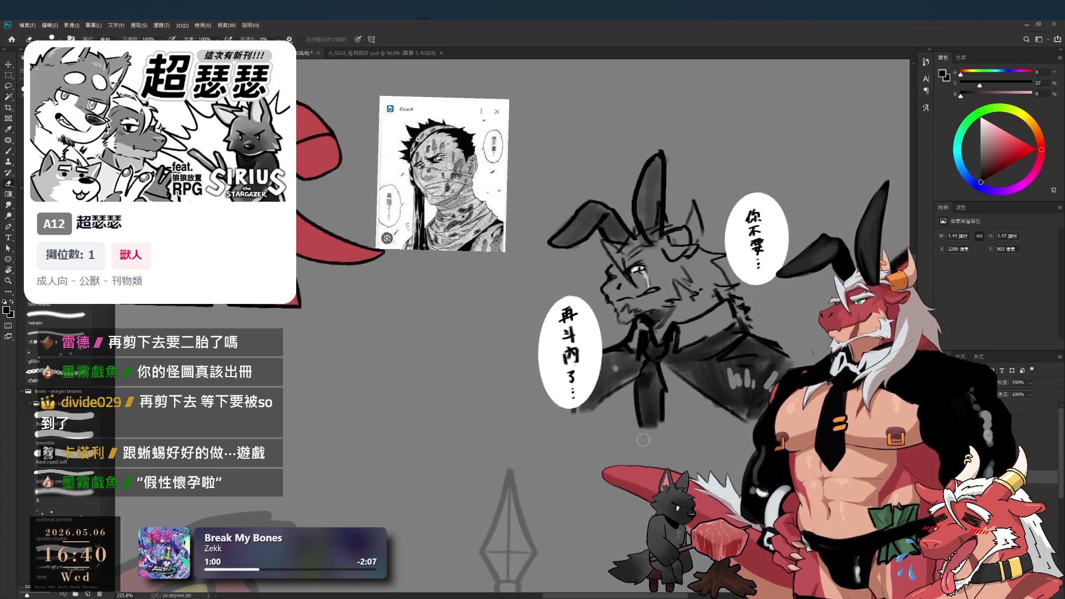
pyautogui.scroll(-2, 643, 422)
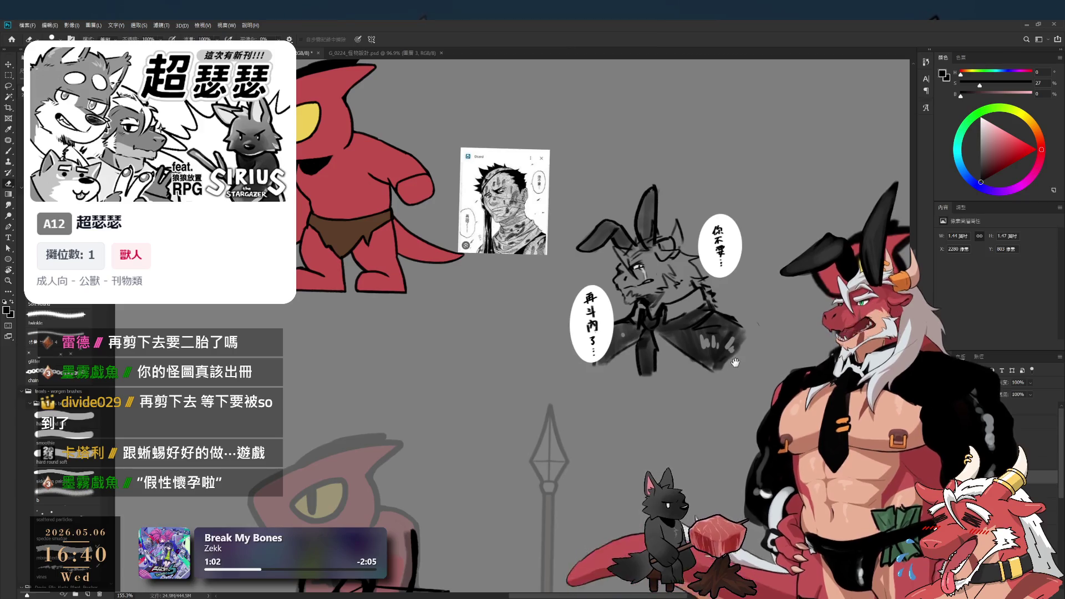
# Sketch rough black bow strokes across the lizard's hands, recentring the view on the lizard
pyautogui.press('b')
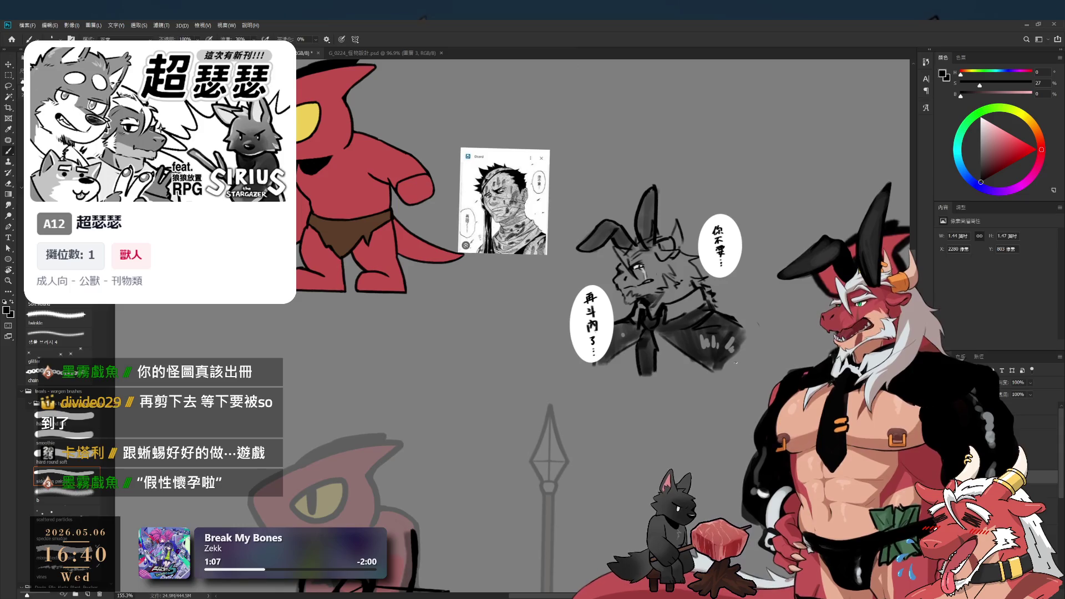
pyautogui.moveTo(689, 384)
pyautogui.mouseDown()
pyautogui.moveTo(720, 368)
pyautogui.moveTo(732, 382)
pyautogui.mouseUp()
pyautogui.moveTo(675, 278); pyautogui.dragTo(748, 307)
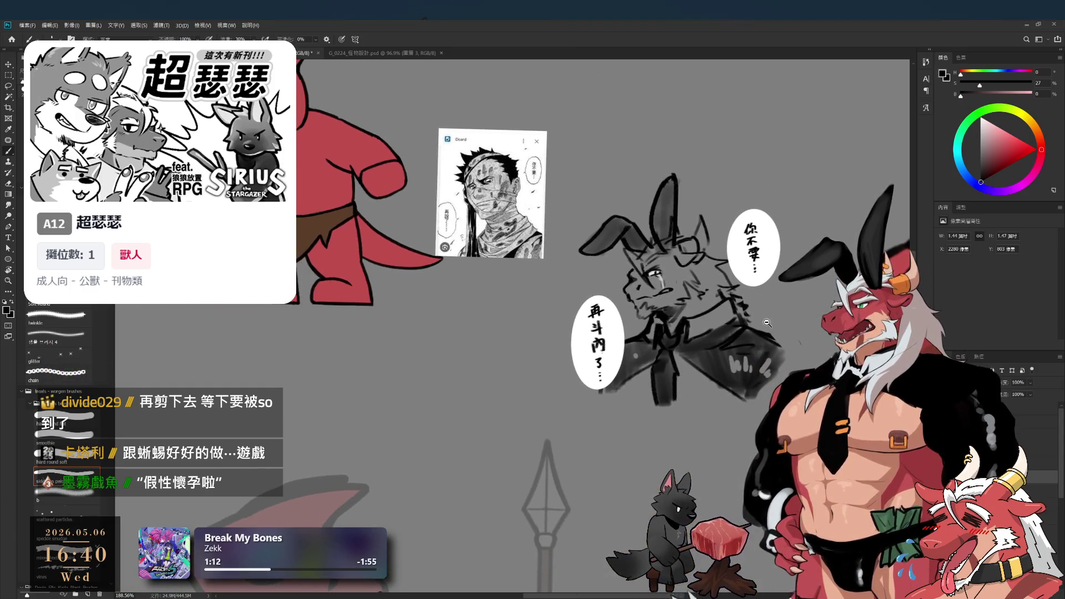
pyautogui.scroll(2, 767, 323)
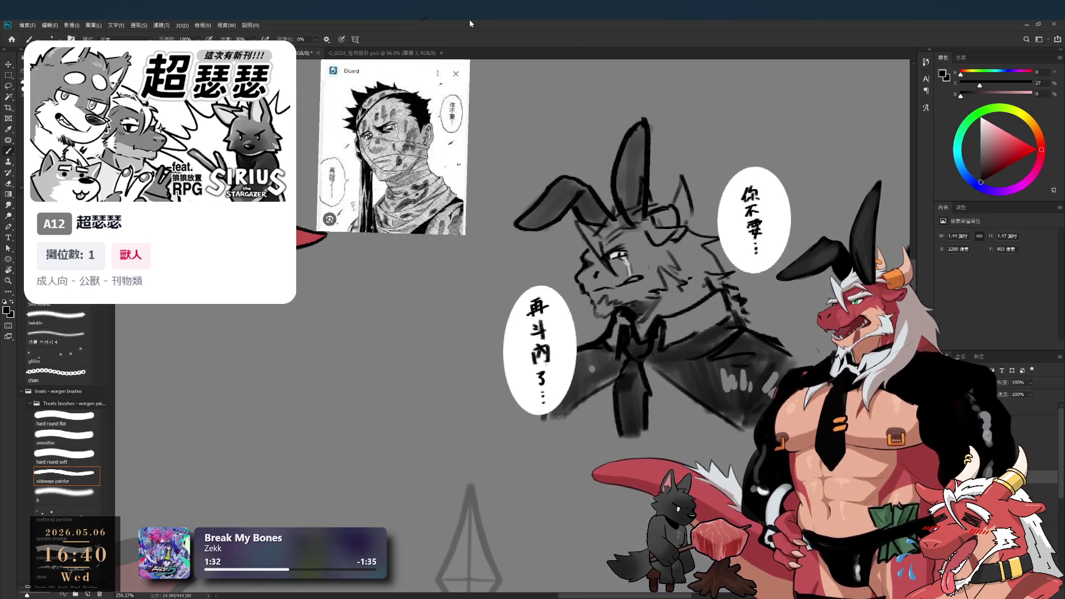
pyautogui.scroll(-4, 660, 284)
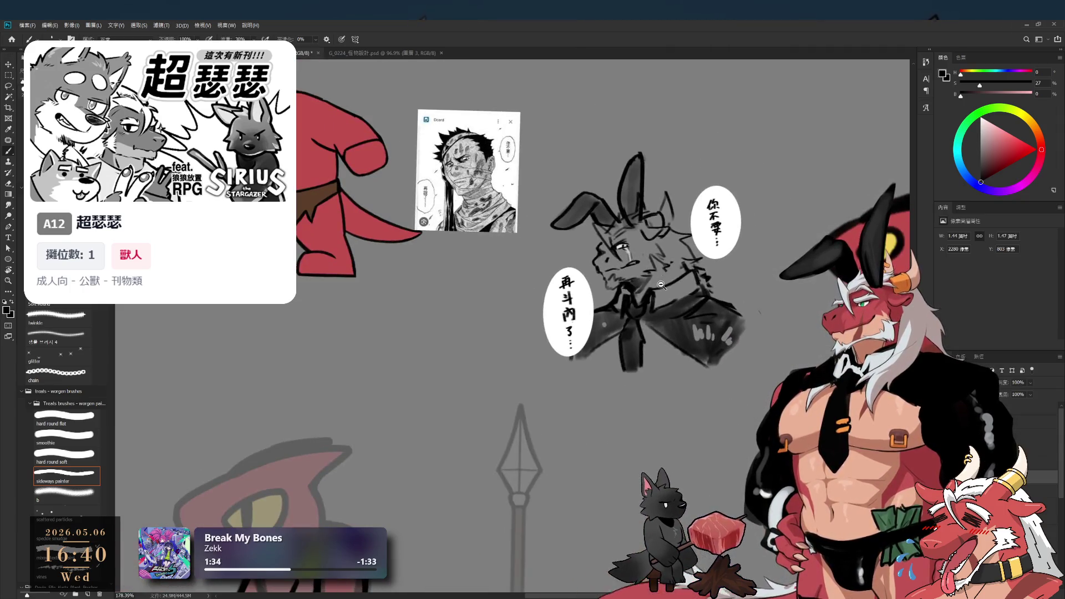
pyautogui.scroll(-3, 679, 335)
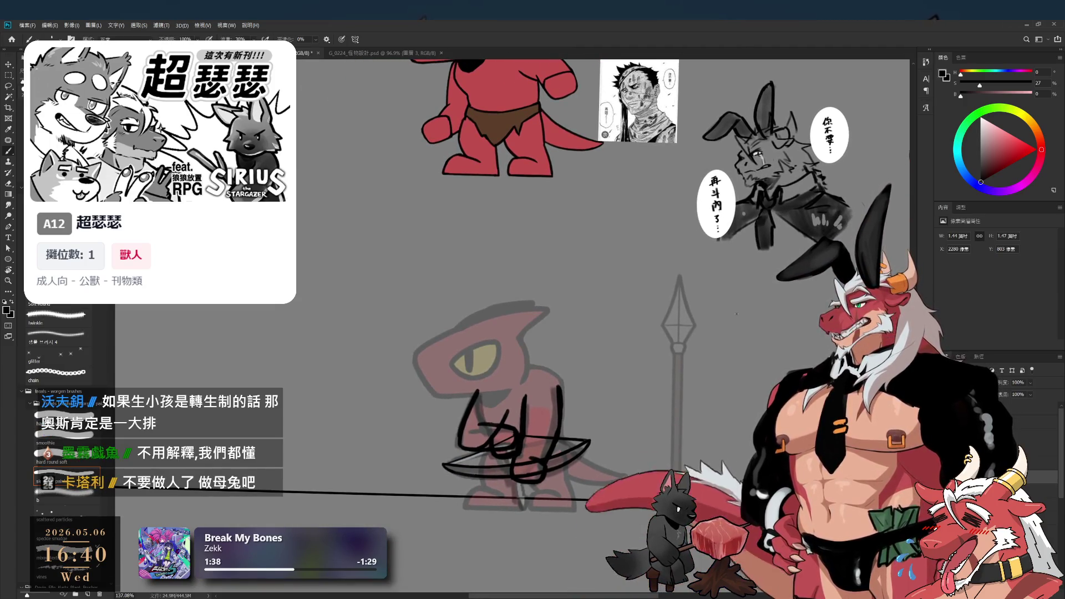
pyautogui.hscroll(2, 536, 498)
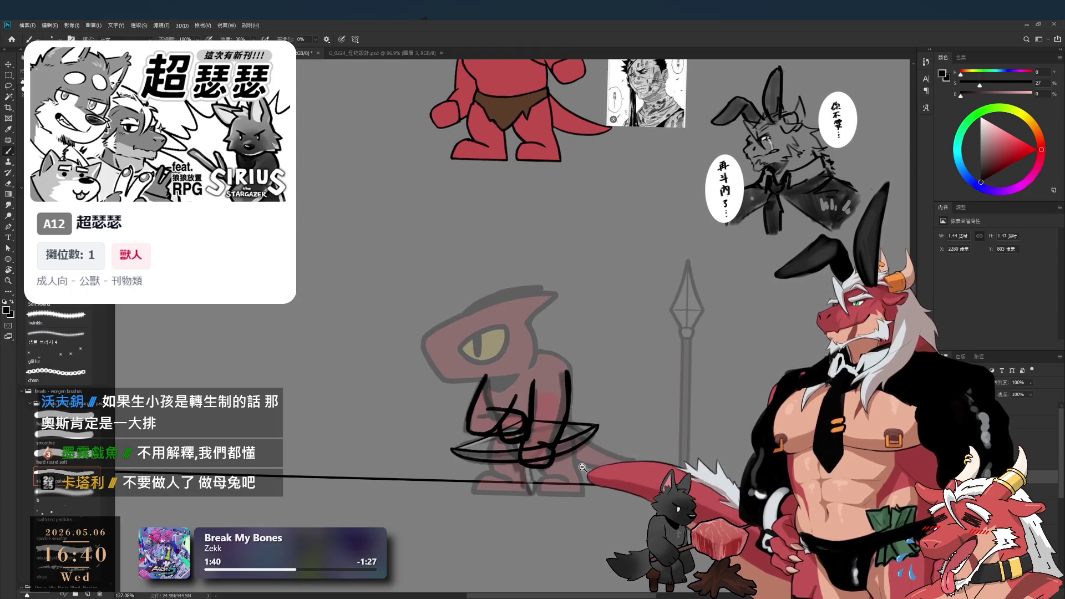
pyautogui.hscroll(-2, 535, 498)
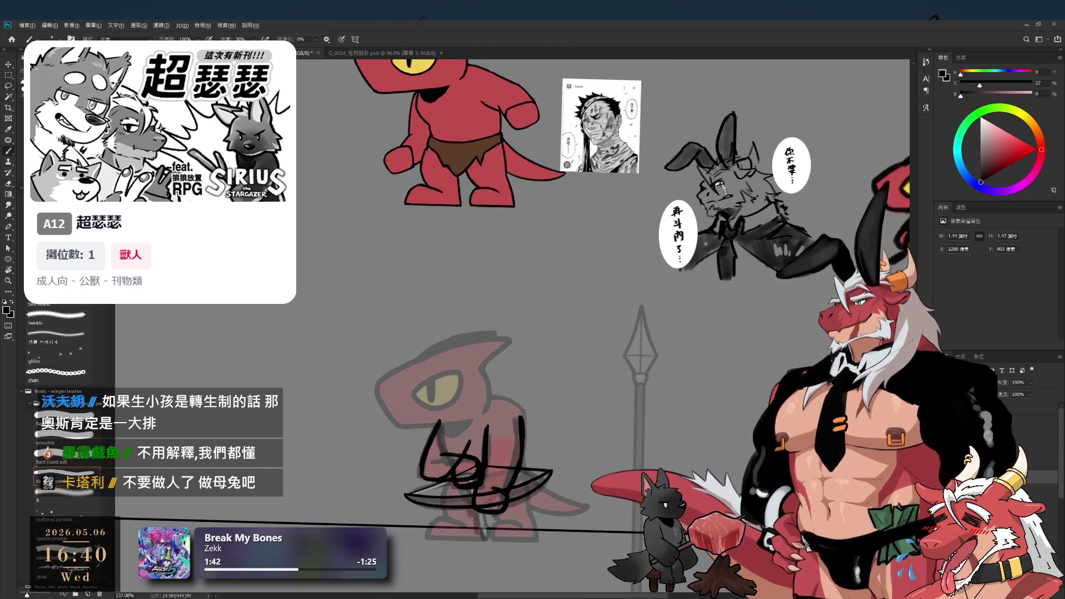
pyautogui.scroll(5, 605, 475)
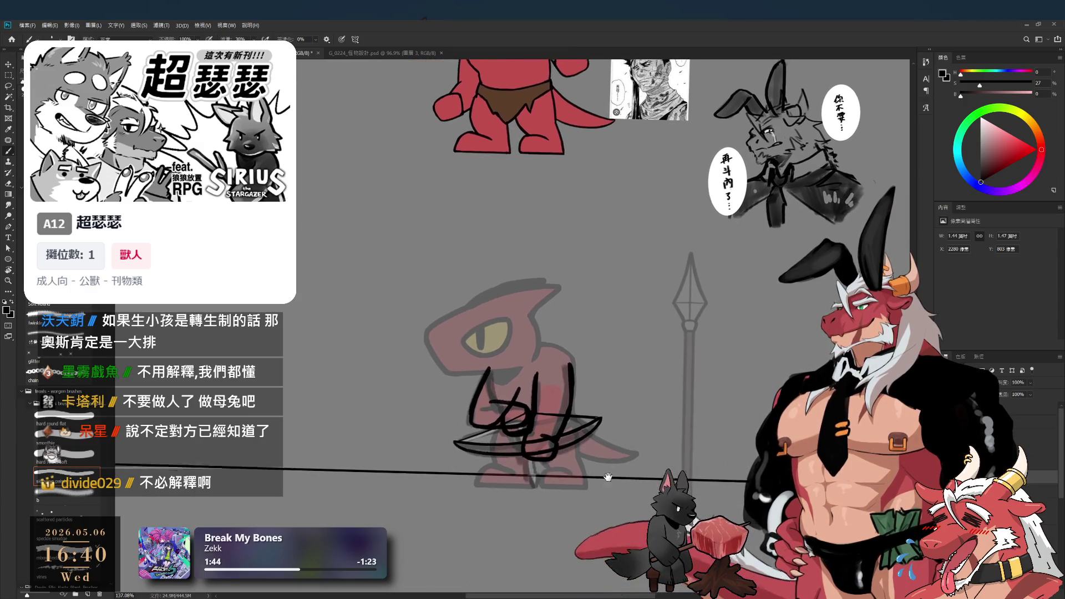
pyautogui.moveTo(589, 462); pyautogui.dragTo(627, 451)
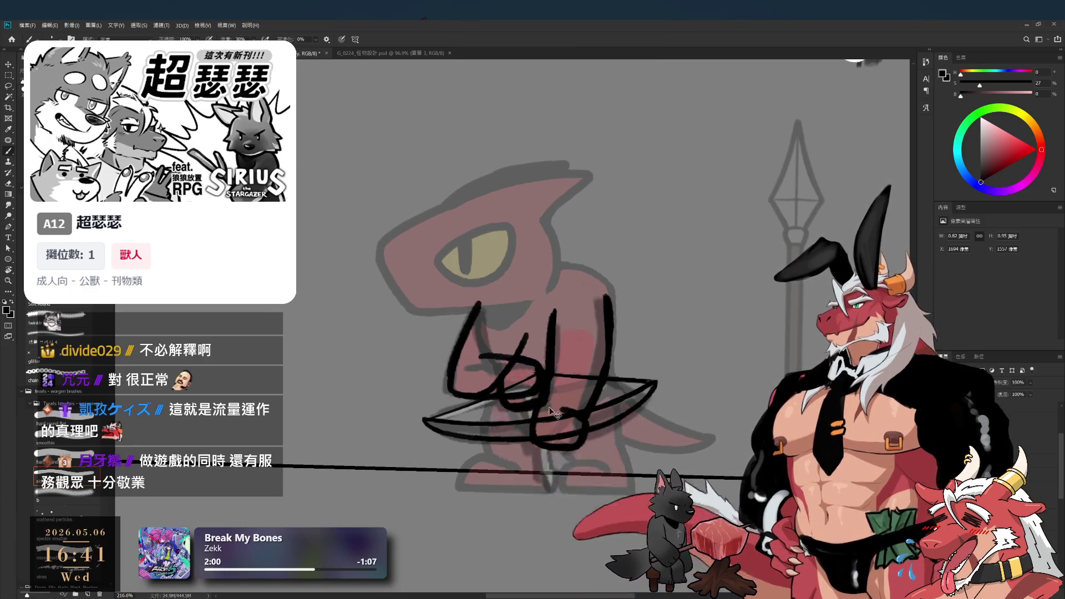
# Raise the faint red colour layer's Fill from 26% to 100% and sample the lizard's red
pyautogui.click(548, 425)
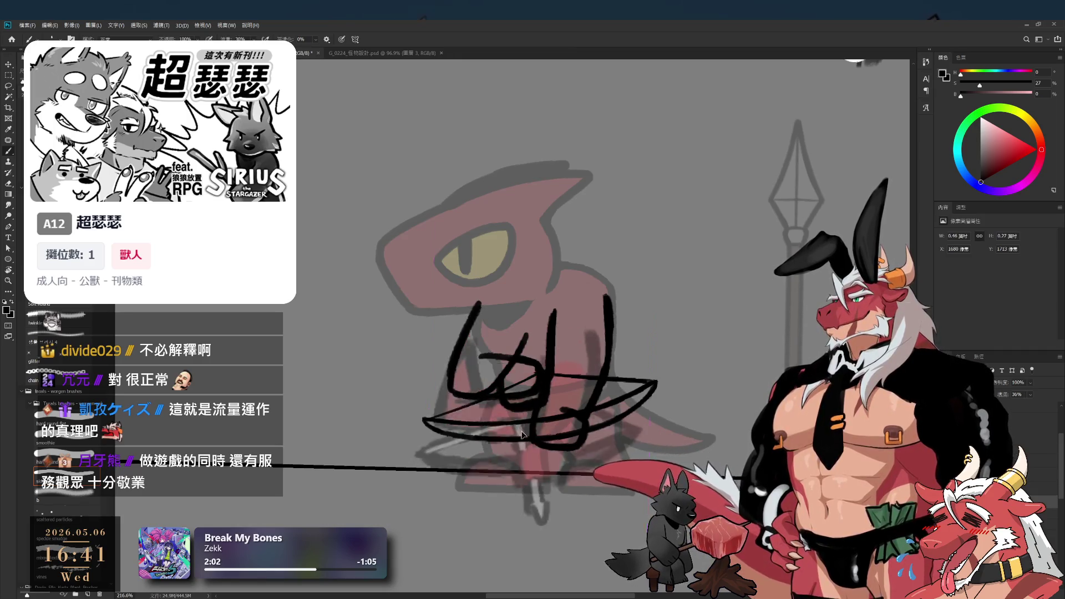
pyautogui.click(527, 453)
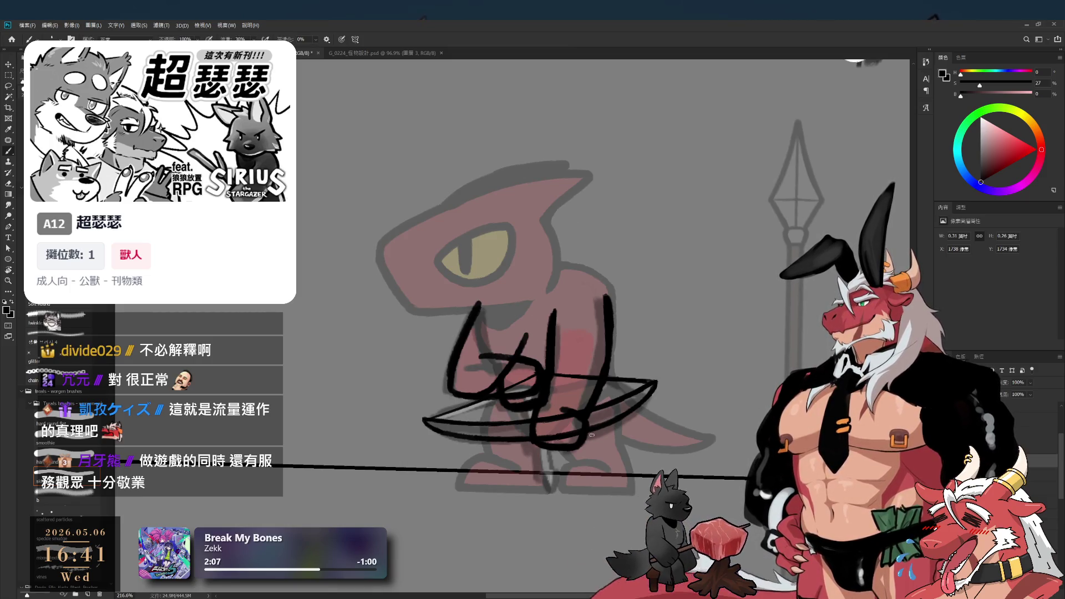
pyautogui.click(612, 439)
pyautogui.moveTo(612, 439); pyautogui.dragTo(654, 466)
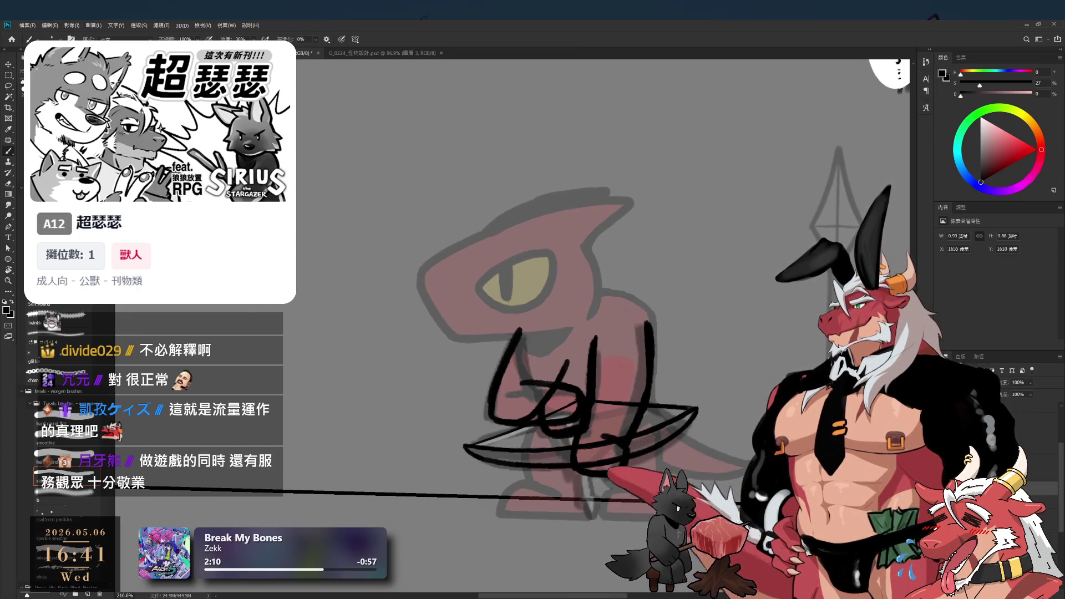
pyautogui.click(1038, 416)
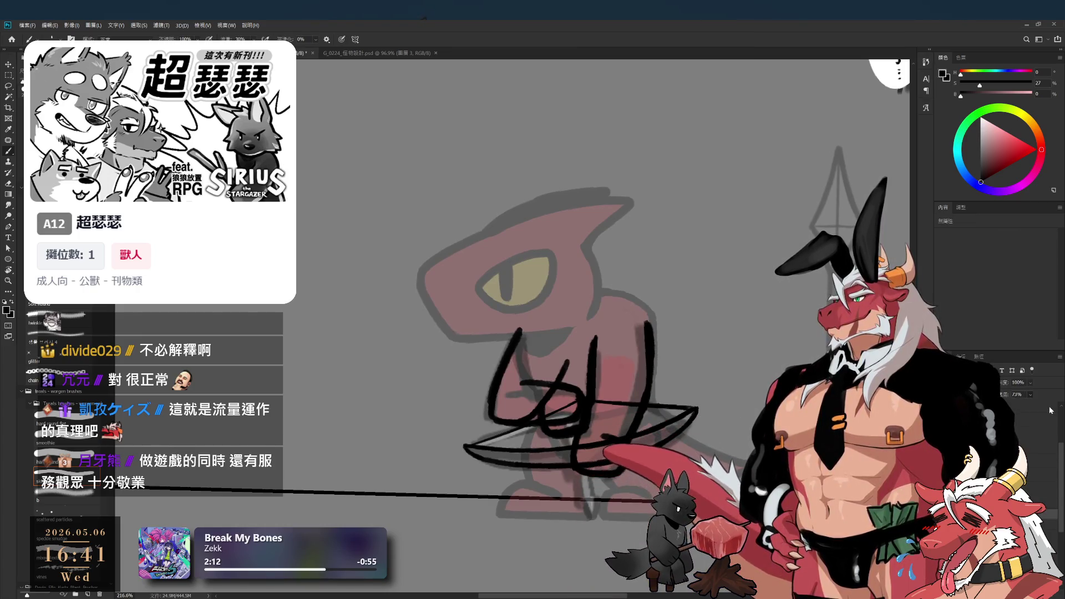
pyautogui.moveTo(1039, 416); pyautogui.dragTo(1056, 416)
pyautogui.keyDown('alt'); pyautogui.click(573, 301); pyautogui.keyUp('alt')
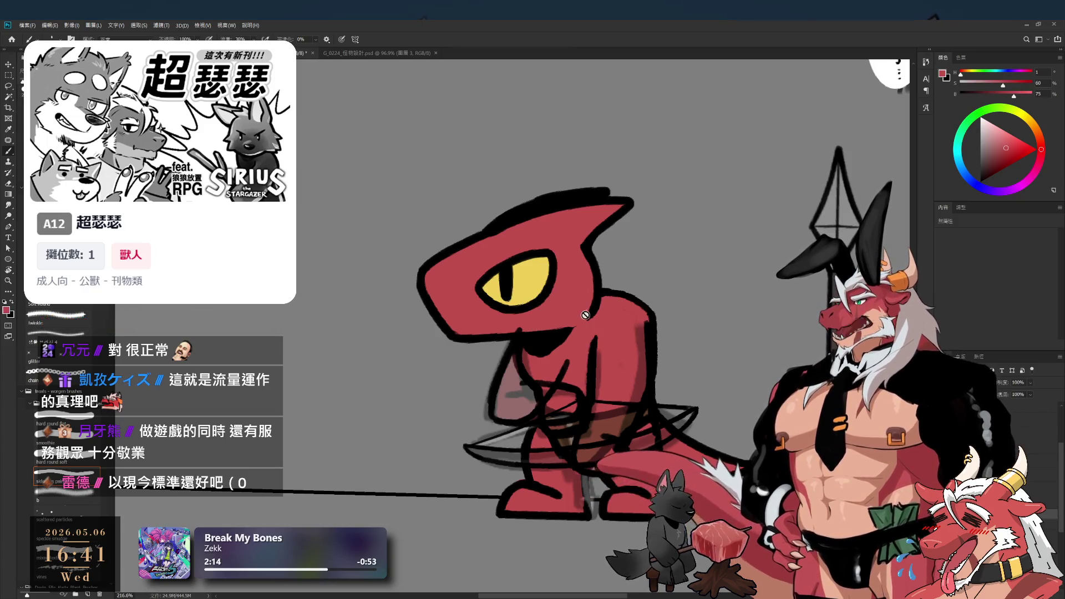
# Hide the lizard layers and paint a thick red rounded shape on a new layer over the bow
pyautogui.hotkey('ctrl', ',')
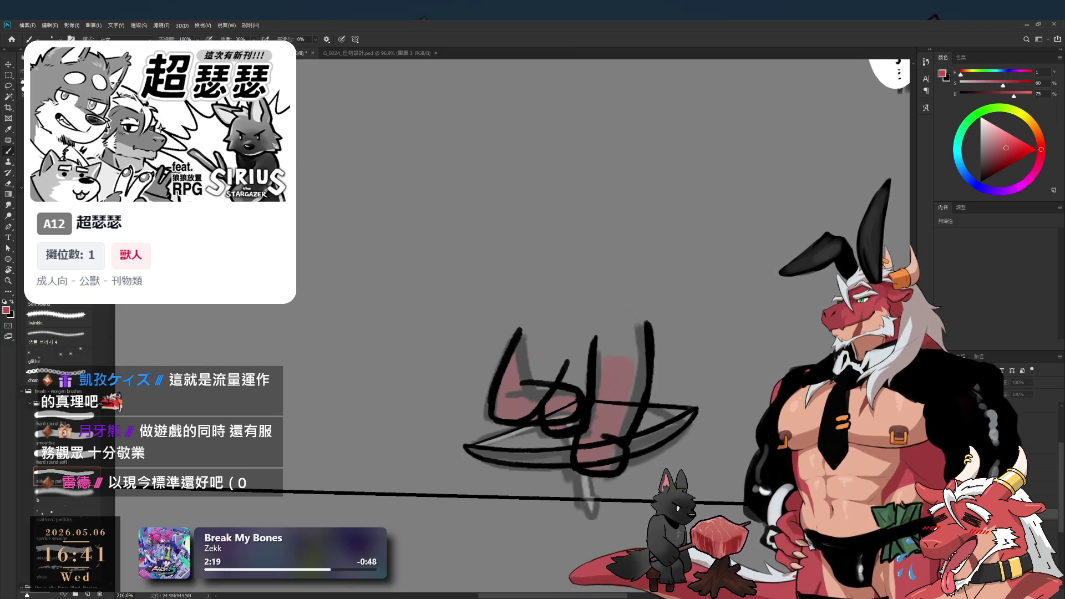
pyautogui.hotkey('ctrl', 'shift', 'alt', 'n')
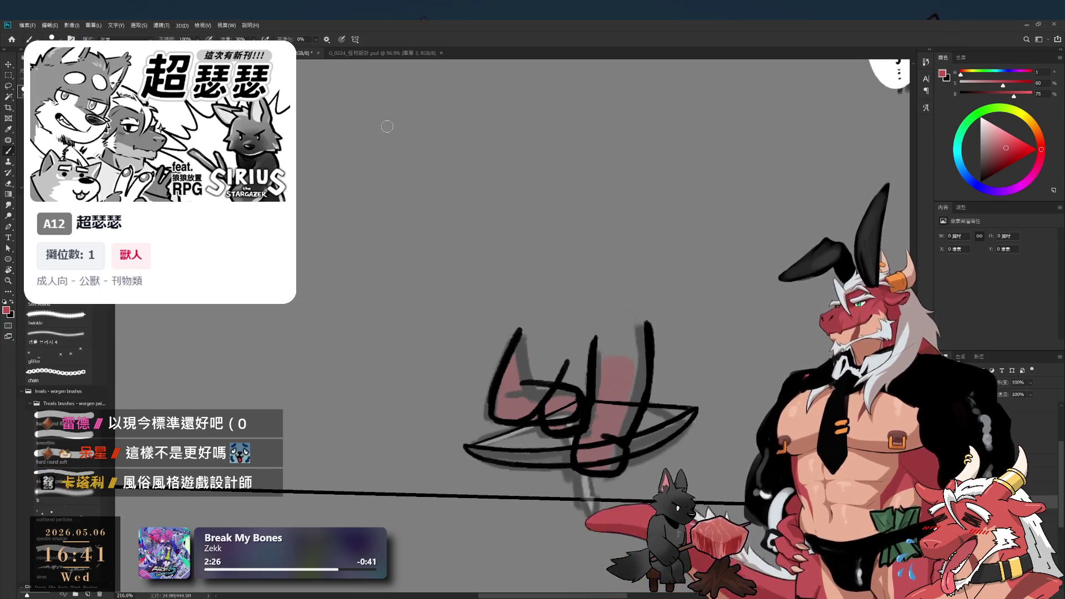
pyautogui.moveTo(533, 324)
pyautogui.mouseDown()
pyautogui.moveTo(505, 399)
pyautogui.moveTo(539, 358)
pyautogui.moveTo(510, 404)
pyautogui.moveTo(528, 392)
pyautogui.mouseUp()
pyautogui.moveTo(550, 351)
pyautogui.mouseDown()
pyautogui.moveTo(526, 402)
pyautogui.moveTo(525, 337)
pyautogui.mouseUp()
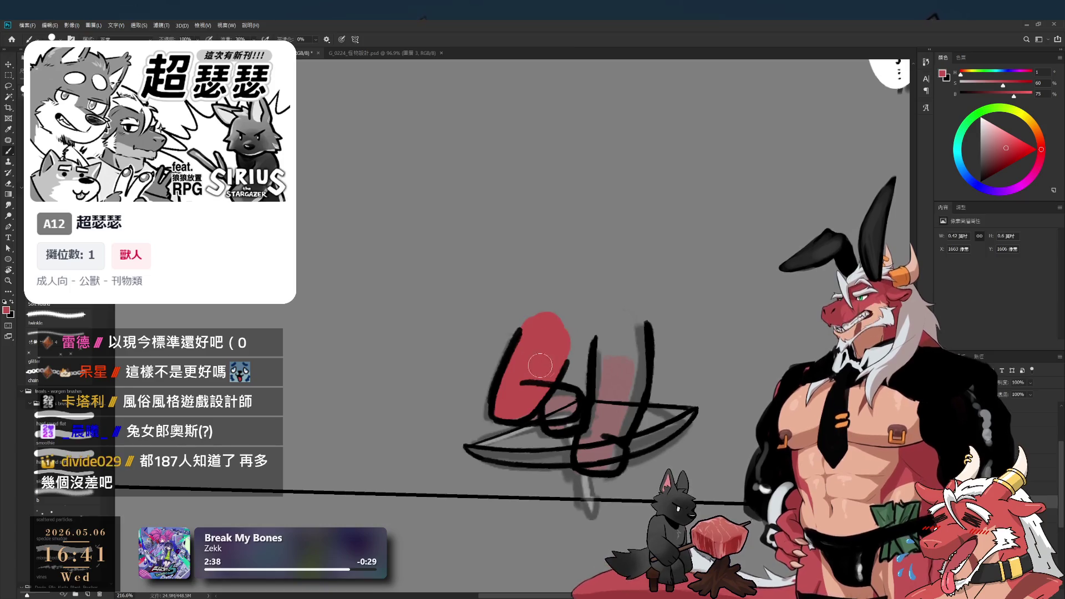
pyautogui.moveTo(540, 363); pyautogui.dragTo(553, 339)
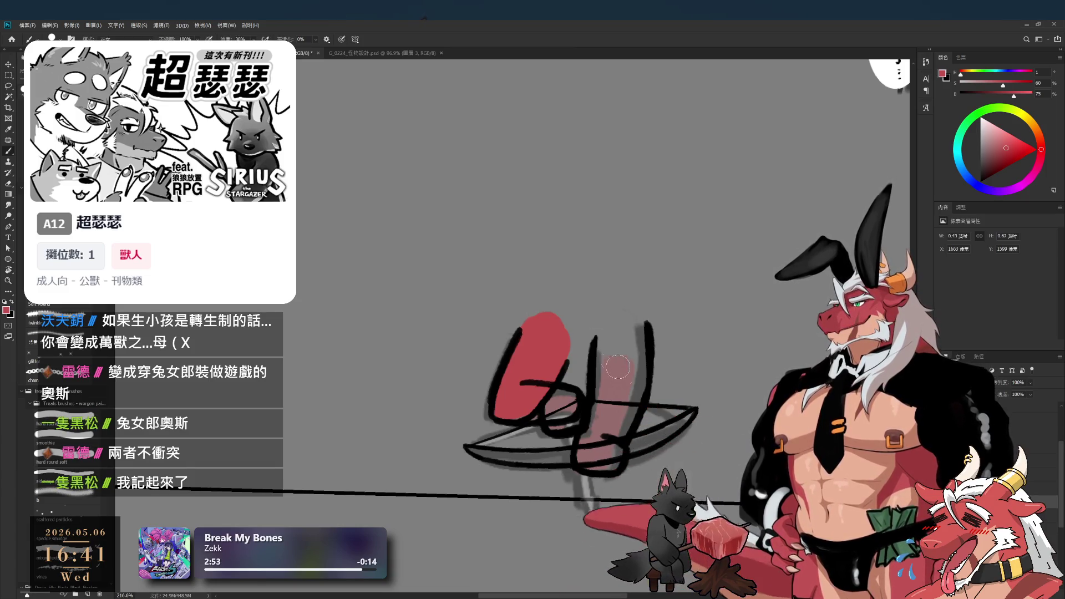
pyautogui.moveTo(540, 324); pyautogui.dragTo(542, 338)
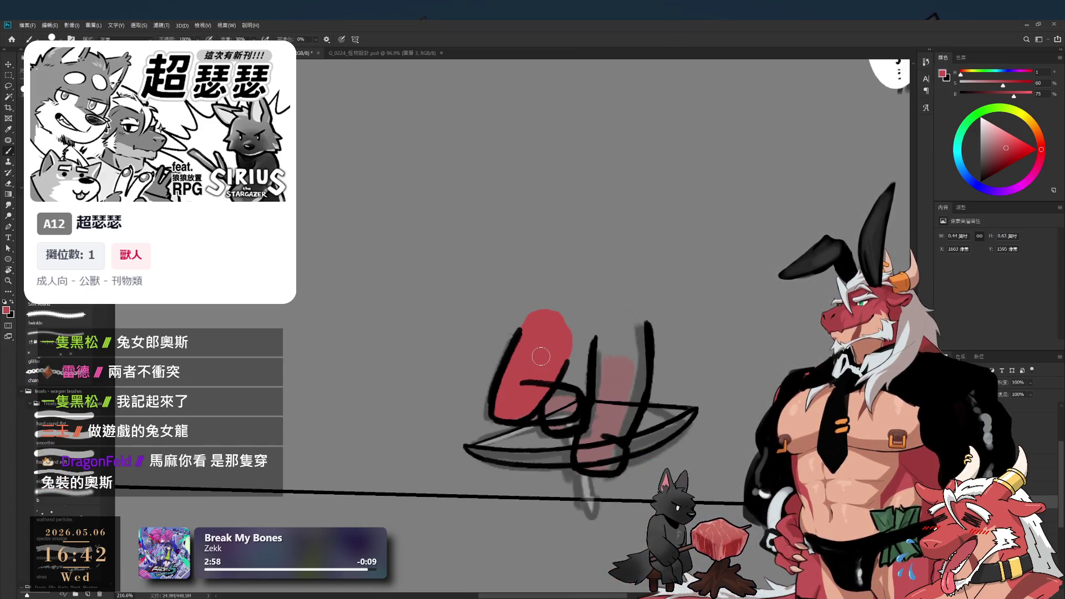
# Compare the red shape with and without its last stroke, then draw a stroke on an empty layer
pyautogui.press('e')
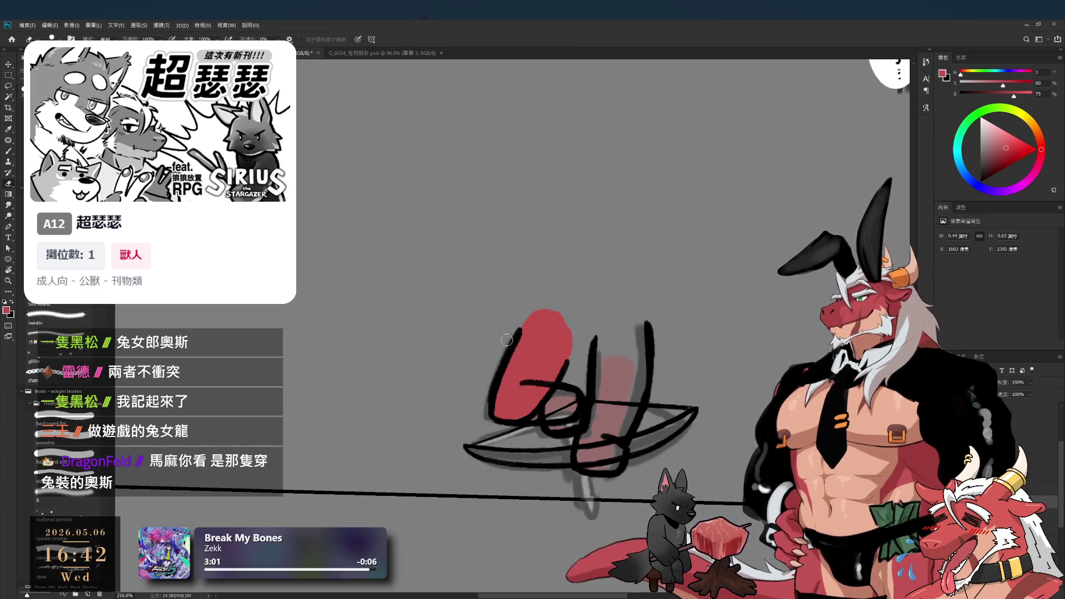
pyautogui.press('b')
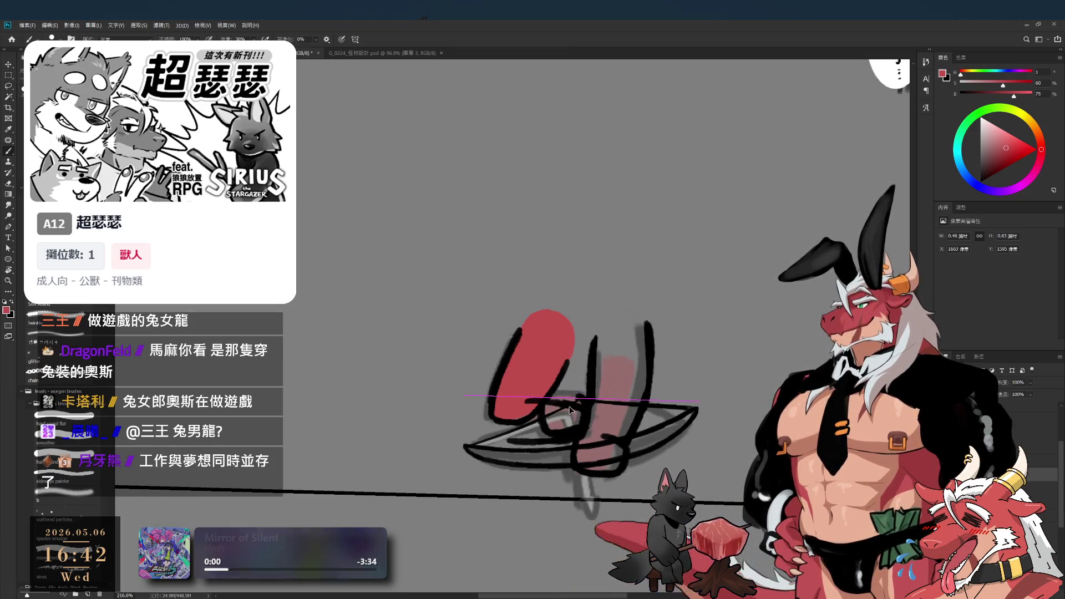
pyautogui.hotkey('ctrl', 'z')
pyautogui.hotkey('ctrl', 'shift', 'z')
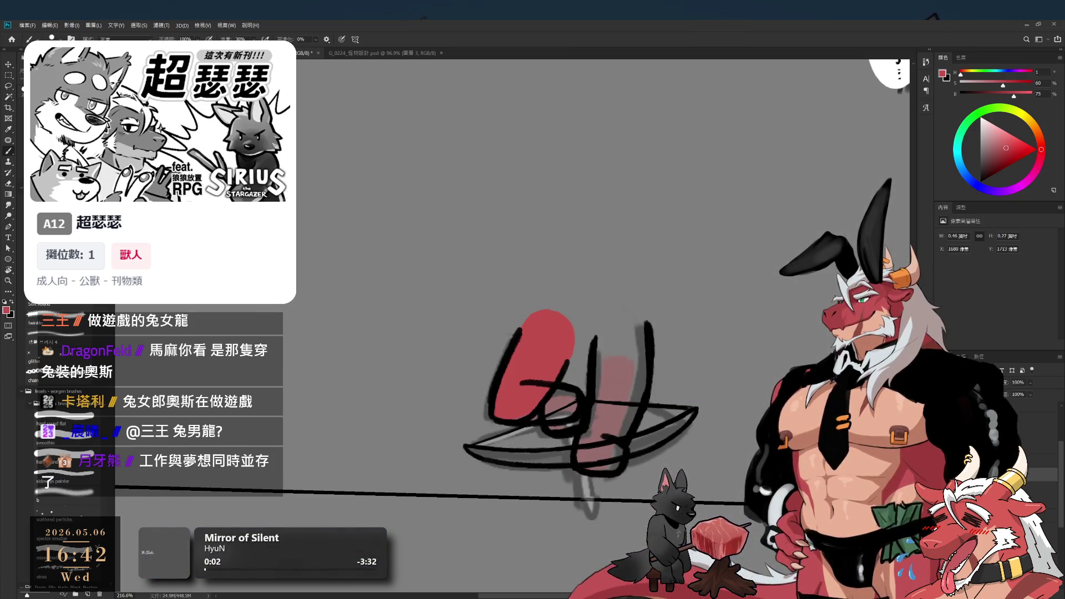
pyautogui.click(1051, 509)
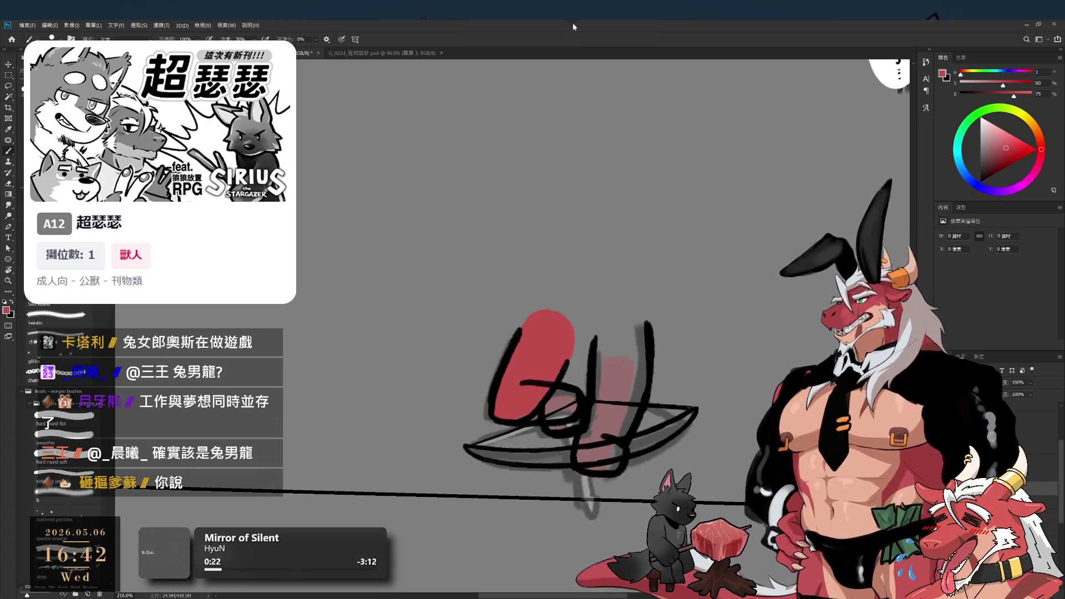
pyautogui.moveTo(573, 166)
pyautogui.mouseDown()
pyautogui.moveTo(654, 189)
pyautogui.moveTo(693, 255)
pyautogui.mouseUp()
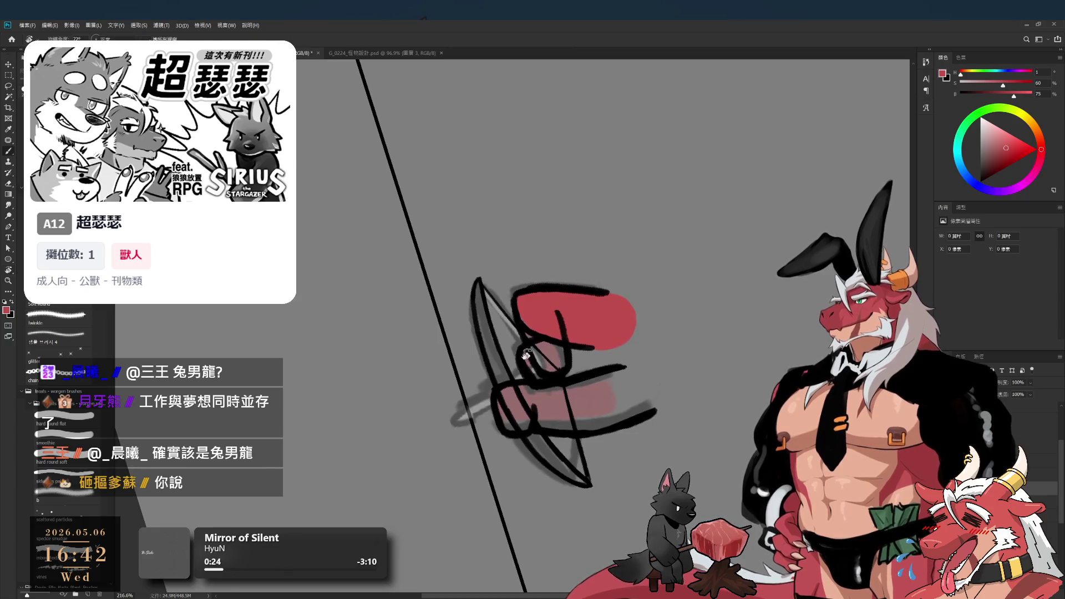
pyautogui.moveTo(530, 320)
pyautogui.mouseDown()
pyautogui.moveTo(559, 363)
pyautogui.moveTo(566, 178)
pyautogui.mouseUp()
# Level the view, zoom into the bow sketch and draw a small stroke on a fresh layer
pyautogui.press('r')
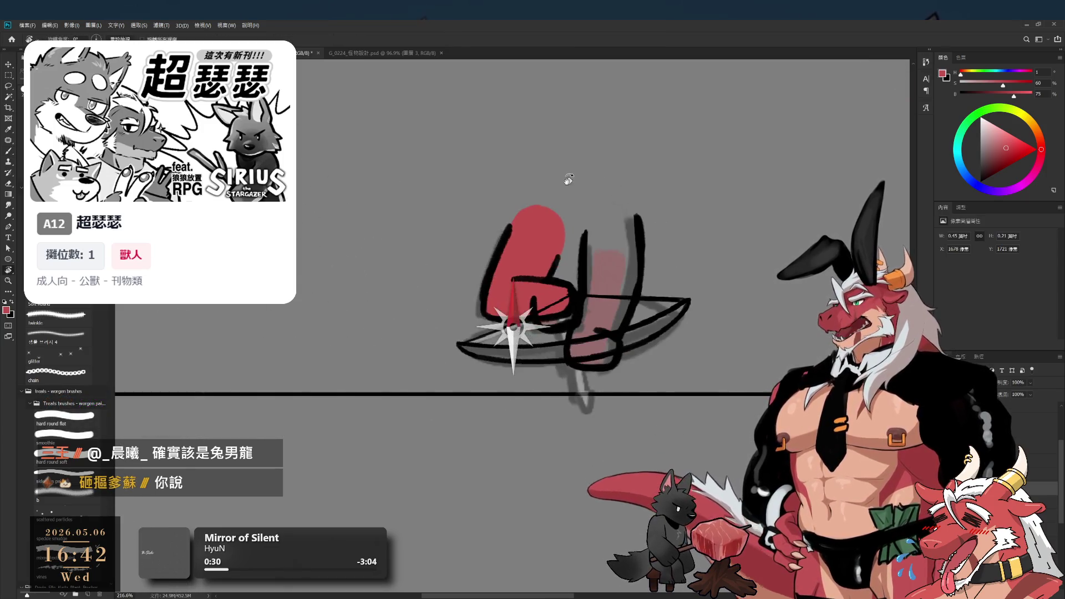
pyautogui.moveTo(579, 252)
pyautogui.mouseDown()
pyautogui.moveTo(580, 331)
pyautogui.moveTo(615, 331)
pyautogui.mouseUp()
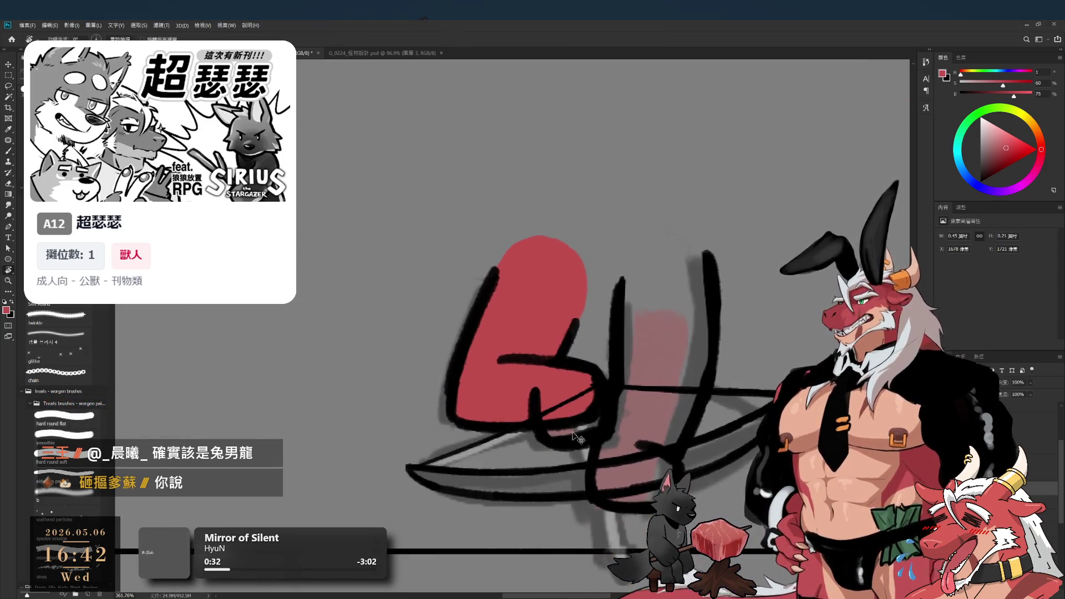
pyautogui.press('b')
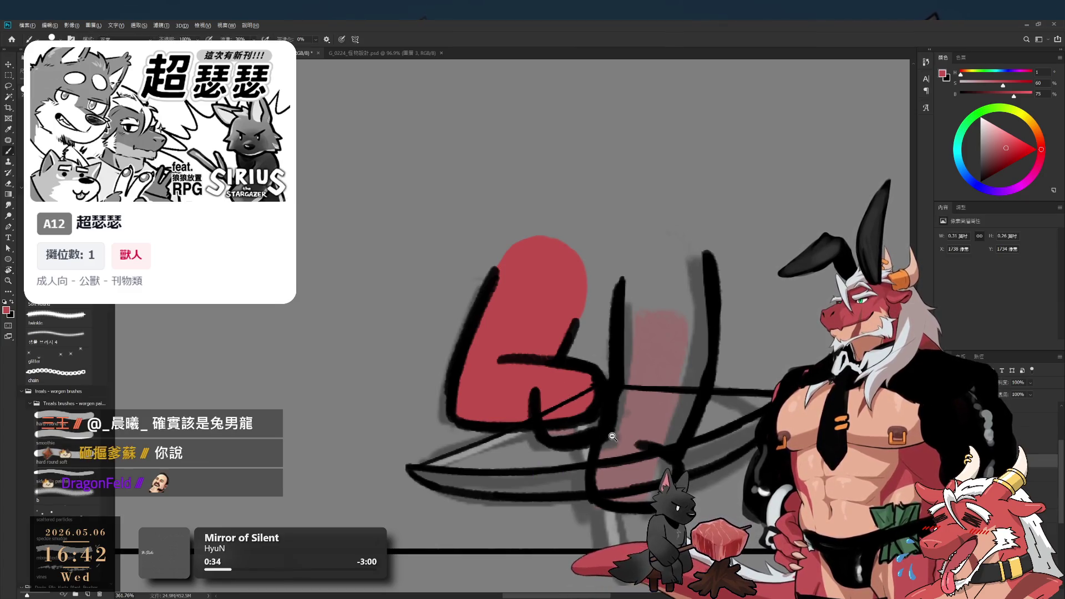
pyautogui.moveTo(612, 437); pyautogui.dragTo(624, 437)
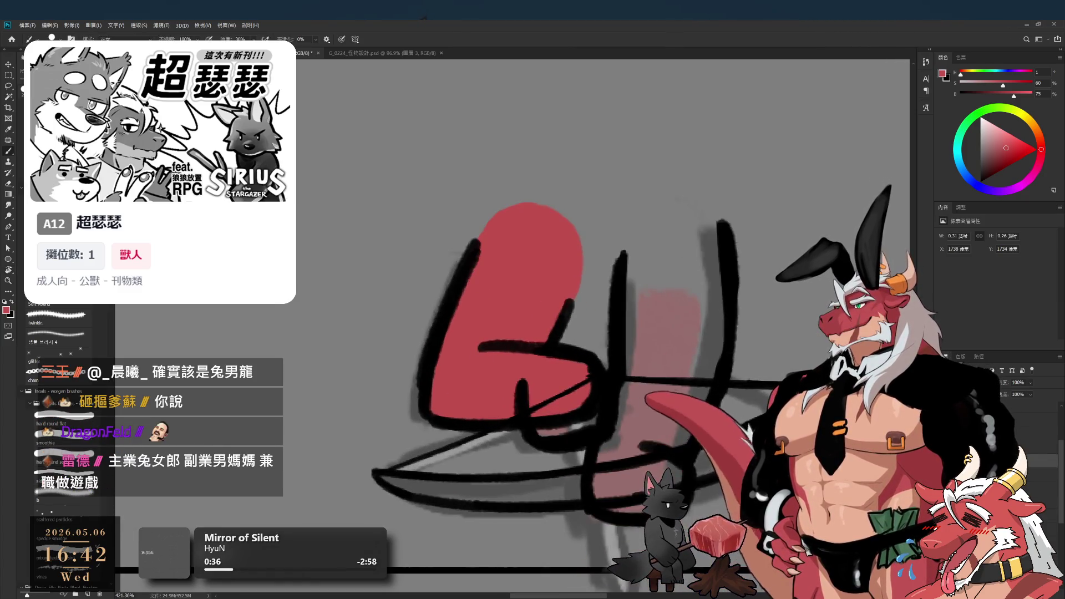
pyautogui.hotkey('ctrl', 'shift', 'alt', 'n')
pyautogui.moveTo(615, 376)
pyautogui.mouseDown()
pyautogui.moveTo(543, 399)
pyautogui.moveTo(593, 388)
pyautogui.moveTo(562, 392)
pyautogui.mouseUp()
# Pick the bow sketch's layer and a nearby stroke layer with the Lasso tool active
pyautogui.scroll(-1, 562, 393)
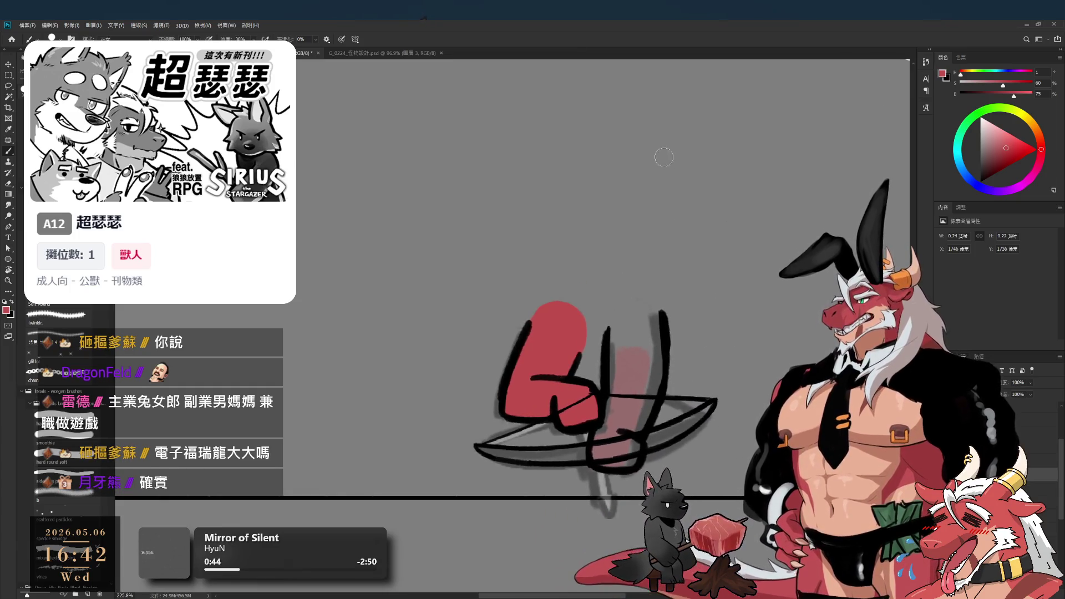
pyautogui.keyDown('ctrl'); pyautogui.click(666, 382); pyautogui.keyUp('ctrl')
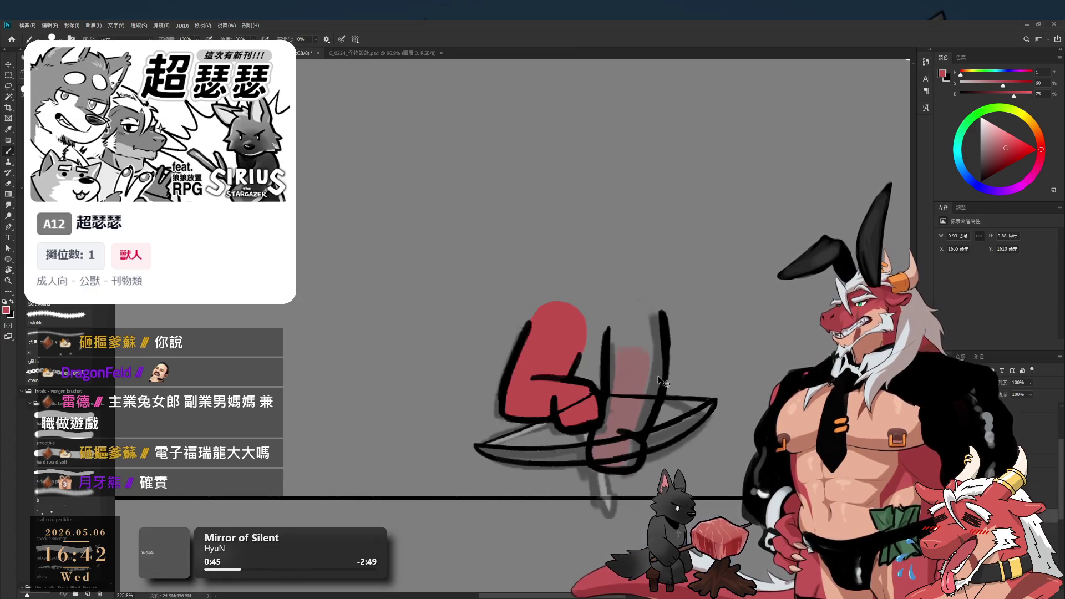
pyautogui.press('l')
pyautogui.keyDown('ctrl'); pyautogui.click(673, 347); pyautogui.keyUp('ctrl')
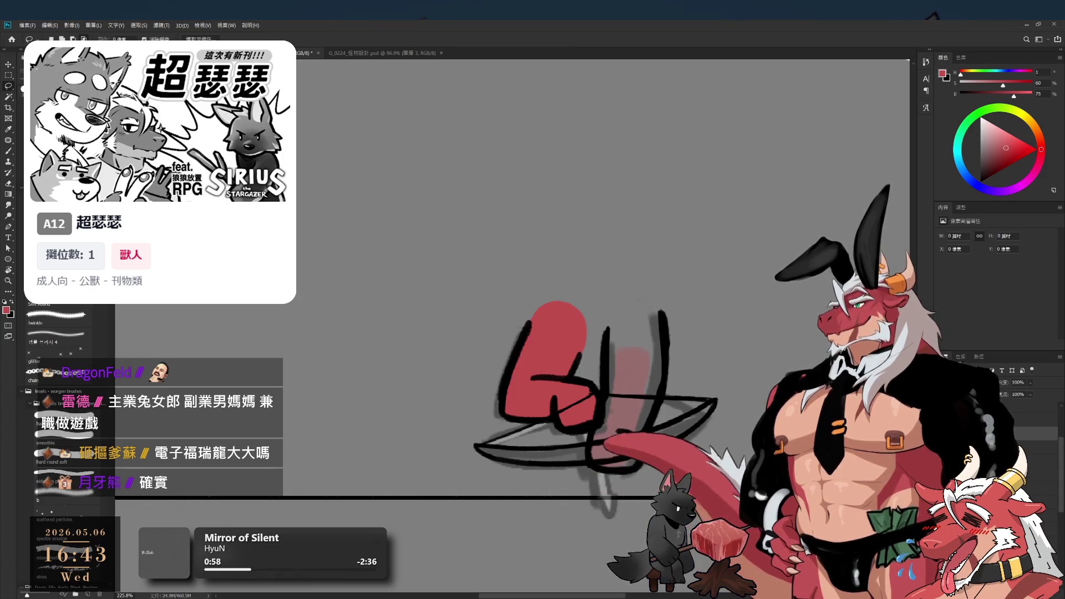
# Paint red into the right shape's top and lower middle beside the black line
pyautogui.press('b')
pyautogui.moveTo(616, 325); pyautogui.dragTo(615, 398)
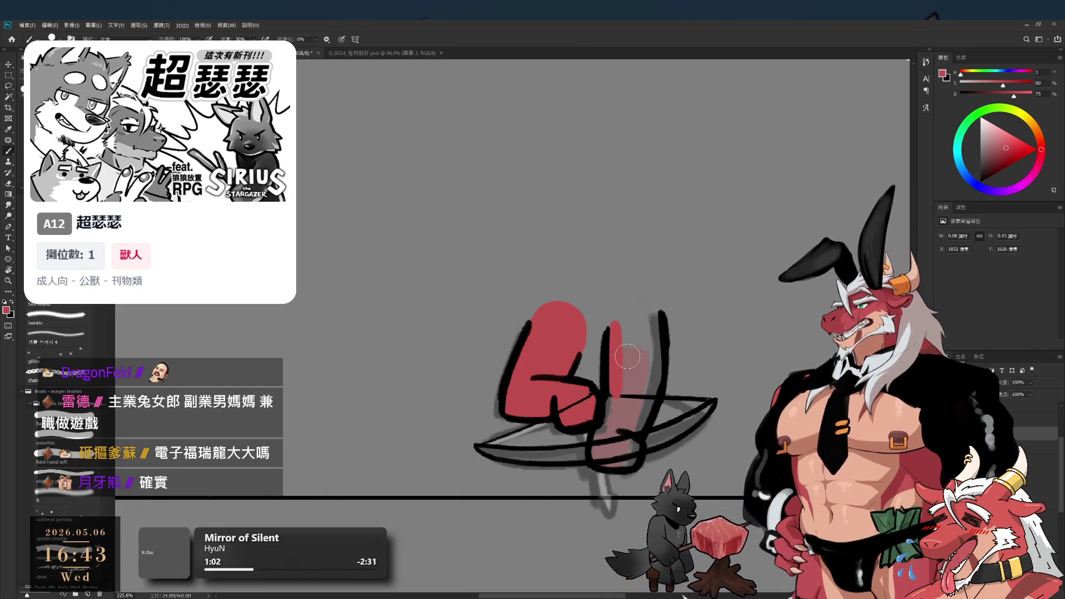
pyautogui.moveTo(628, 336)
pyautogui.mouseDown()
pyautogui.moveTo(657, 319)
pyautogui.moveTo(654, 341)
pyautogui.moveTo(622, 316)
pyautogui.moveTo(654, 355)
pyautogui.moveTo(643, 408)
pyautogui.moveTo(652, 396)
pyautogui.mouseUp()
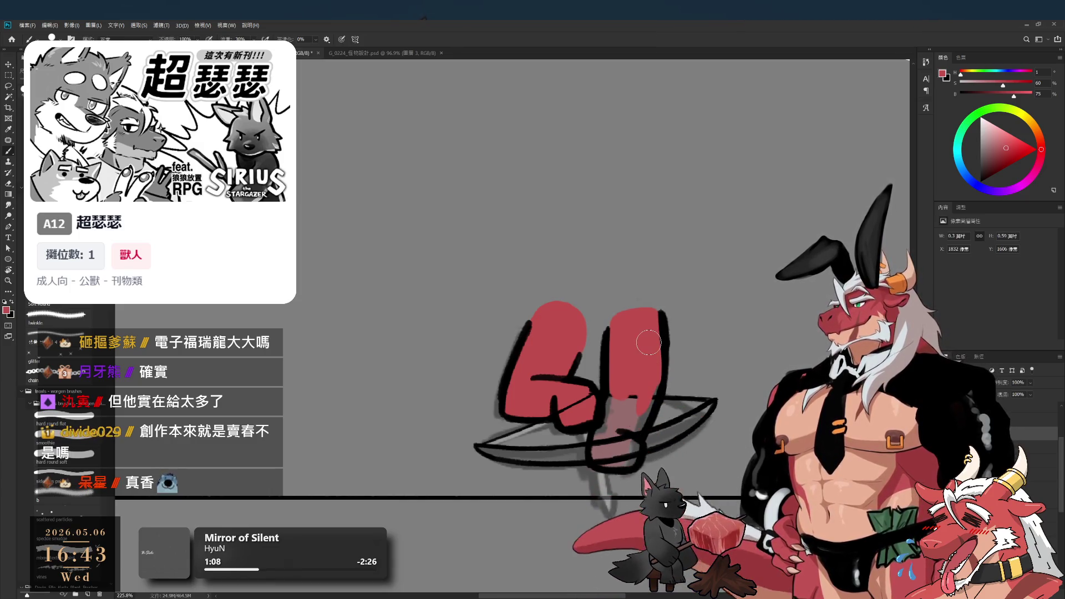
pyautogui.hotkey('ctrl', 'z')
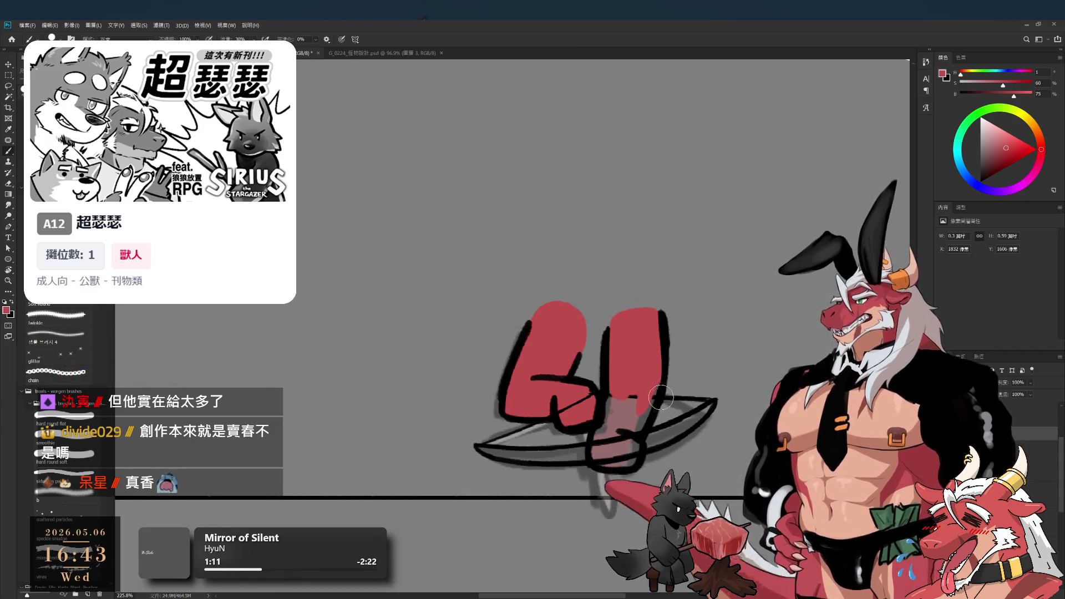
pyautogui.moveTo(632, 394)
pyautogui.mouseDown()
pyautogui.moveTo(602, 444)
pyautogui.moveTo(637, 408)
pyautogui.moveTo(610, 419)
pyautogui.moveTo(625, 445)
pyautogui.mouseUp()
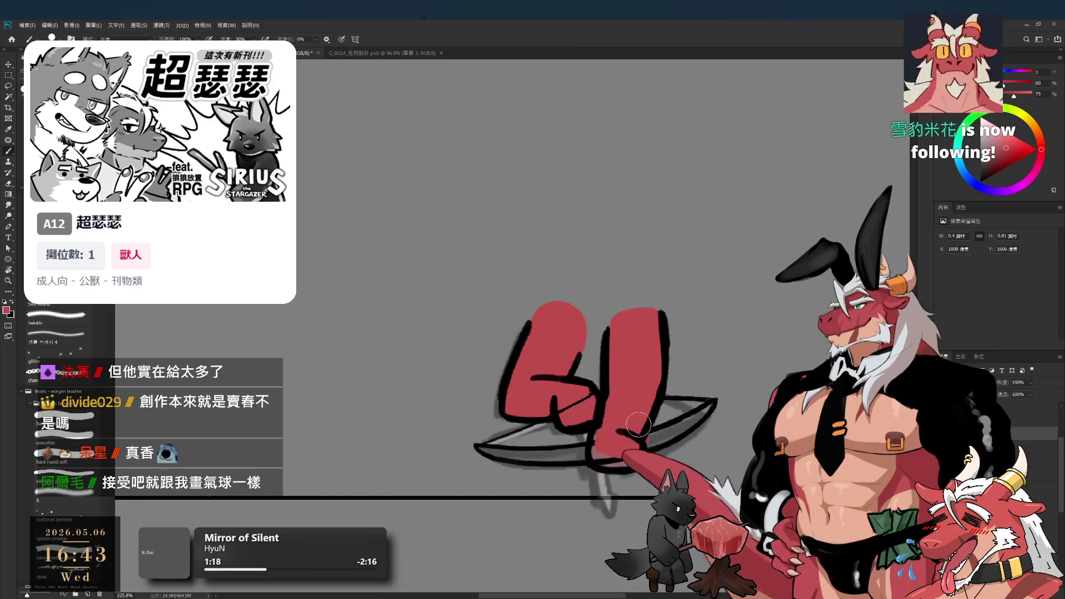
# Trim red from the shape's lower edges, then lasso and move the lower stroke, undoing the move
pyautogui.press('e')
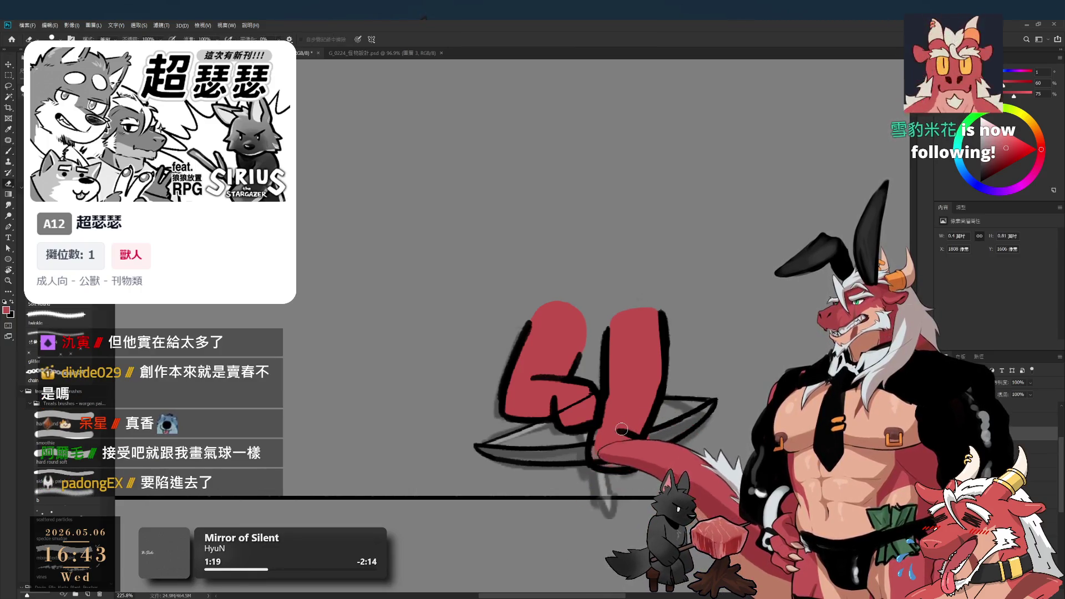
pyautogui.moveTo(611, 446)
pyautogui.mouseDown()
pyautogui.moveTo(645, 435)
pyautogui.moveTo(575, 438)
pyautogui.mouseUp()
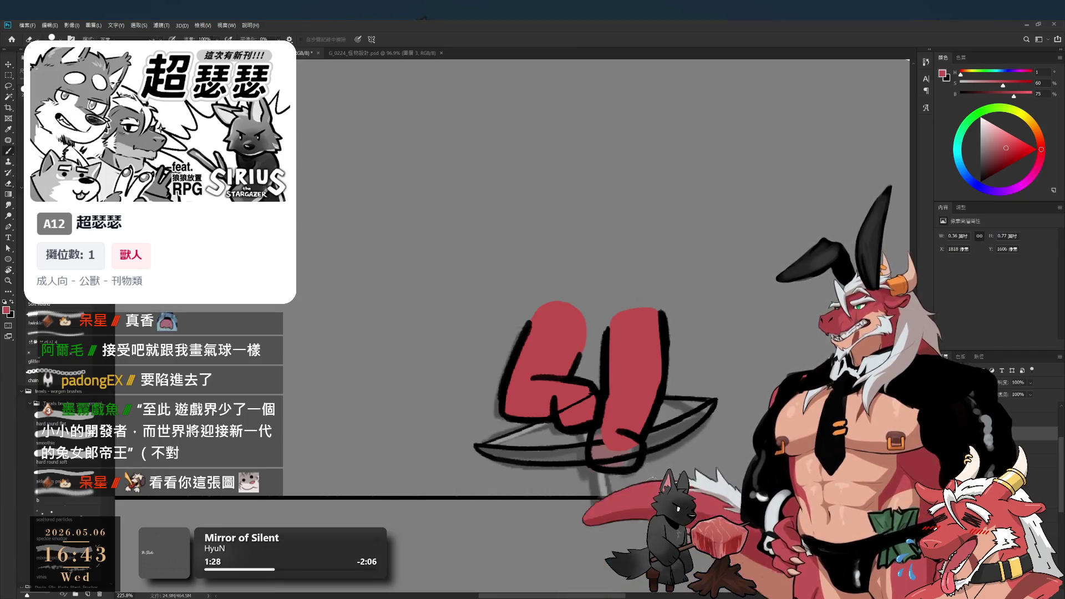
pyautogui.moveTo(626, 467); pyautogui.dragTo(654, 458)
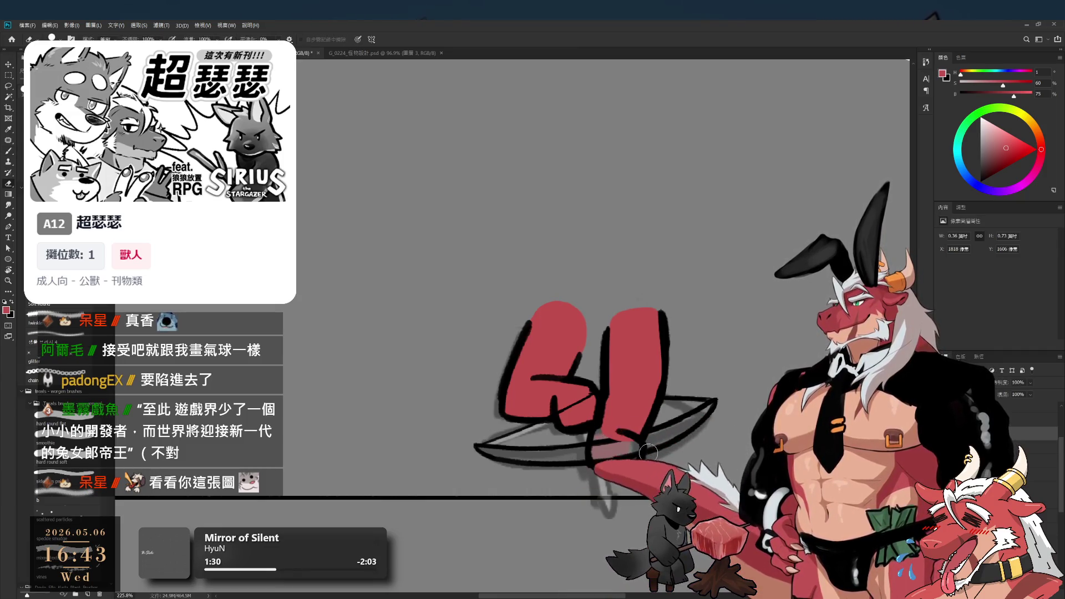
pyautogui.press('l')
pyautogui.moveTo(610, 422); pyautogui.dragTo(668, 456)
pyautogui.scroll(2, 668, 456)
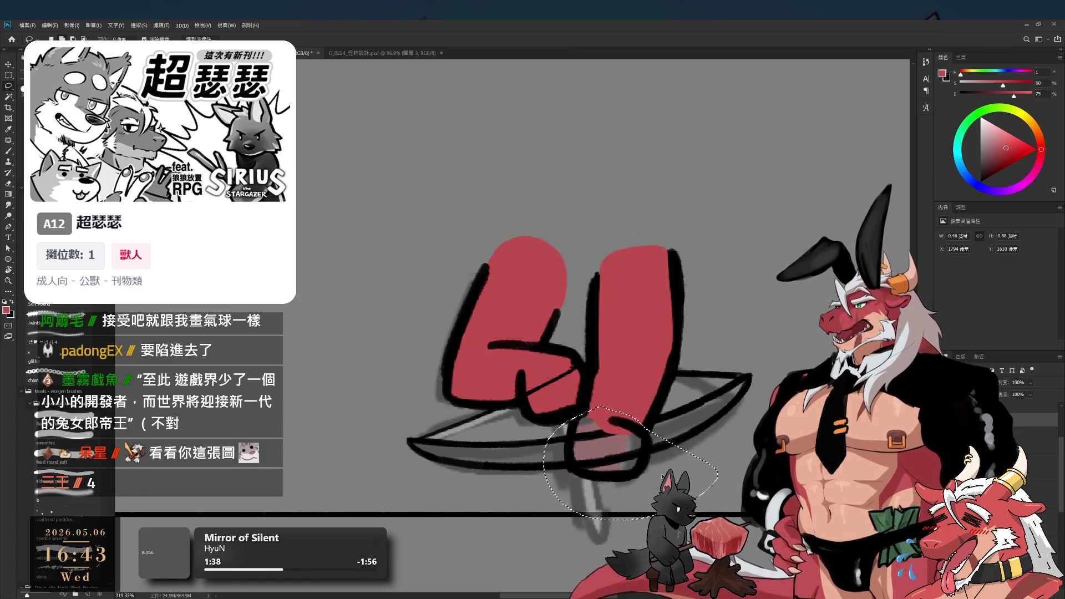
pyautogui.moveTo(626, 438); pyautogui.dragTo(636, 422)
pyautogui.hotkey('ctrl', 'd')
pyautogui.hotkey('ctrl', 'z')
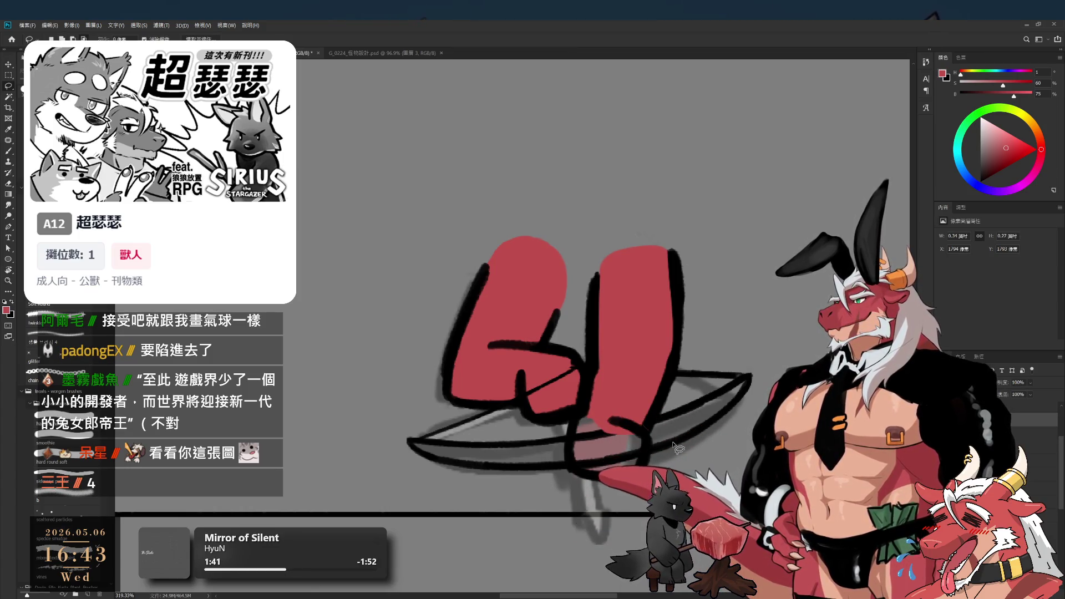
pyautogui.hotkey('ctrl', 'shift', 'z')
pyautogui.hotkey('ctrl', 'z')
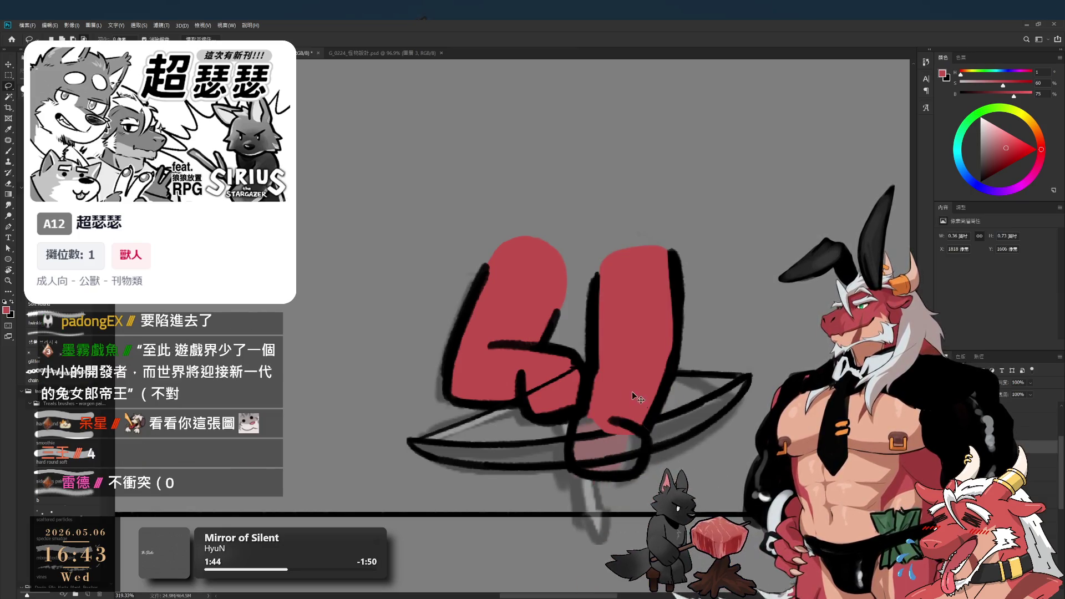
# Fill the light gap at the right red shape's bottom with red and set brush flow to 10%
pyautogui.press('b')
pyautogui.moveTo(610, 421)
pyautogui.mouseDown()
pyautogui.moveTo(621, 405)
pyautogui.moveTo(641, 443)
pyautogui.mouseUp()
pyautogui.hotkey('ctrl', 'z')
pyautogui.hotkey('ctrl', 'shift', 'z')
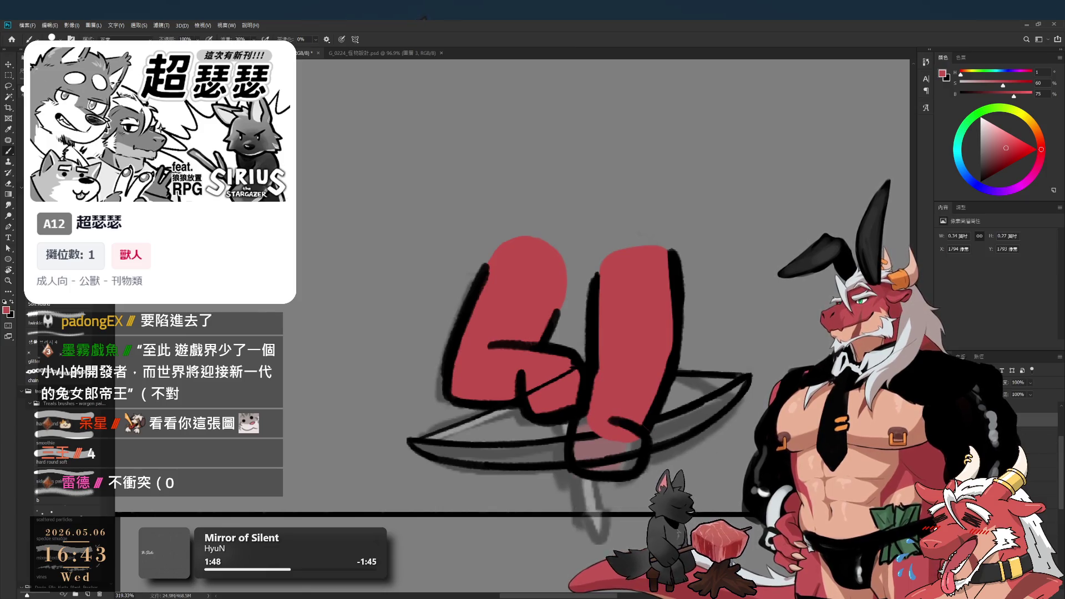
pyautogui.click(1028, 434)
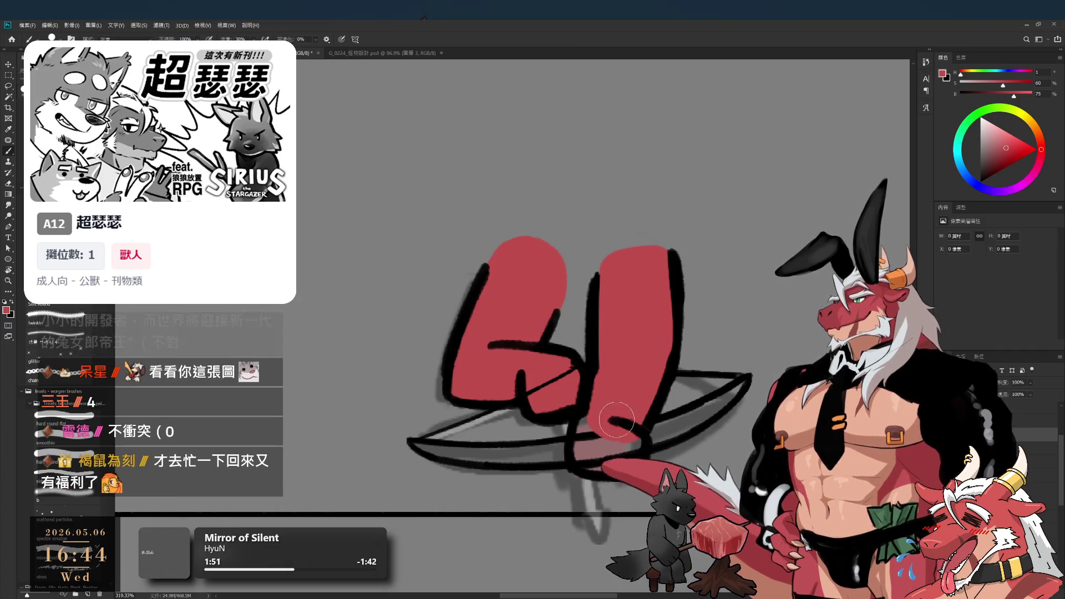
pyautogui.moveTo(595, 431)
pyautogui.mouseDown()
pyautogui.moveTo(621, 452)
pyautogui.moveTo(610, 460)
pyautogui.moveTo(637, 420)
pyautogui.moveTo(649, 477)
pyautogui.mouseUp()
pyautogui.hotkey('shift', '1')
pyautogui.moveTo(651, 359); pyautogui.dragTo(652, 335)
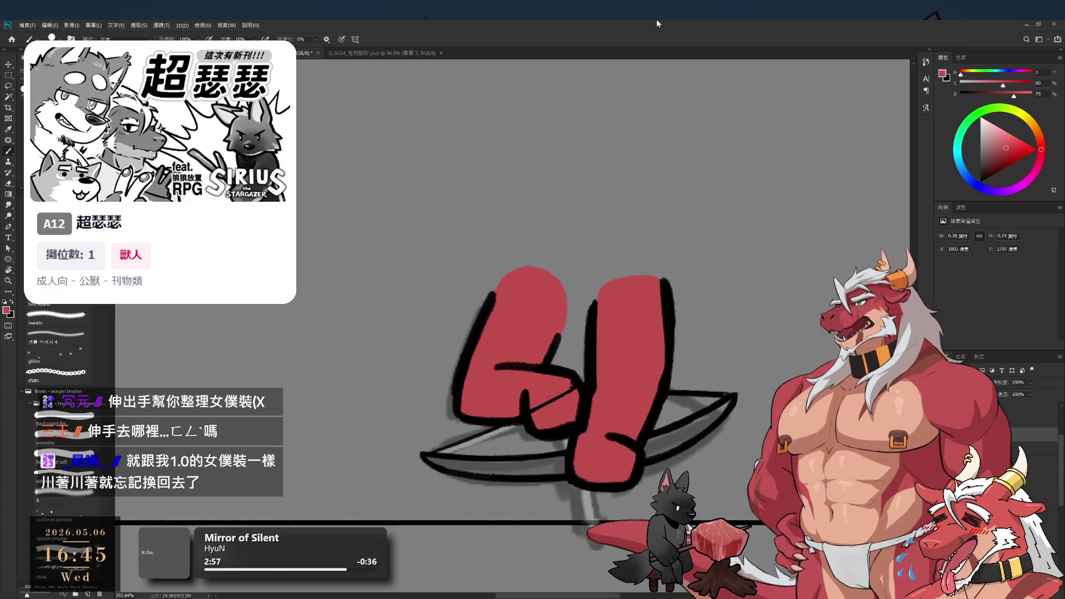
# Undo the last line stroke and rotate the canvas to a comfortable drawing angle
pyautogui.scroll(5, 732, 412)
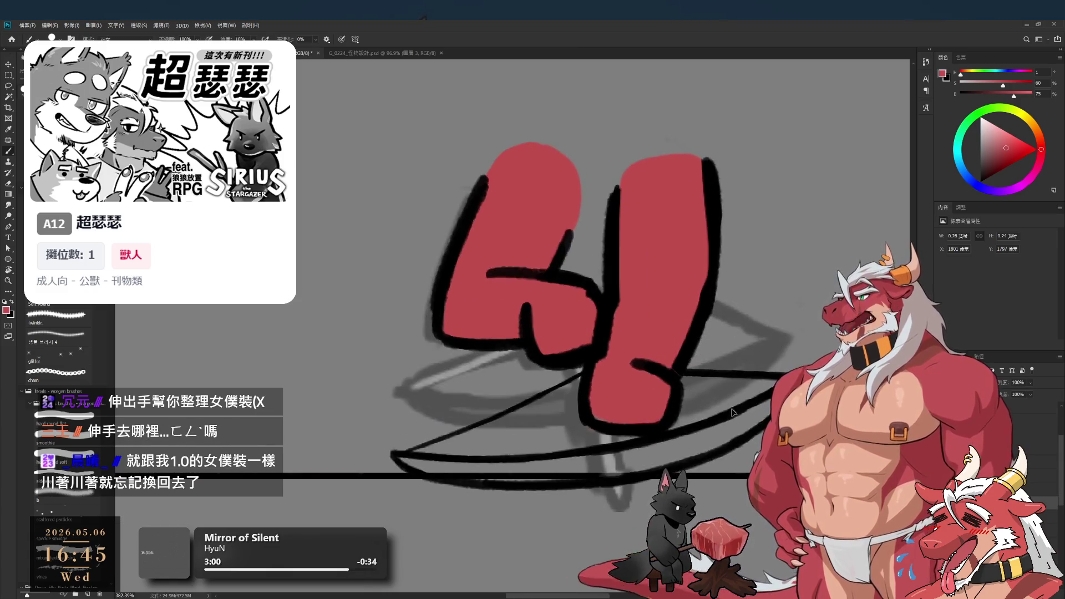
pyautogui.hotkey('ctrl', 'z')
pyautogui.press('r')
pyautogui.moveTo(783, 319)
pyautogui.mouseDown()
pyautogui.moveTo(721, 355)
pyautogui.moveTo(649, 373)
pyautogui.mouseUp()
pyautogui.scroll(-3, 633, 355)
pyautogui.scroll(1, 633, 355)
pyautogui.press('b')
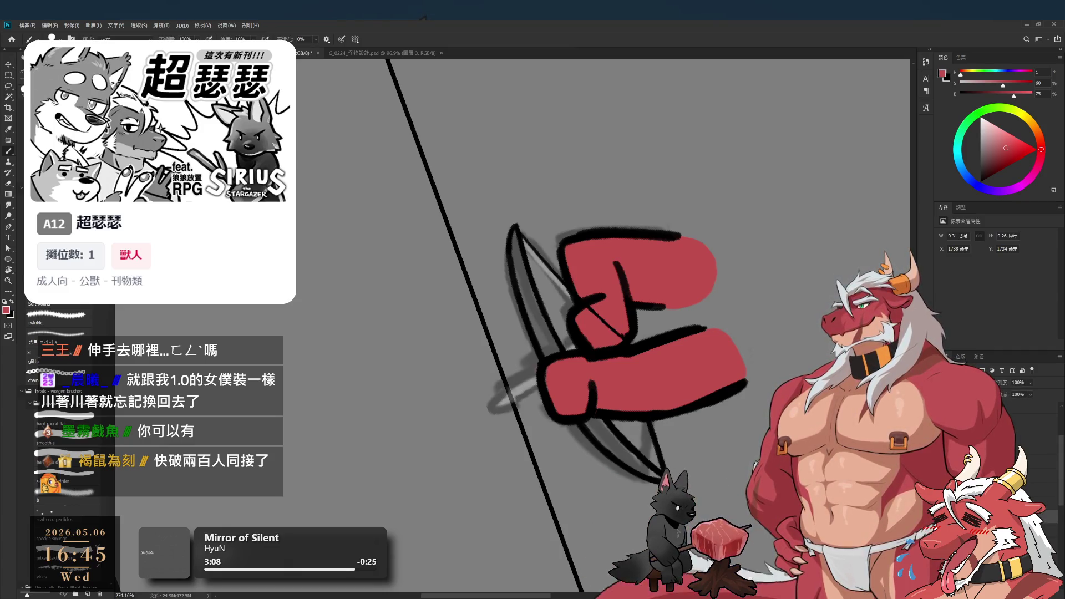
# On a new layer, choose a muted red-brown and paint reddish strokes along the inner bow
pyautogui.hotkey('ctrl', 'shift', 'alt', 'n')
pyautogui.click(995, 156)
pyautogui.moveTo(1040, 143); pyautogui.dragTo(1014, 161)
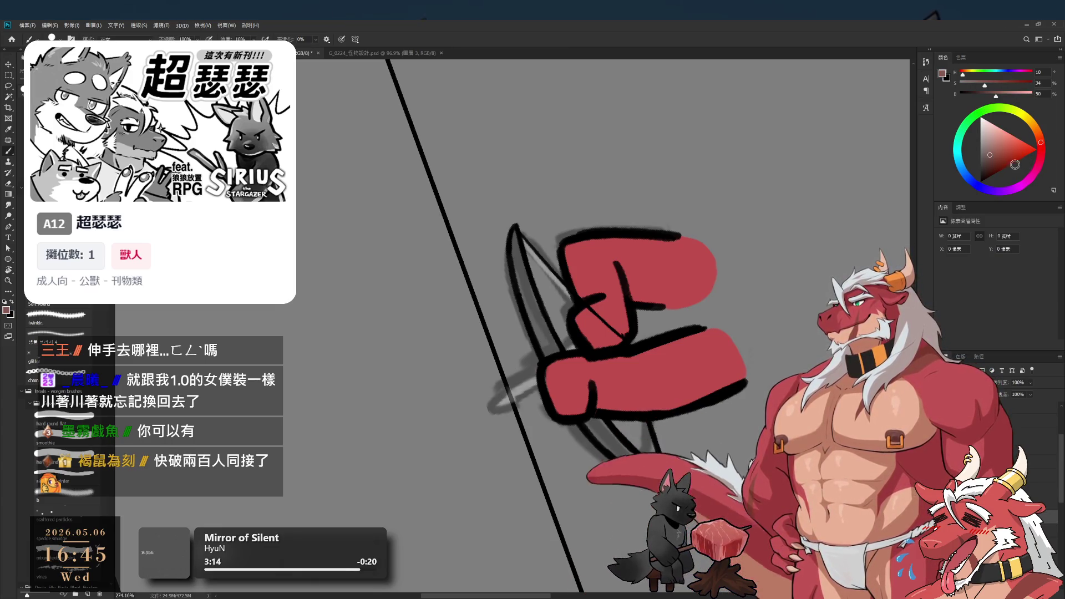
pyautogui.moveTo(519, 261)
pyautogui.mouseDown()
pyautogui.moveTo(513, 235)
pyautogui.moveTo(525, 272)
pyautogui.mouseUp()
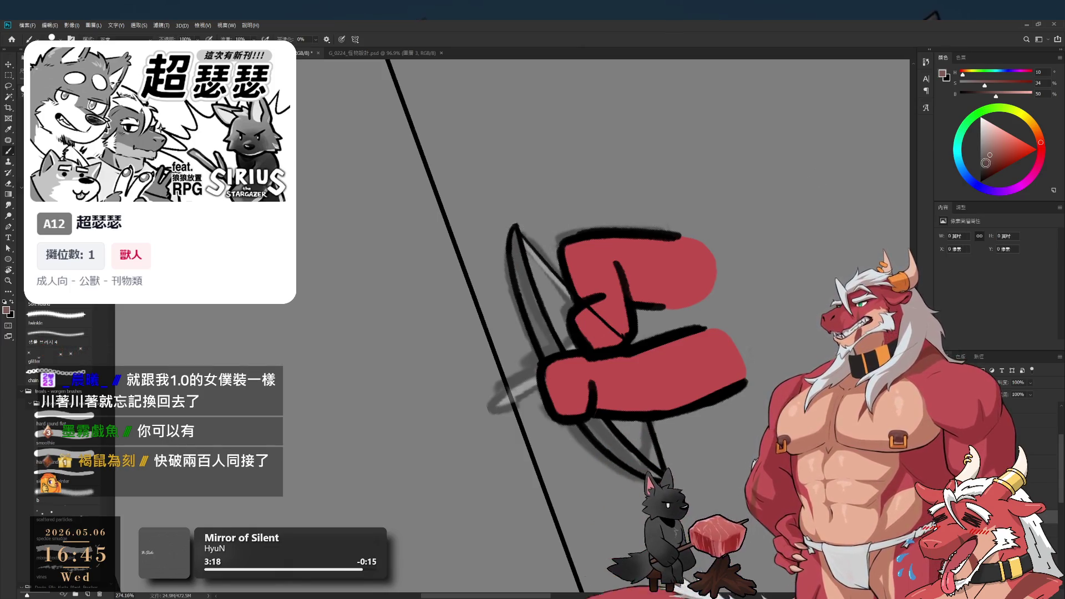
pyautogui.click(1001, 148)
pyautogui.moveTo(515, 251); pyautogui.dragTo(552, 341)
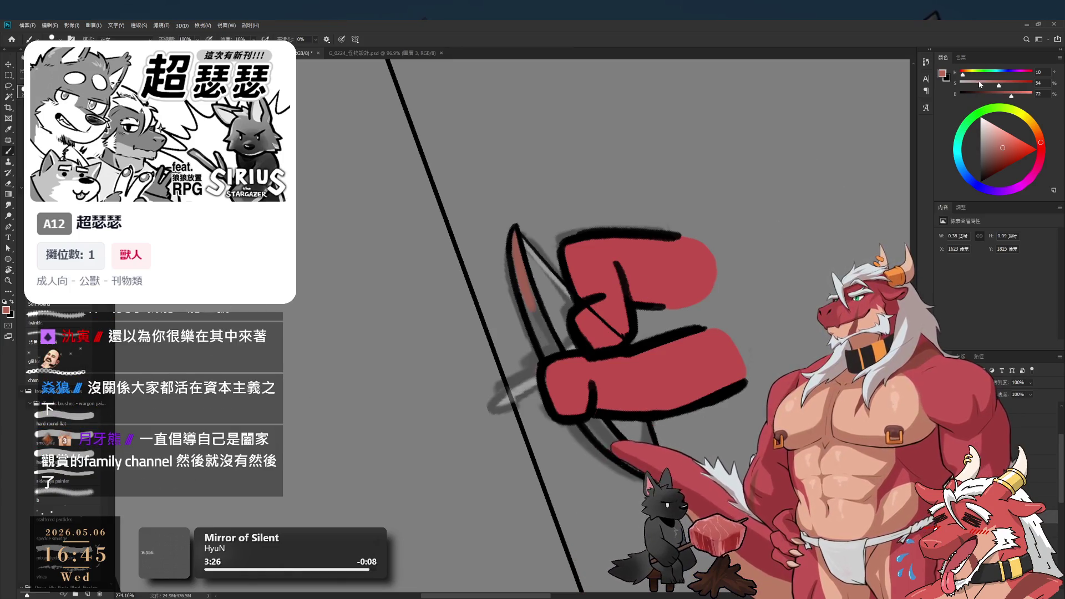
pyautogui.click(1009, 139)
# Test a light pink stroke on the bow, undo it and pick a darker muted brown-red
pyautogui.click(1041, 139)
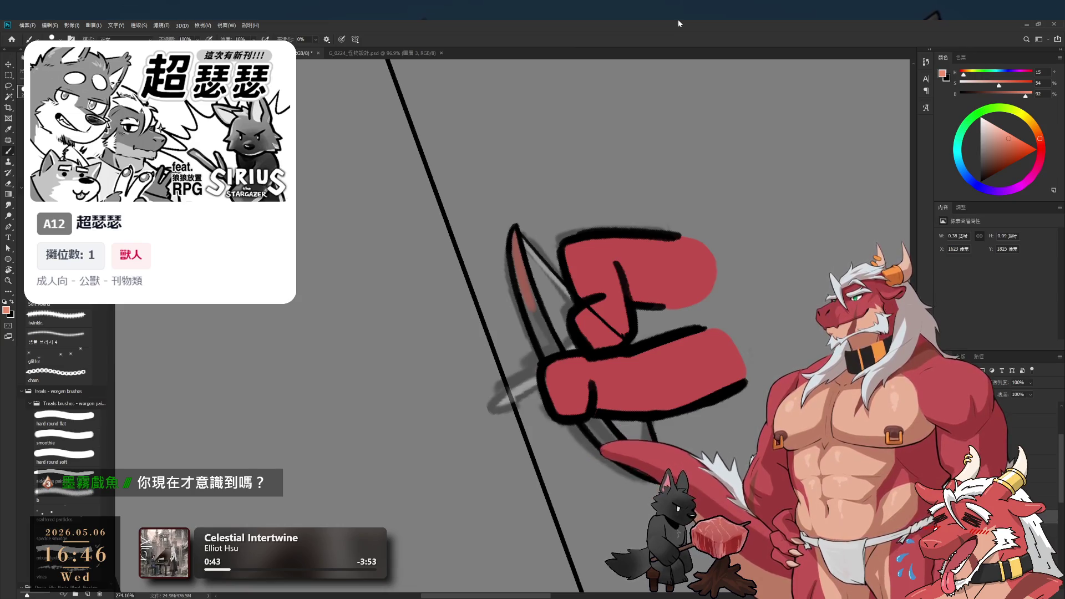
pyautogui.moveTo(516, 245); pyautogui.dragTo(546, 355)
pyautogui.hotkey('ctrl', 'z')
pyautogui.click(997, 151)
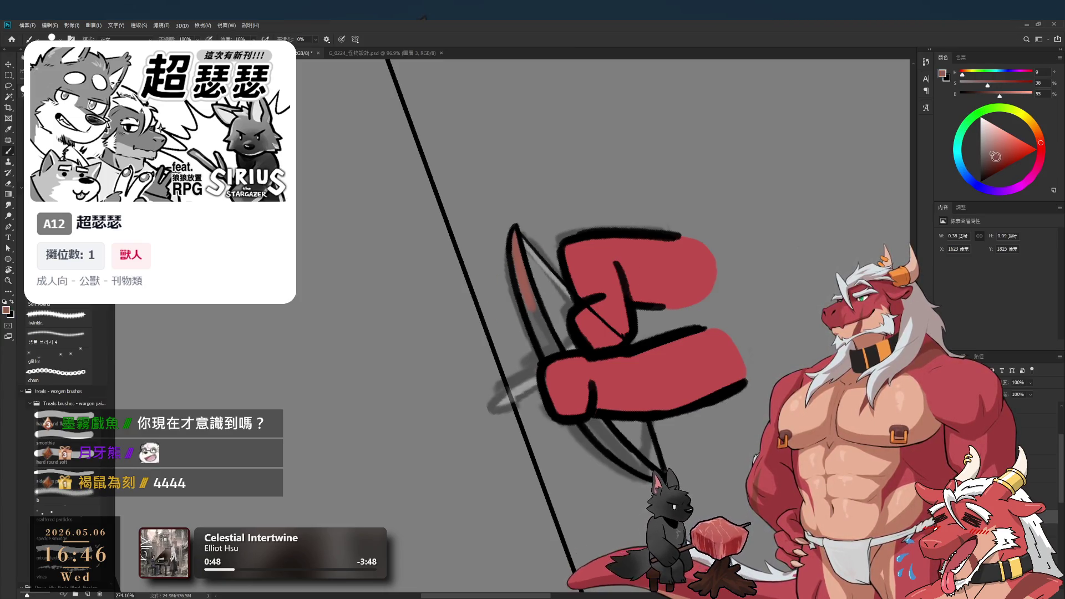
pyautogui.click(989, 158)
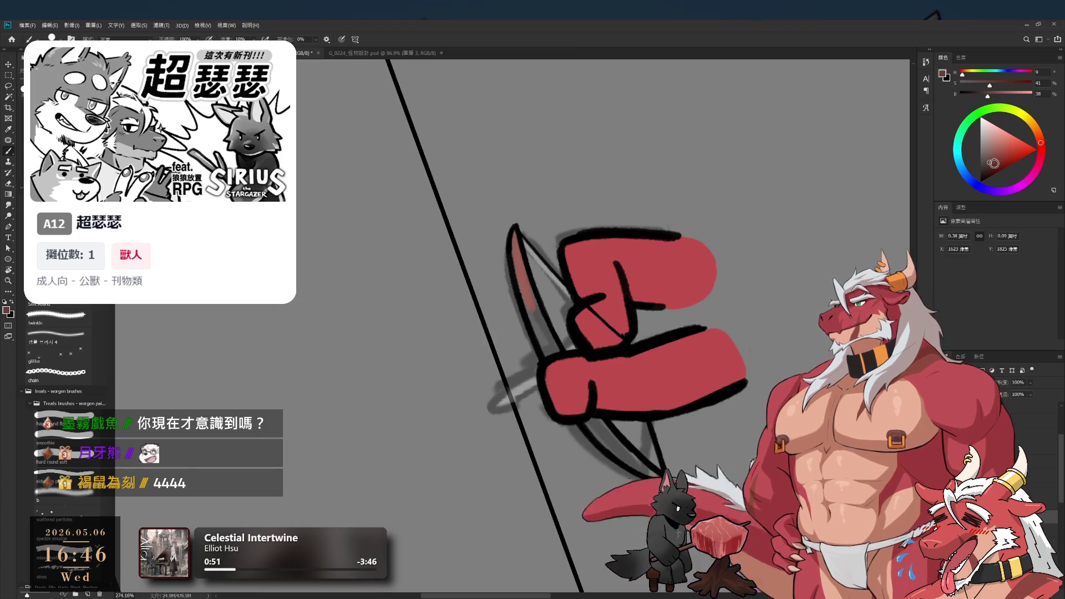
# Paint red-brown along the bow's inner edge from the top tip down to the lower tip
pyautogui.moveTo(513, 233); pyautogui.dragTo(546, 344)
pyautogui.hotkey('ctrl', 'z')
pyautogui.moveTo(513, 232); pyautogui.dragTo(545, 343)
pyautogui.moveTo(513, 233)
pyautogui.mouseDown()
pyautogui.moveTo(577, 389)
pyautogui.moveTo(654, 474)
pyautogui.mouseUp()
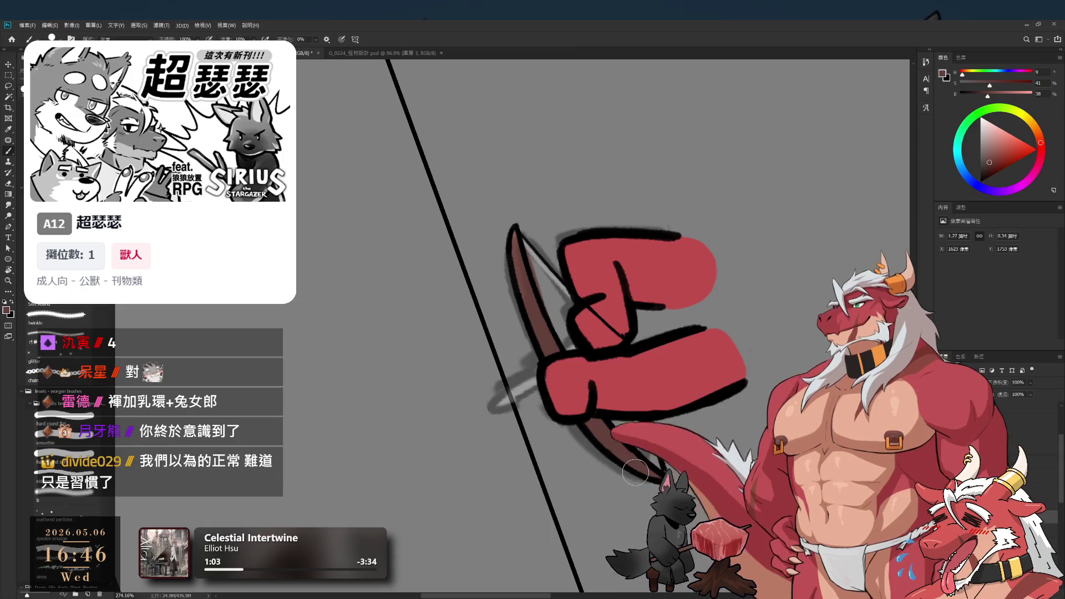
# Rotate the view to steepen the bow and clean up the red with eraser and brush passes
pyautogui.press('r')
pyautogui.moveTo(635, 472)
pyautogui.mouseDown()
pyautogui.moveTo(564, 304)
pyautogui.moveTo(757, 380)
pyautogui.mouseUp()
pyautogui.press('e')
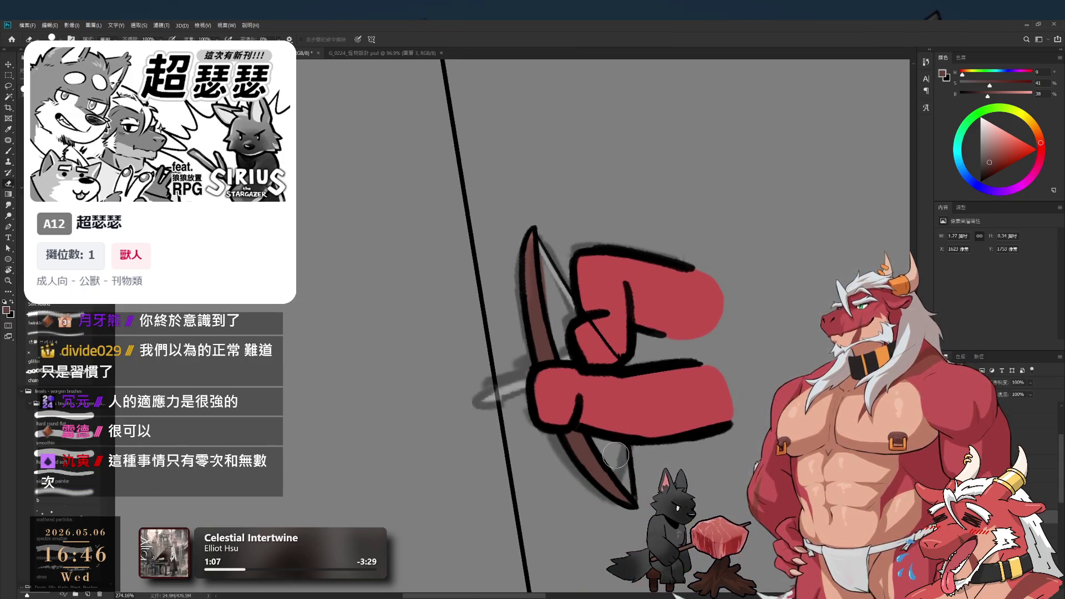
pyautogui.press('b')
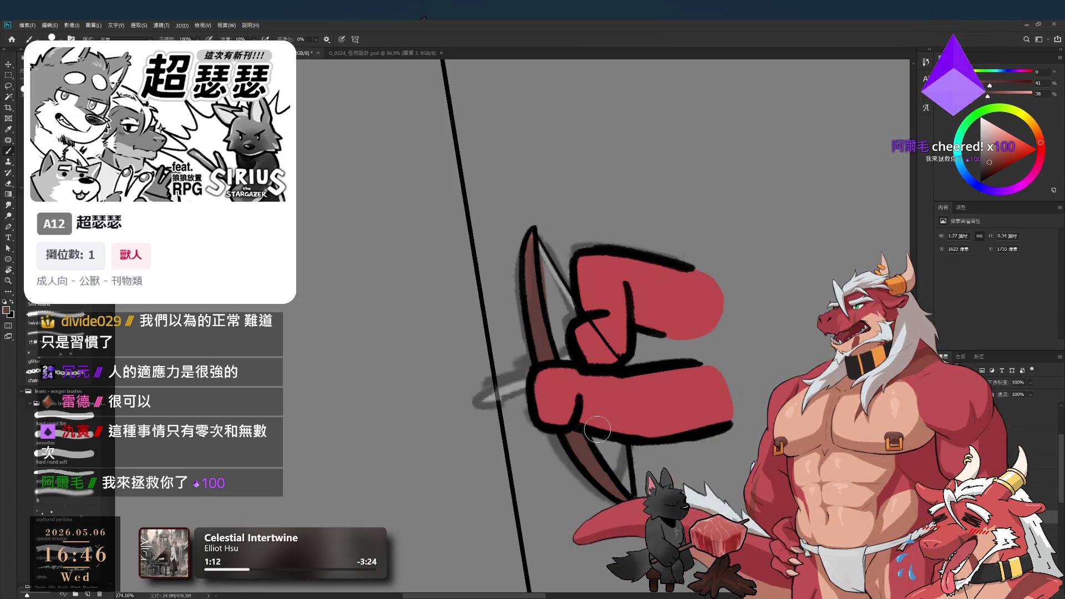
pyautogui.press('e')
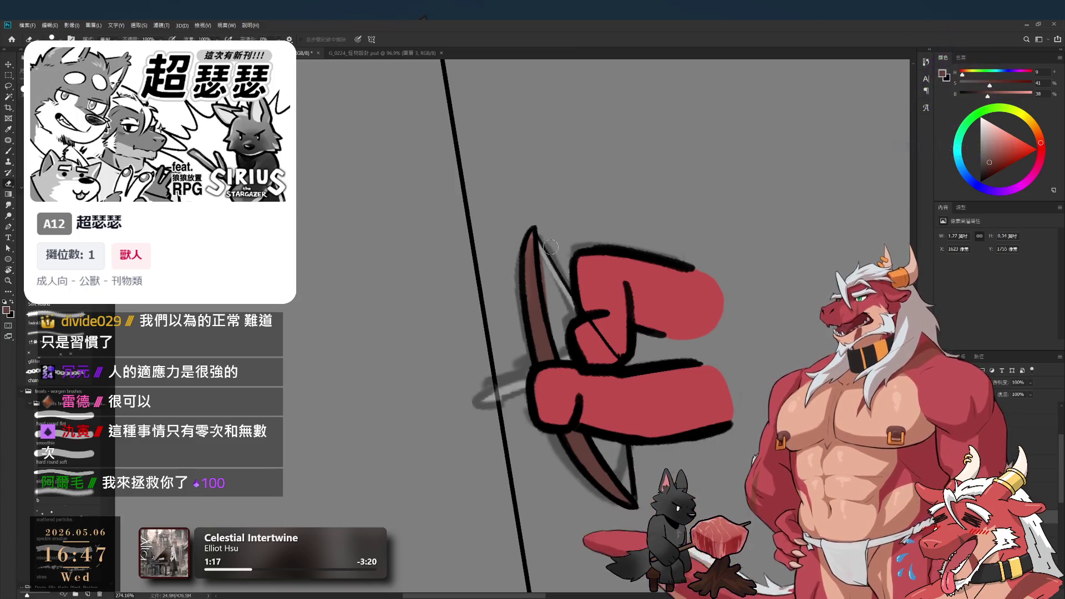
pyautogui.press('b')
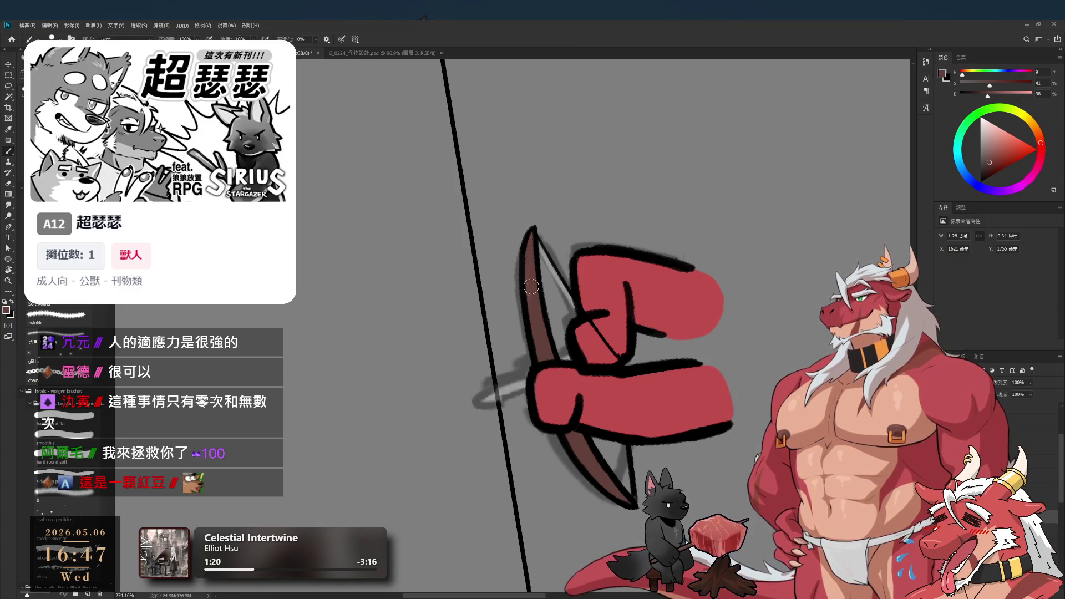
# Resample the bow colour from the canvas and keep brushing it, briefly rotating the view
pyautogui.press('i')
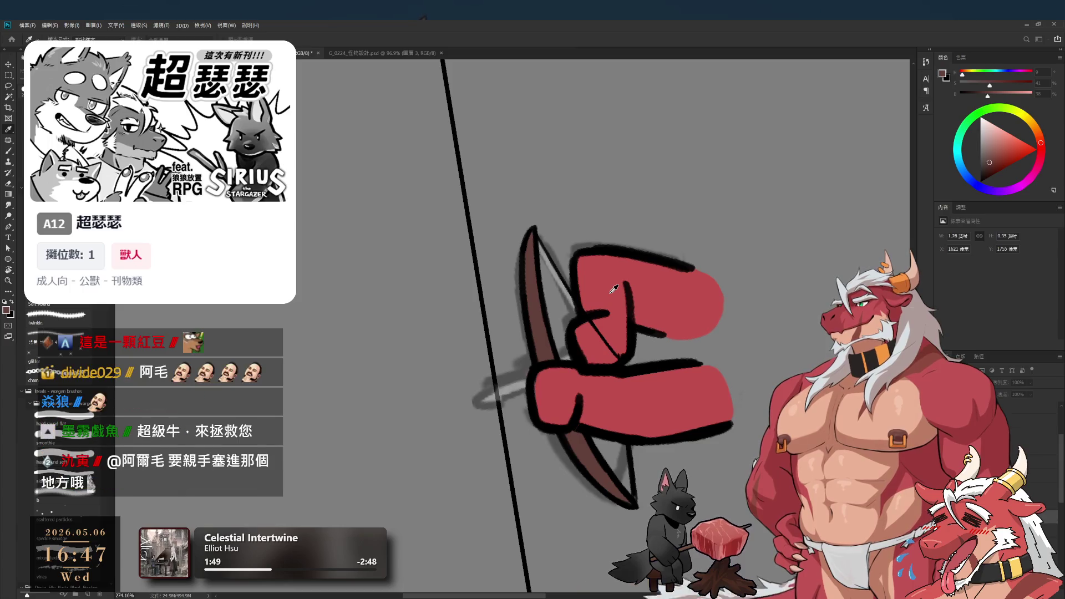
pyautogui.press('b')
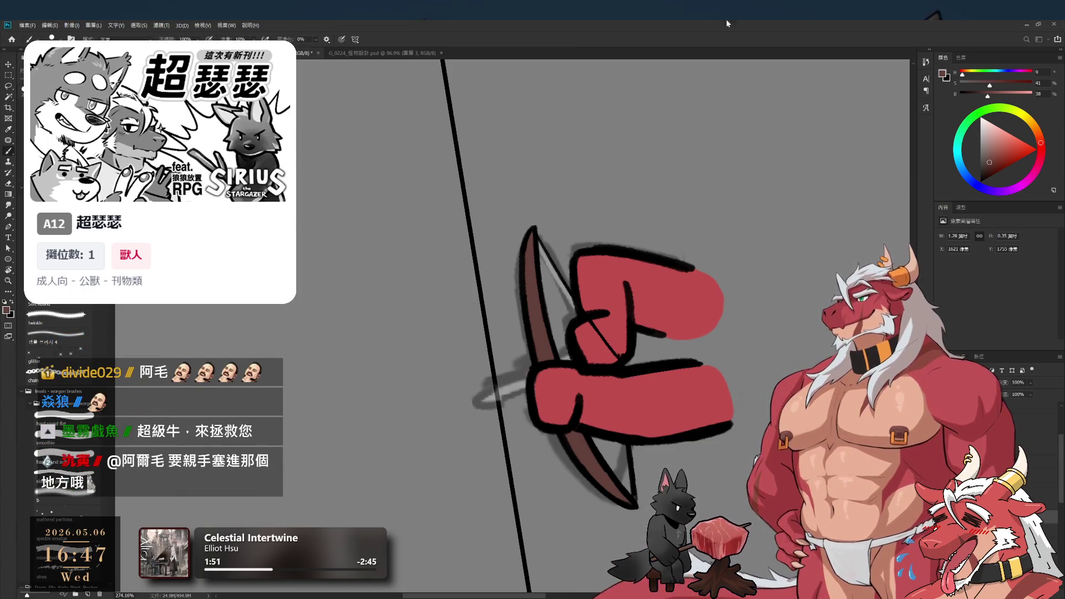
pyautogui.scroll(-2, 595, 253)
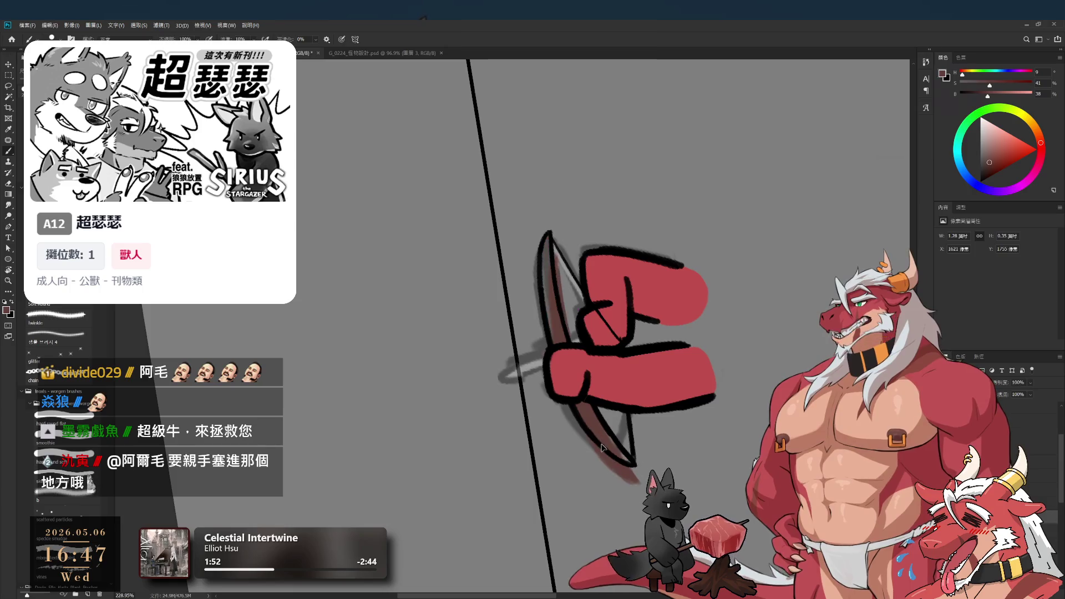
pyautogui.press('r')
pyautogui.moveTo(732, 350)
pyautogui.mouseDown()
pyautogui.moveTo(721, 311)
pyautogui.moveTo(753, 379)
pyautogui.mouseUp()
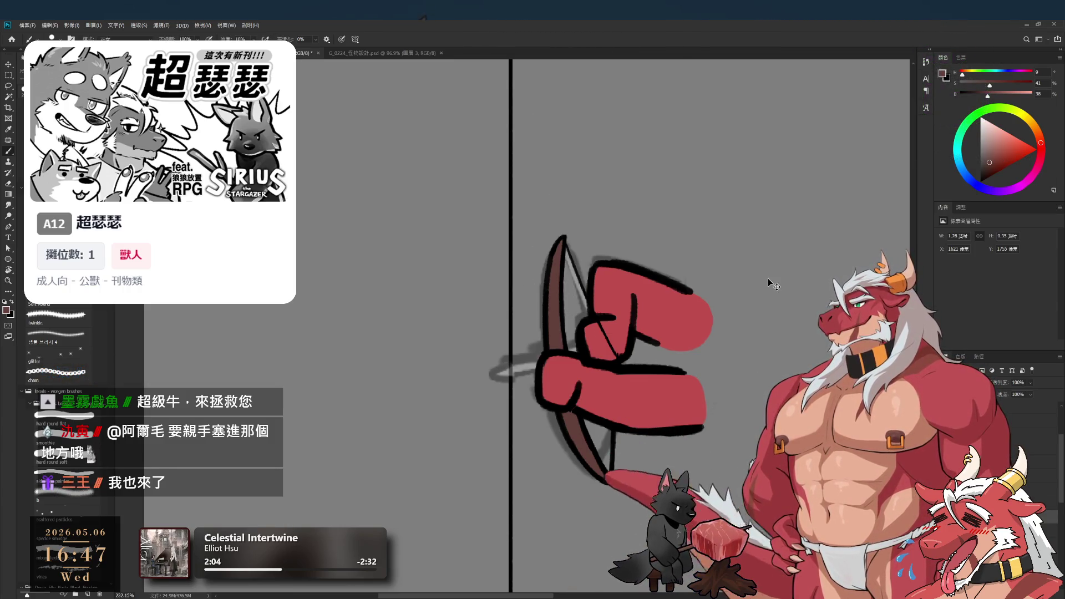
pyautogui.press('i')
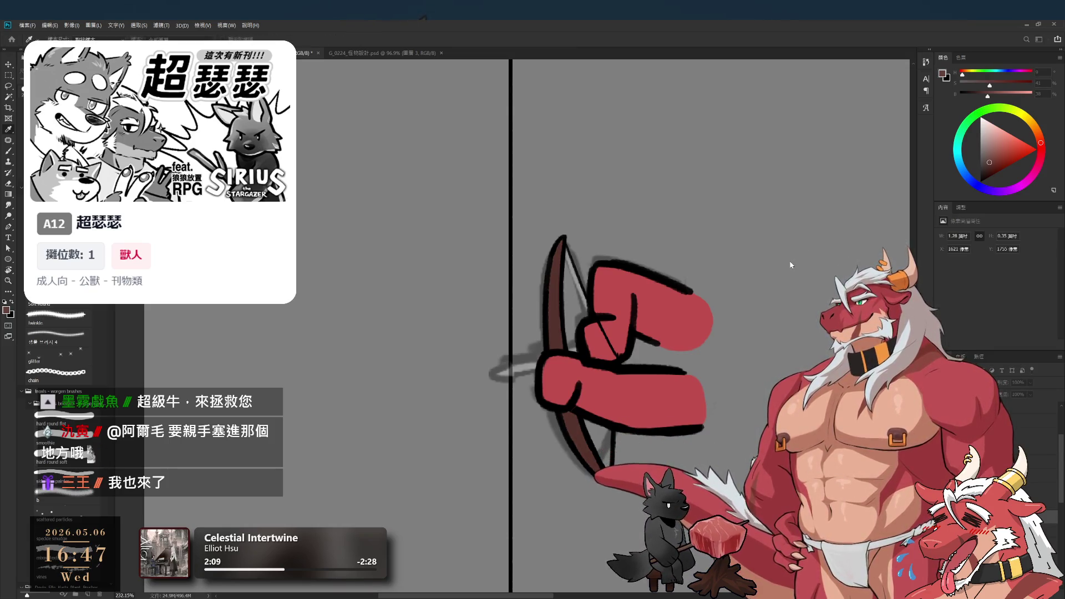
pyautogui.press('b')
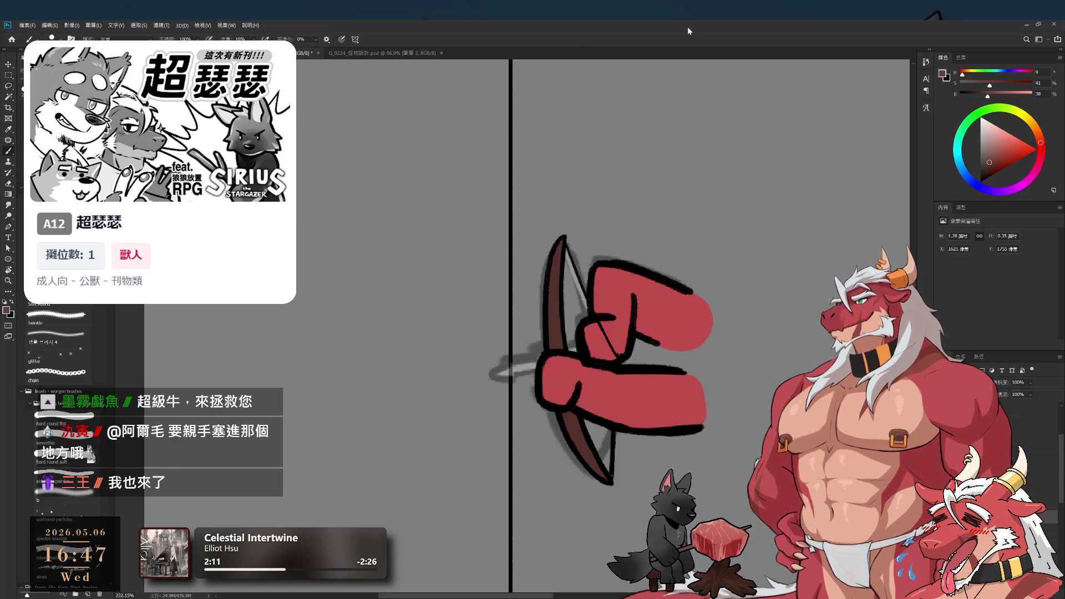
# Rotate the canvas view about 90 degrees and return to the Brush tool
pyautogui.keyDown('shift'); pyautogui.click(617, 360); pyautogui.keyUp('shift')
pyautogui.press('r')
pyautogui.moveTo(619, 388)
pyautogui.mouseDown()
pyautogui.moveTo(643, 348)
pyautogui.moveTo(627, 258)
pyautogui.moveTo(561, 190)
pyautogui.mouseUp()
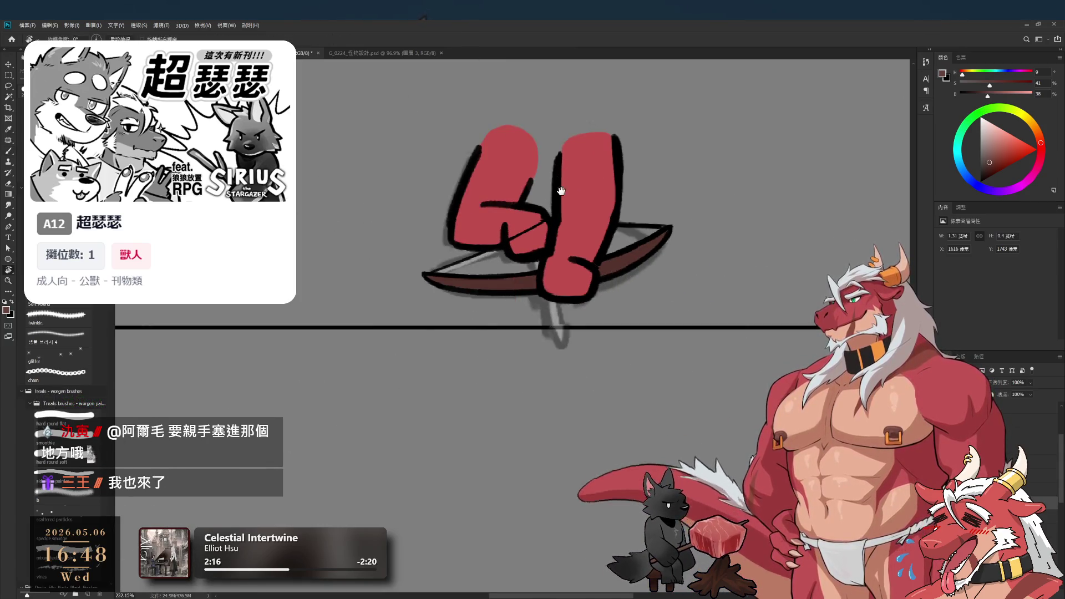
pyautogui.scroll(-5, 561, 191)
pyautogui.scroll(6, 590, 187)
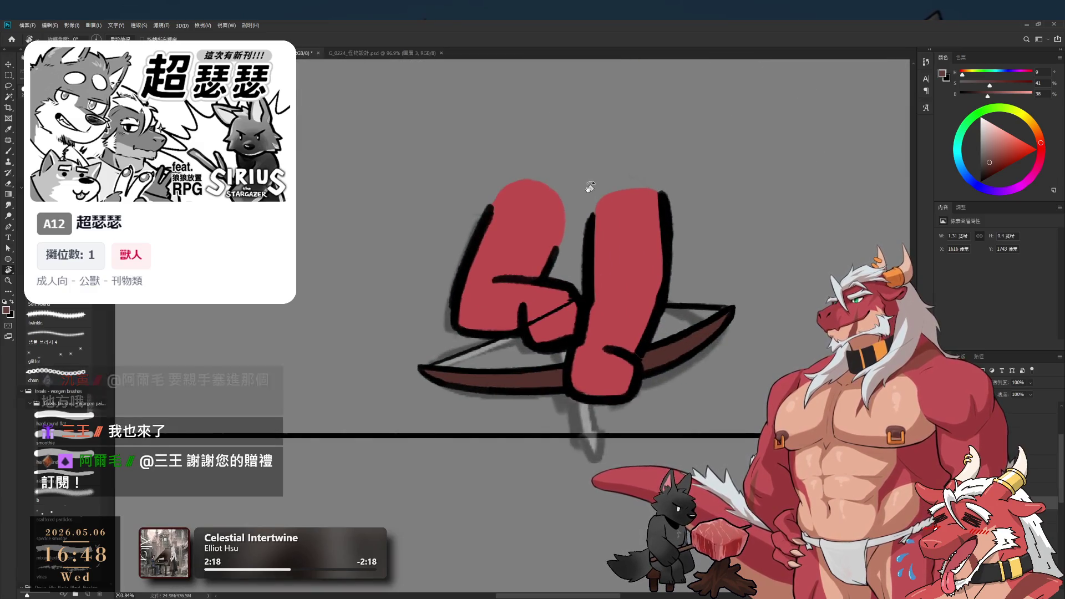
pyautogui.press('b')
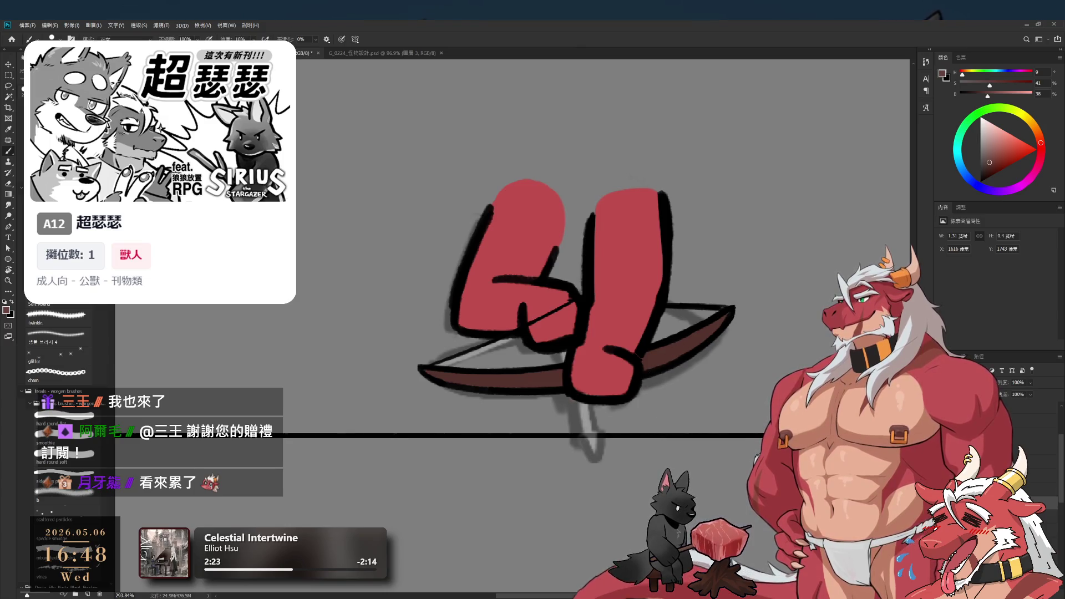
# Lasso loosely around the bow drawing and rotate the view until the bow stands upright
pyautogui.press('l')
pyautogui.moveTo(453, 373)
pyautogui.mouseDown()
pyautogui.moveTo(428, 367)
pyautogui.moveTo(488, 233)
pyautogui.moveTo(757, 255)
pyautogui.moveTo(727, 313)
pyautogui.mouseUp()
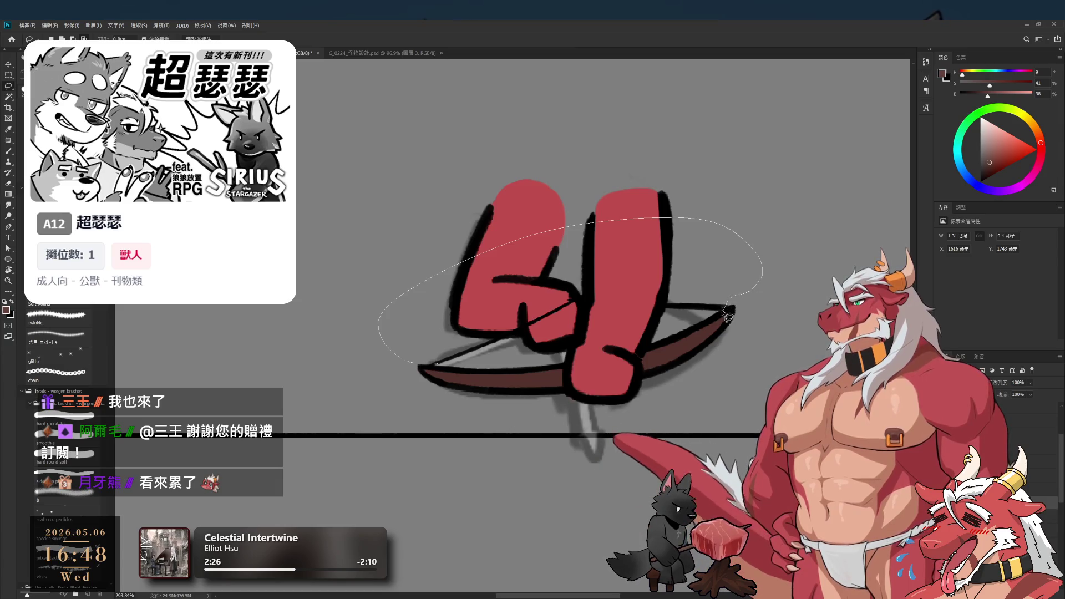
pyautogui.press('r')
pyautogui.moveTo(738, 277)
pyautogui.mouseDown()
pyautogui.moveTo(748, 372)
pyautogui.moveTo(665, 487)
pyautogui.mouseUp()
pyautogui.press('b')
pyautogui.press('x')
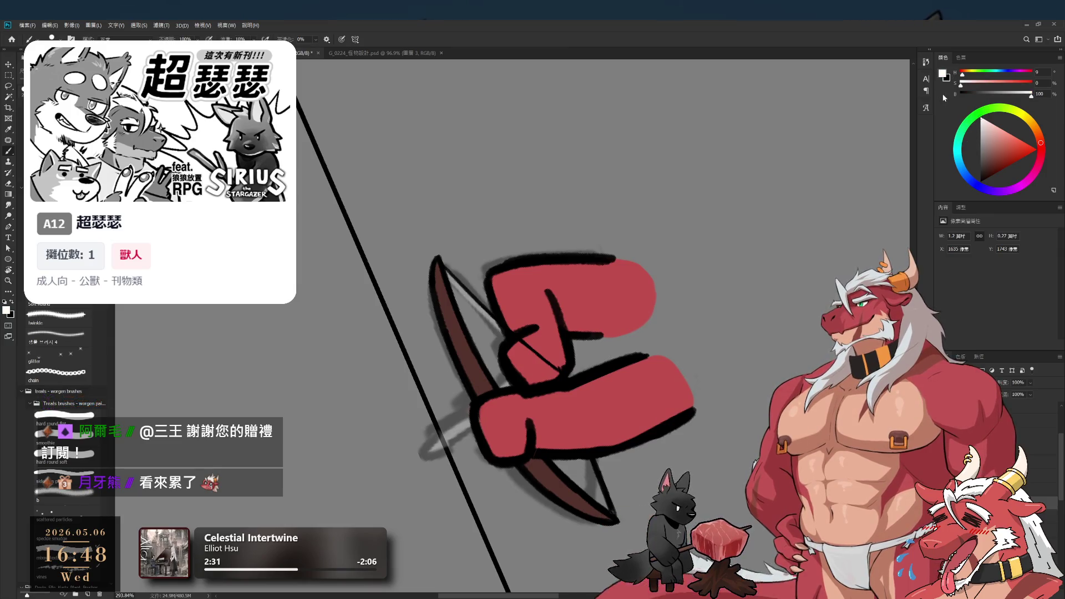
pyautogui.press('r')
pyautogui.moveTo(715, 306); pyautogui.dragTo(588, 382)
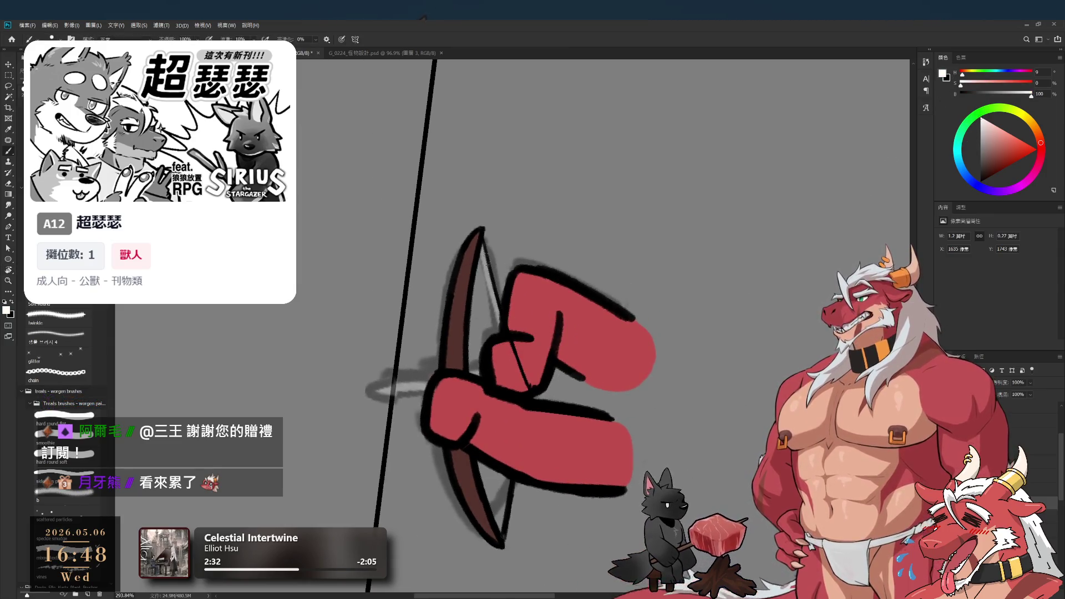
# Choose the 'hard round flat' brush preset and set its flow to 100%
pyautogui.click(66, 443)
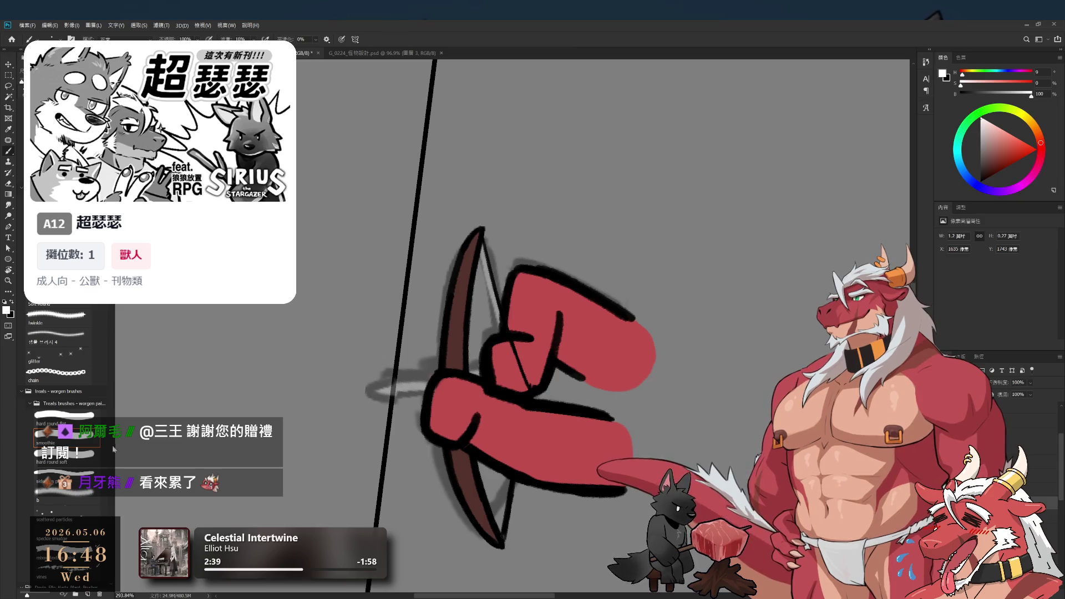
pyautogui.click(63, 414)
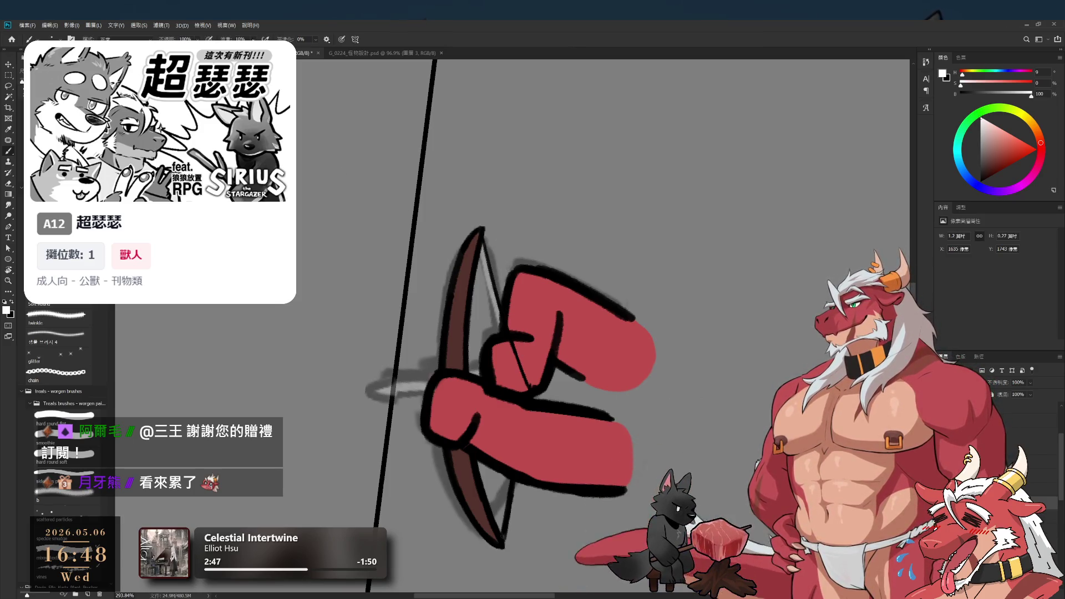
pyautogui.hotkey('shift', '0')
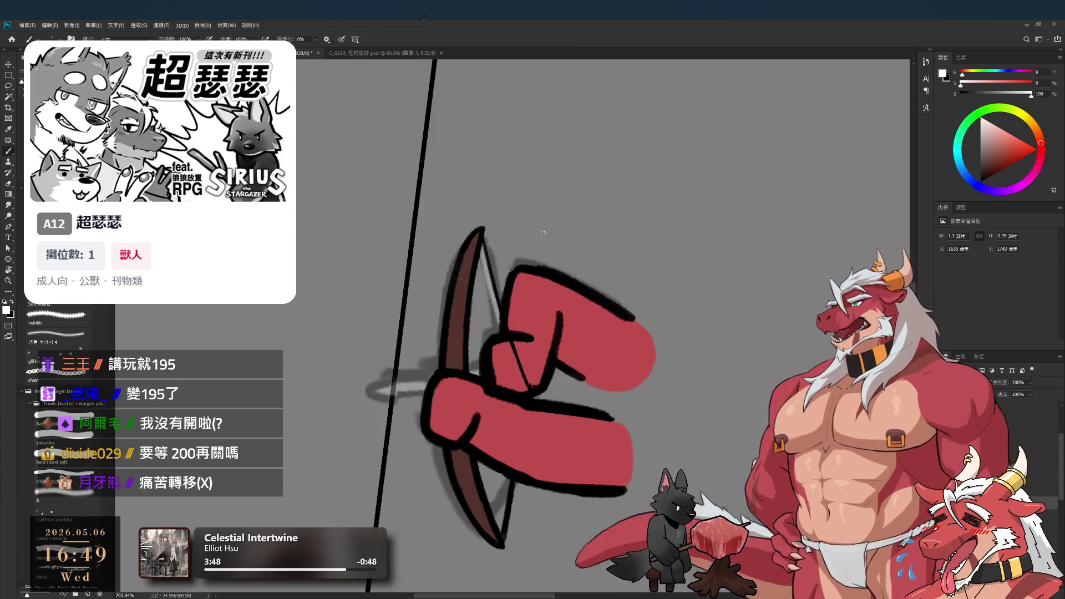
pyautogui.moveTo(518, 341)
pyautogui.mouseDown()
pyautogui.moveTo(563, 302)
pyautogui.moveTo(573, 361)
pyautogui.mouseUp()
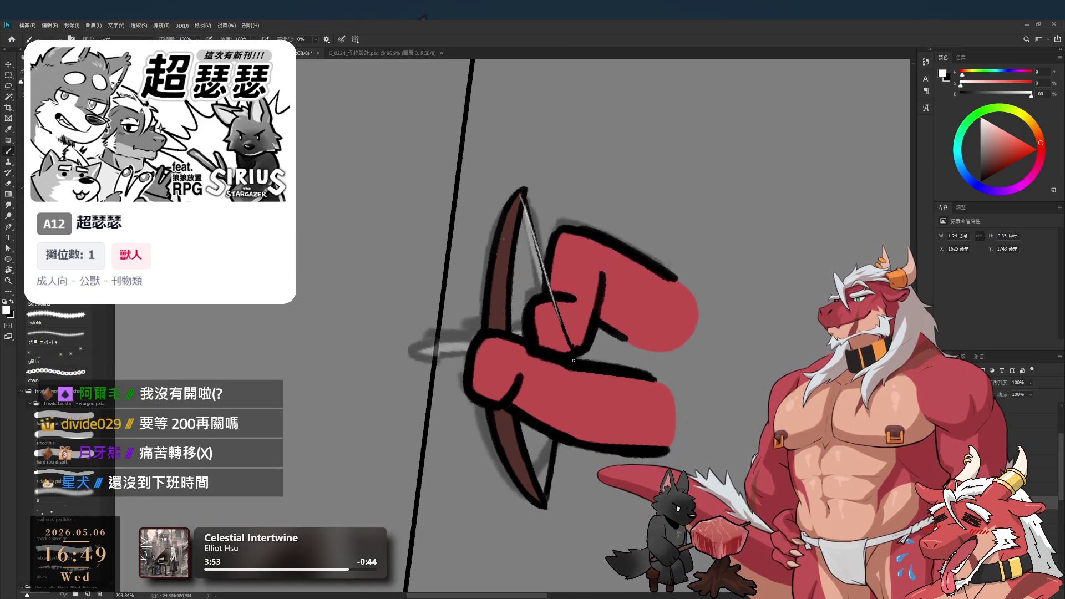
# Tilt the view about 23° and draw the lower bowstring darker down to the bow's tip
pyautogui.press('r')
pyautogui.moveTo(707, 338)
pyautogui.mouseDown()
pyautogui.moveTo(687, 242)
pyautogui.moveTo(627, 156)
pyautogui.mouseUp()
pyautogui.press('b')
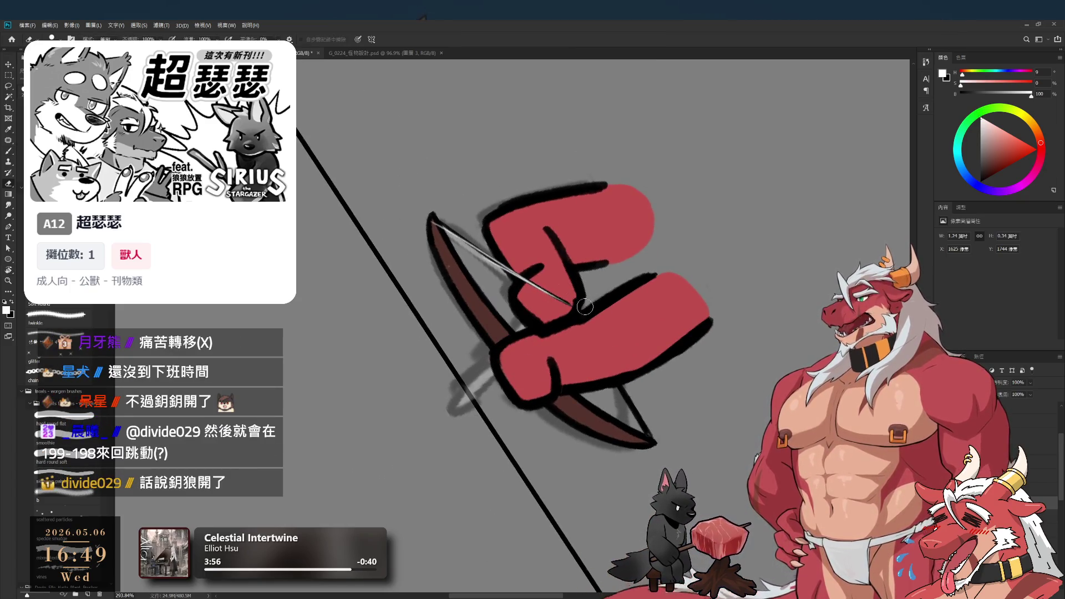
pyautogui.press('b')
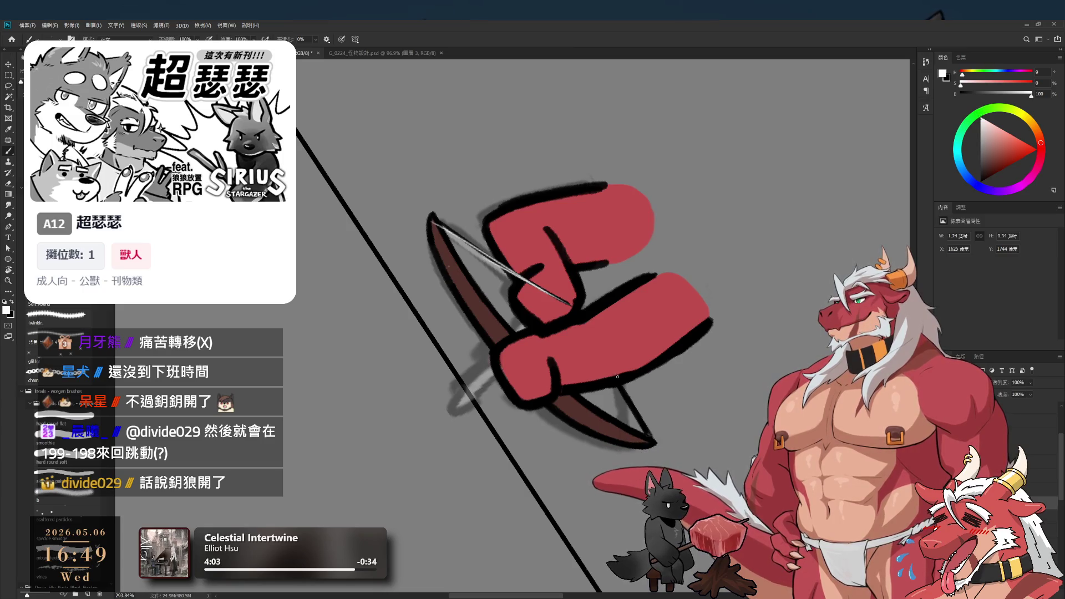
pyautogui.press('e')
pyautogui.press('b')
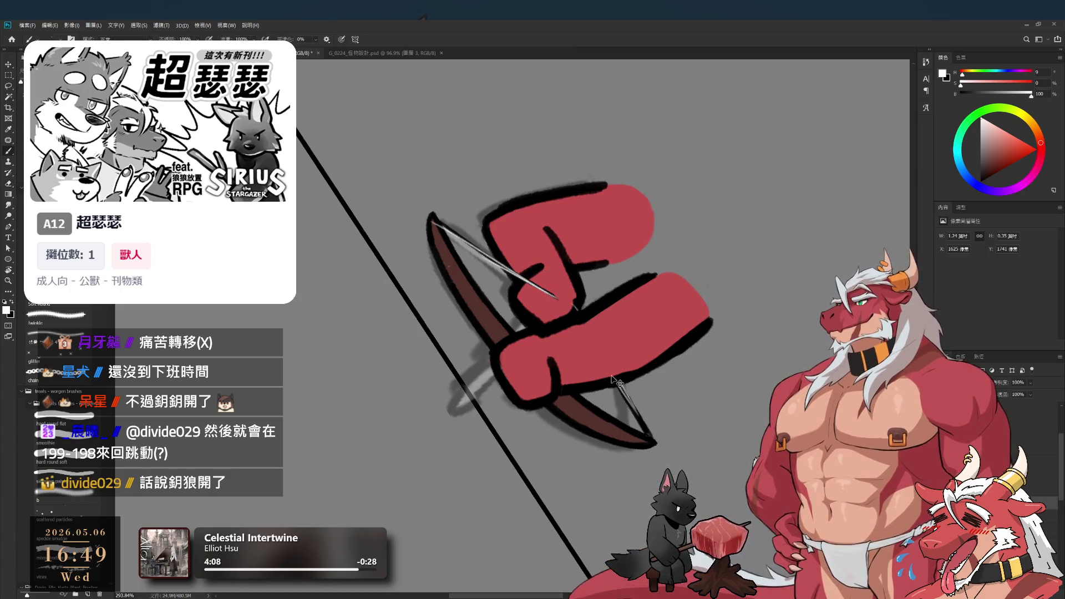
pyautogui.moveTo(619, 384); pyautogui.dragTo(654, 443)
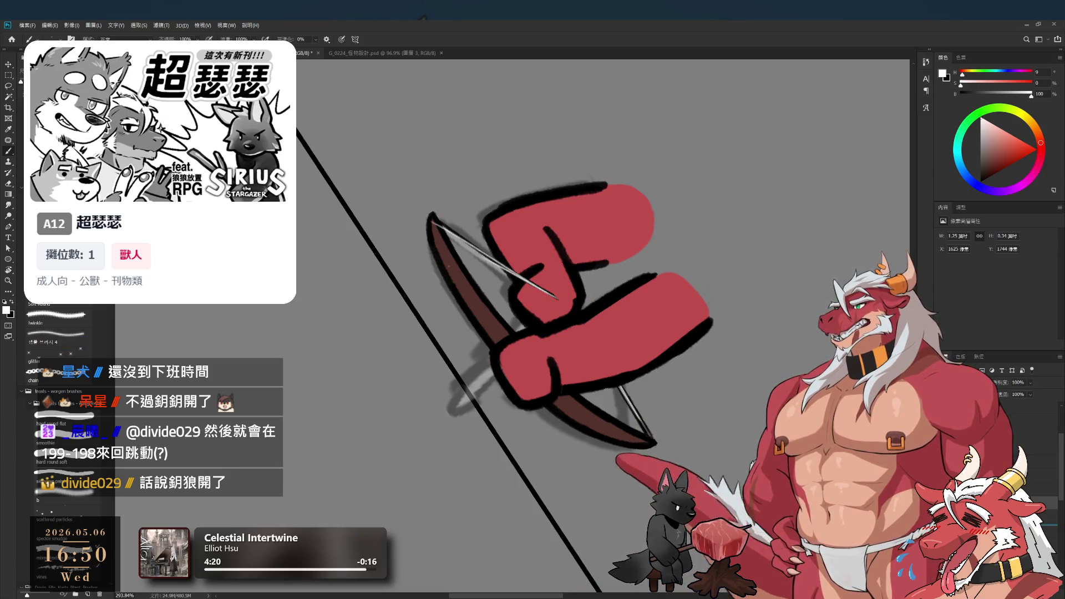
# Undo and redo the last bowstring strokes, then turn the view so the bow is steeper
pyautogui.hotkey('ctrl', 'z')
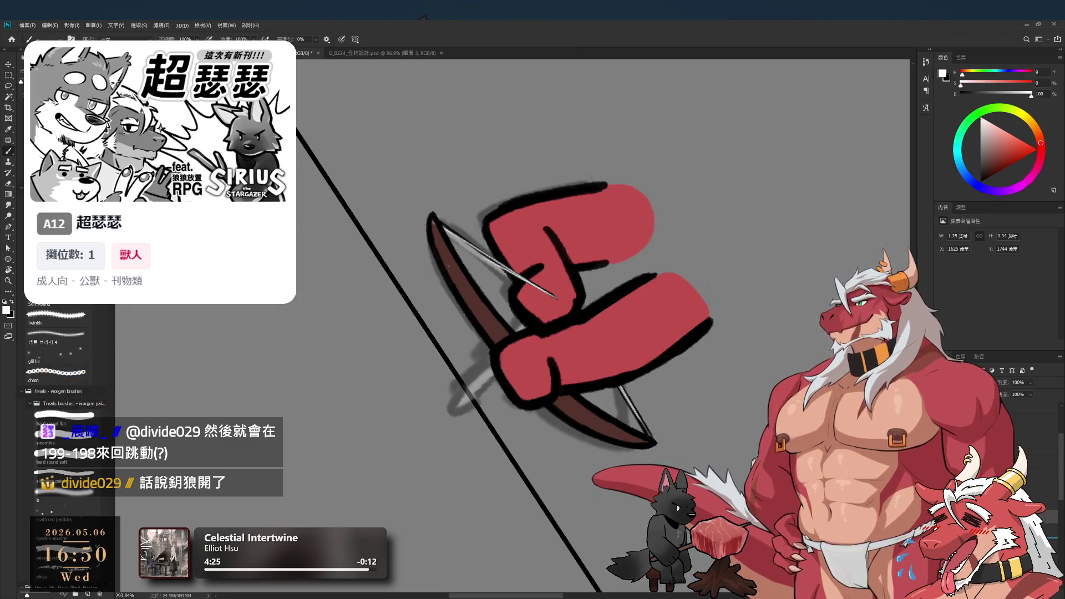
pyautogui.hotkey('ctrl', 'z')
pyautogui.hotkey('ctrl', 'shift', 'z')
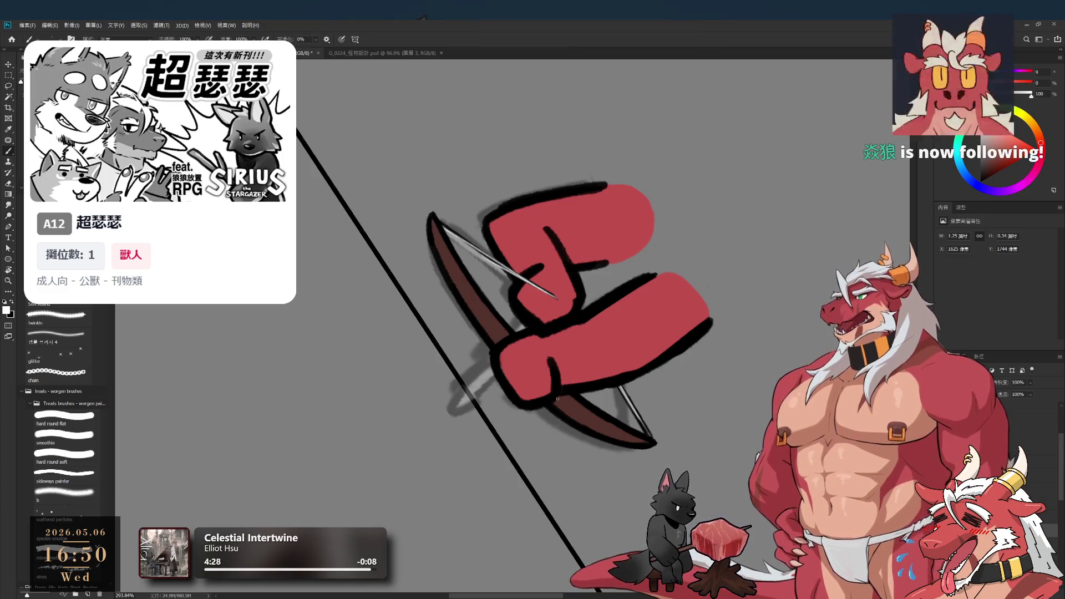
pyautogui.moveTo(655, 367)
pyautogui.mouseDown()
pyautogui.moveTo(613, 453)
pyautogui.moveTo(620, 312)
pyautogui.mouseUp()
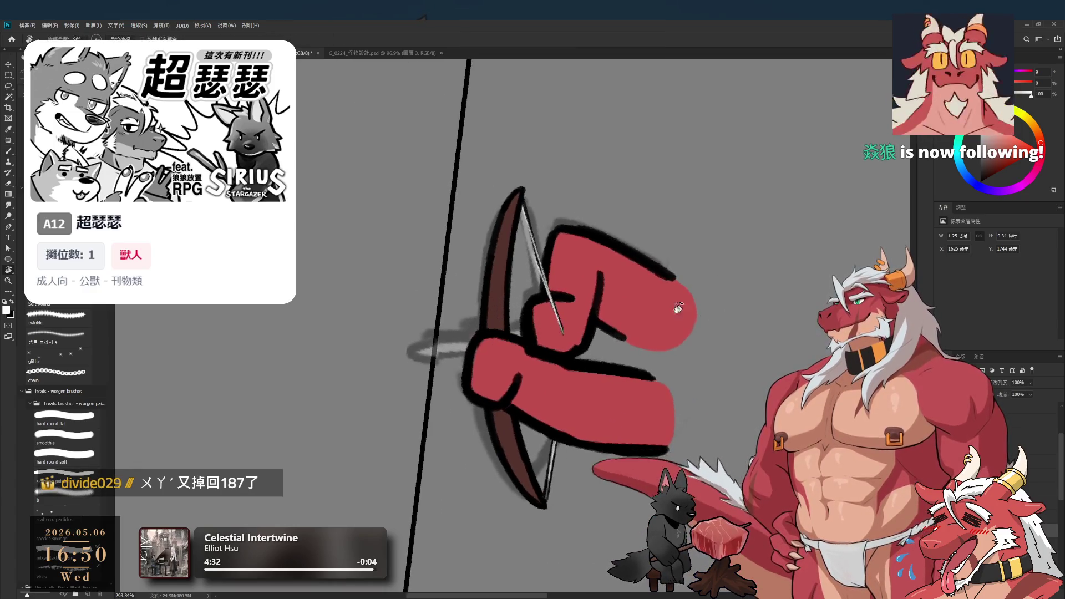
# Paint the lower end of the right red shape in black, touching it up with the eraser
pyautogui.press('b')
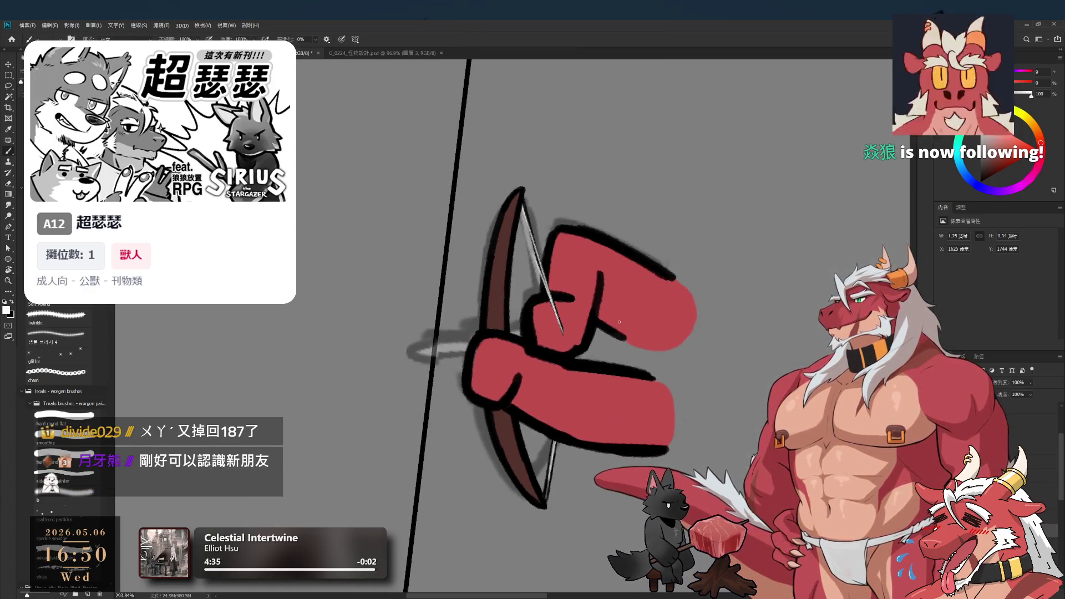
pyautogui.scroll(2, 616, 319)
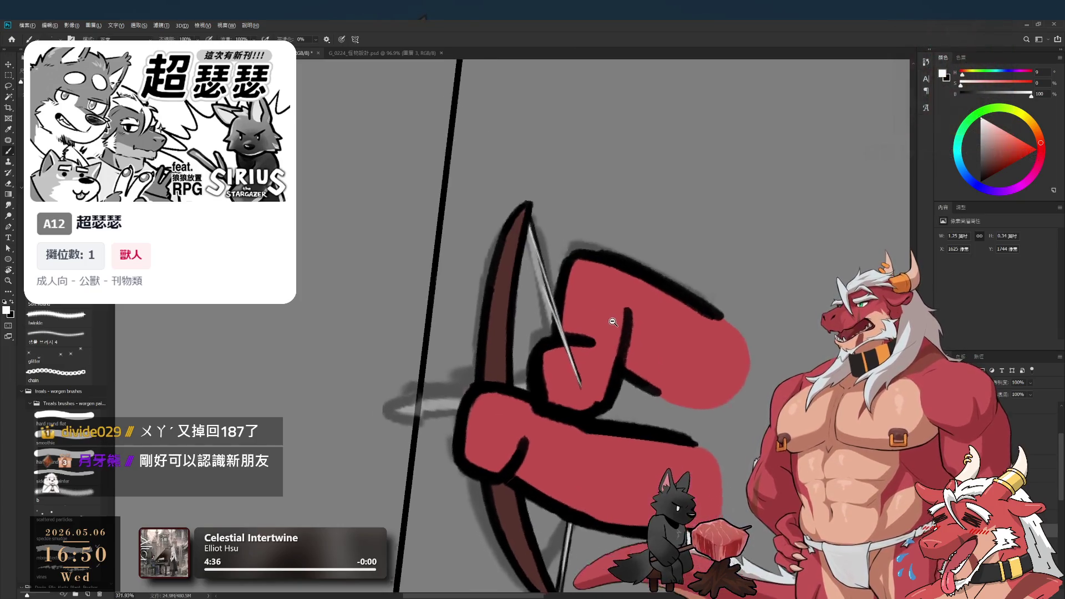
pyautogui.scroll(1, 611, 320)
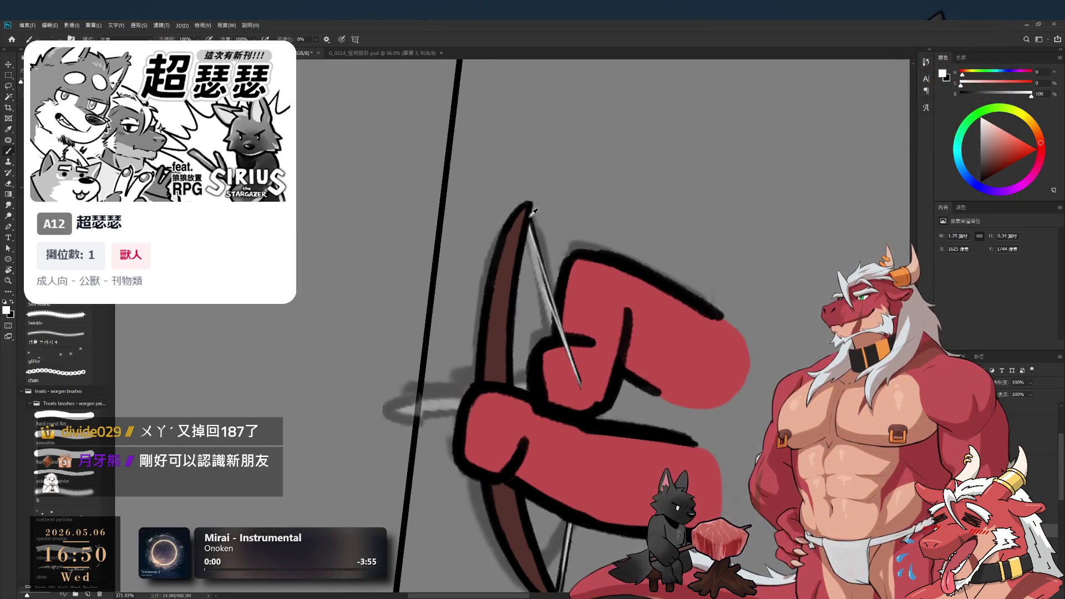
pyautogui.press('x')
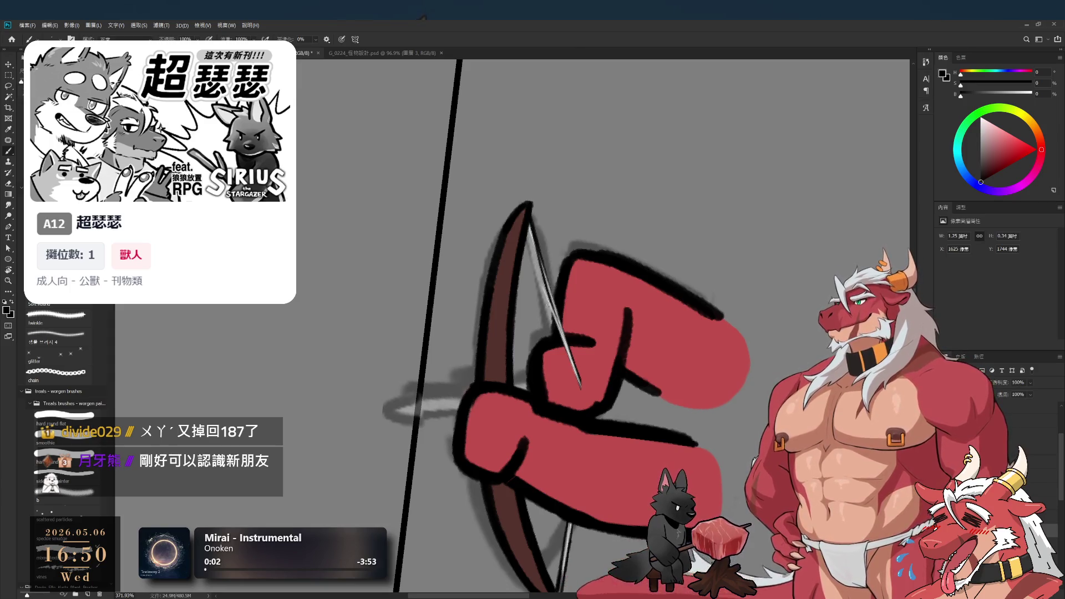
pyautogui.press('e')
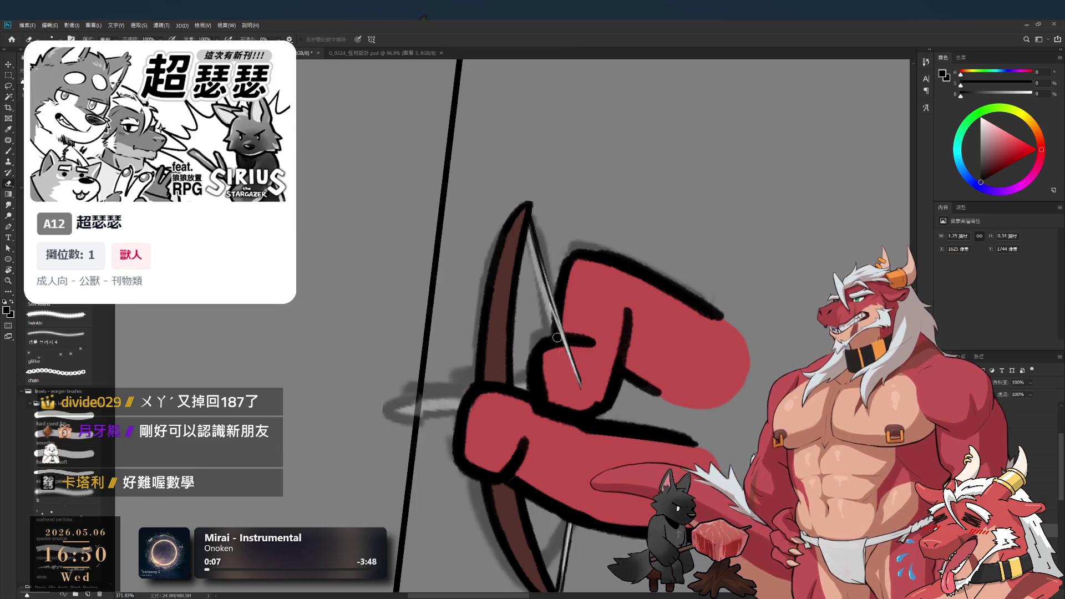
pyautogui.press('b')
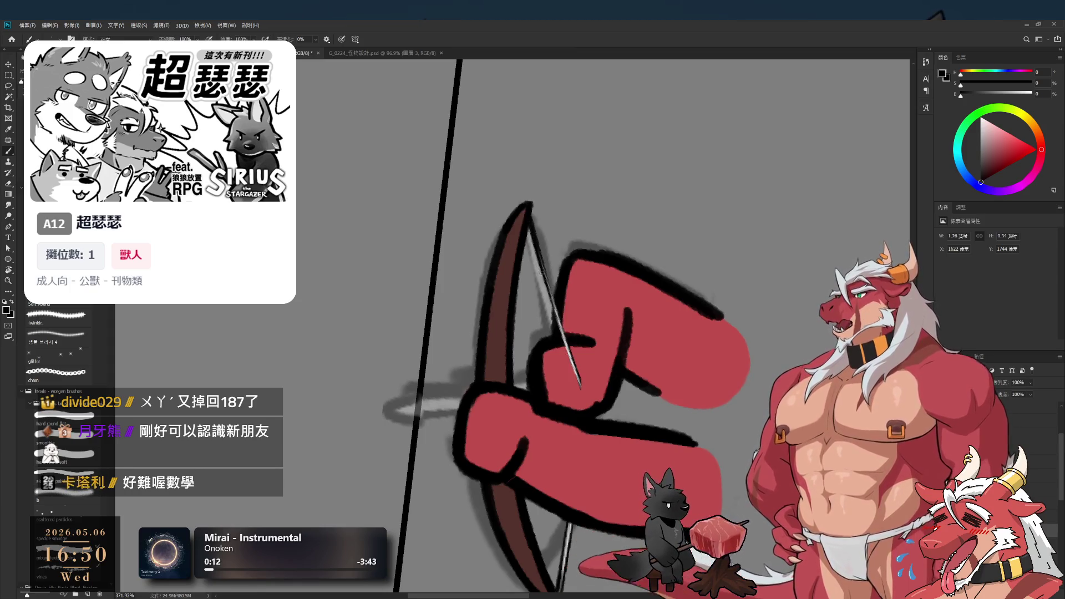
# Reset the view rotation to level and adjust the zoom around the bow
pyautogui.press('r')
pyautogui.moveTo(540, 273); pyautogui.dragTo(491, 143)
pyautogui.press('Escape')
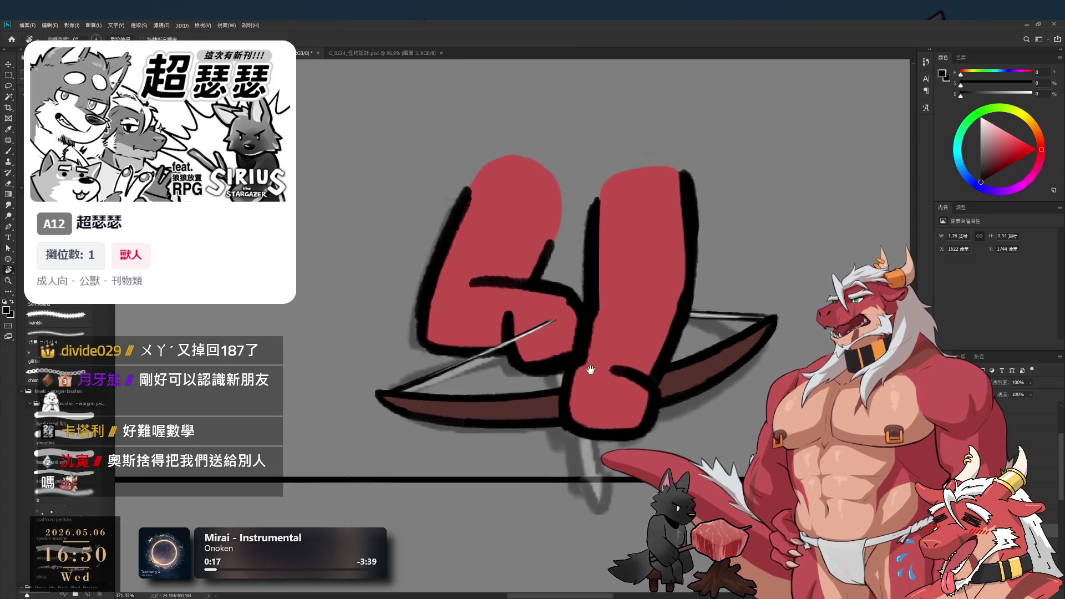
pyautogui.scroll(-1, 565, 332)
pyautogui.scroll(-1, 565, 332)
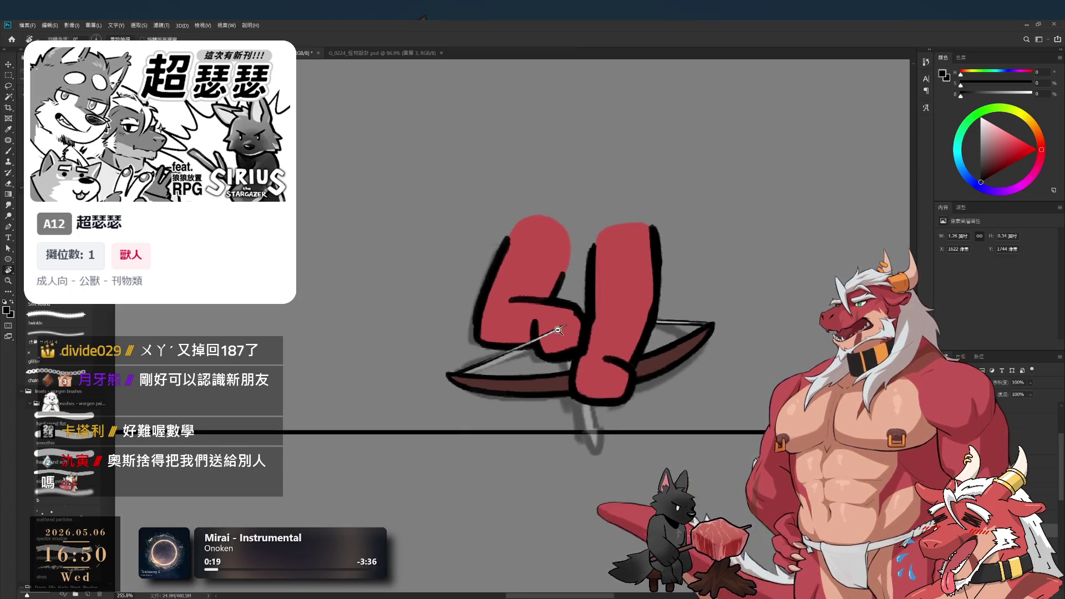
pyautogui.scroll(1, 569, 329)
pyautogui.scroll(-3, 585, 333)
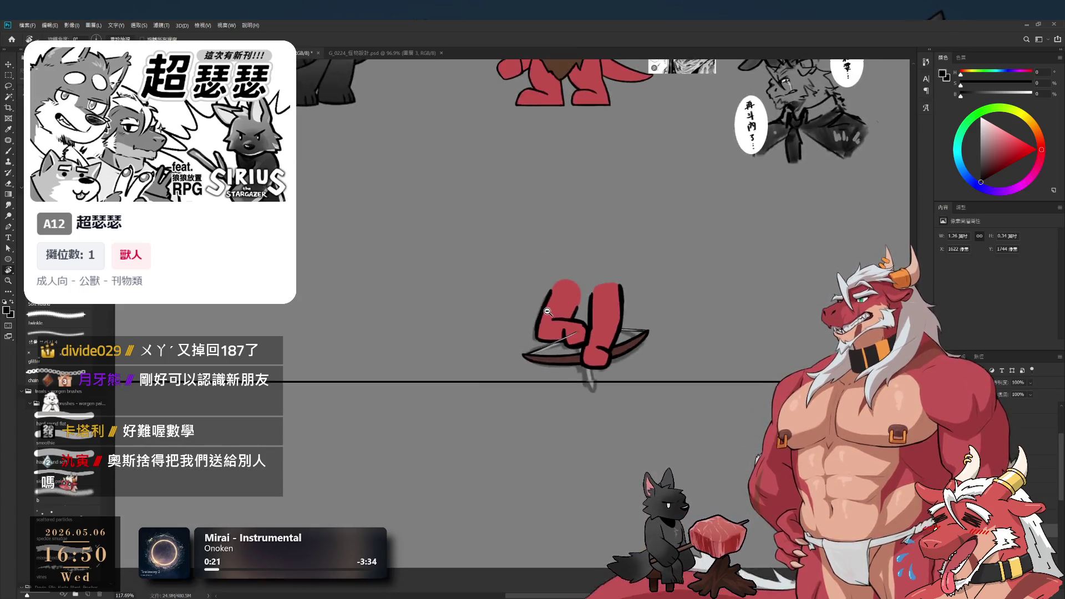
pyautogui.scroll(2, 564, 301)
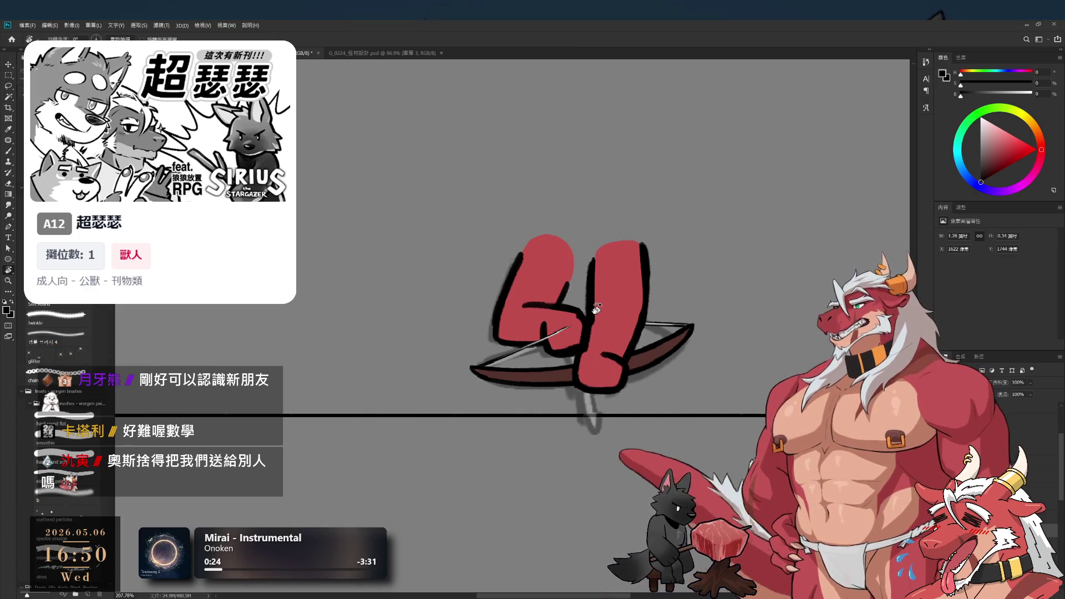
pyautogui.scroll(1, 597, 322)
pyautogui.scroll(-3, 591, 344)
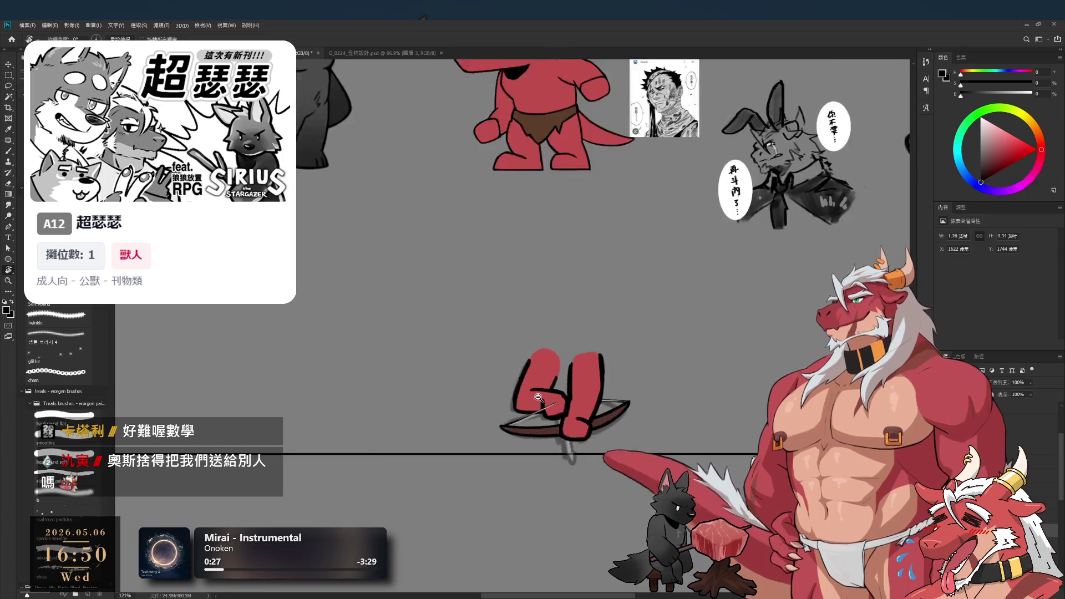
pyautogui.scroll(3, 583, 382)
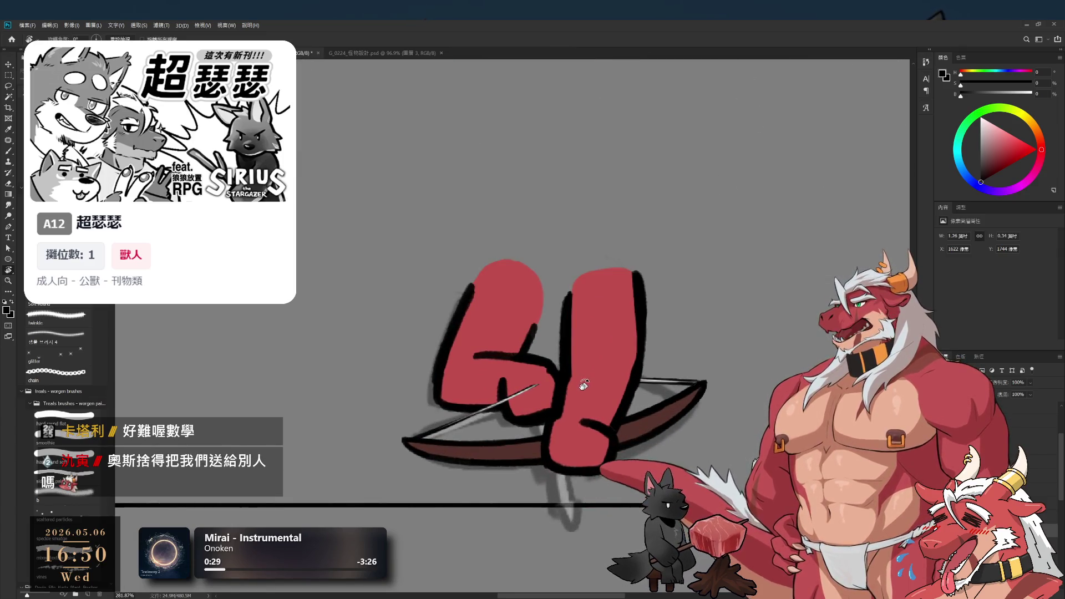
# Rotate the view about 90° clockwise, tilt it by 15°, and zoom out
pyautogui.moveTo(585, 383)
pyautogui.mouseDown()
pyautogui.moveTo(554, 407)
pyautogui.moveTo(464, 349)
pyautogui.mouseUp()
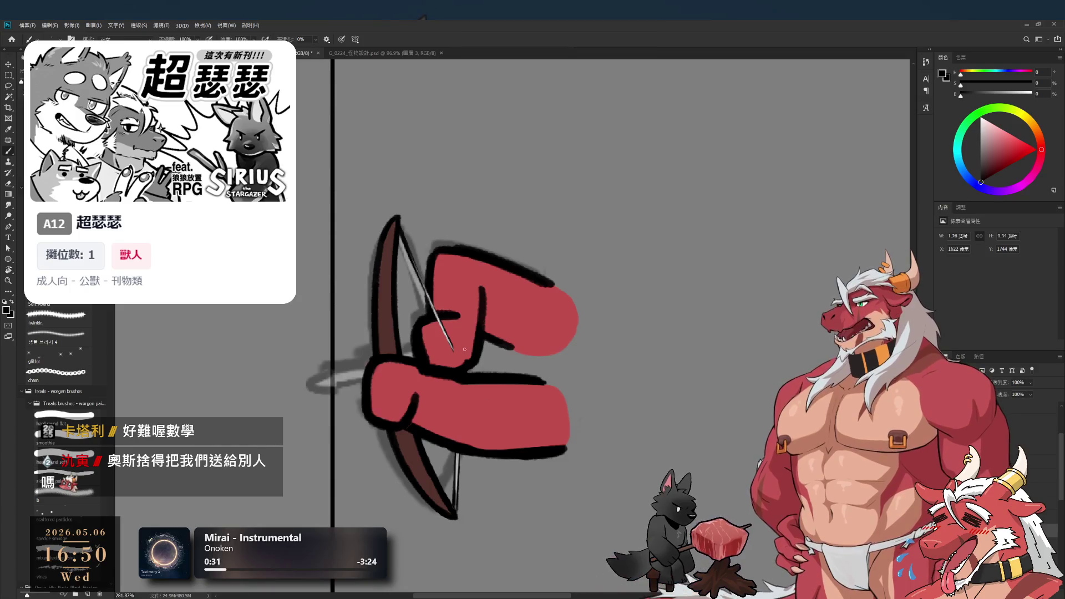
pyautogui.scroll(2, 481, 365)
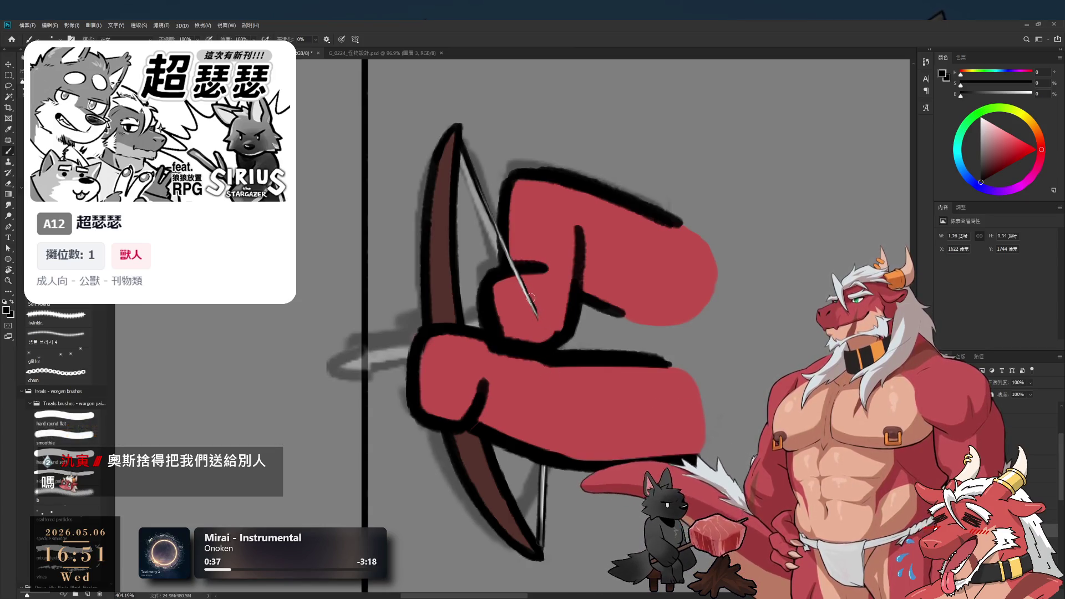
pyautogui.press('r')
pyautogui.moveTo(543, 330)
pyautogui.mouseDown()
pyautogui.moveTo(501, 171)
pyautogui.moveTo(719, 190)
pyautogui.moveTo(646, 231)
pyautogui.mouseUp()
pyautogui.scroll(-3, 501, 171)
pyautogui.scroll(2, 651, 320)
pyautogui.scroll(-3, 651, 319)
pyautogui.scroll(8, 610, 355)
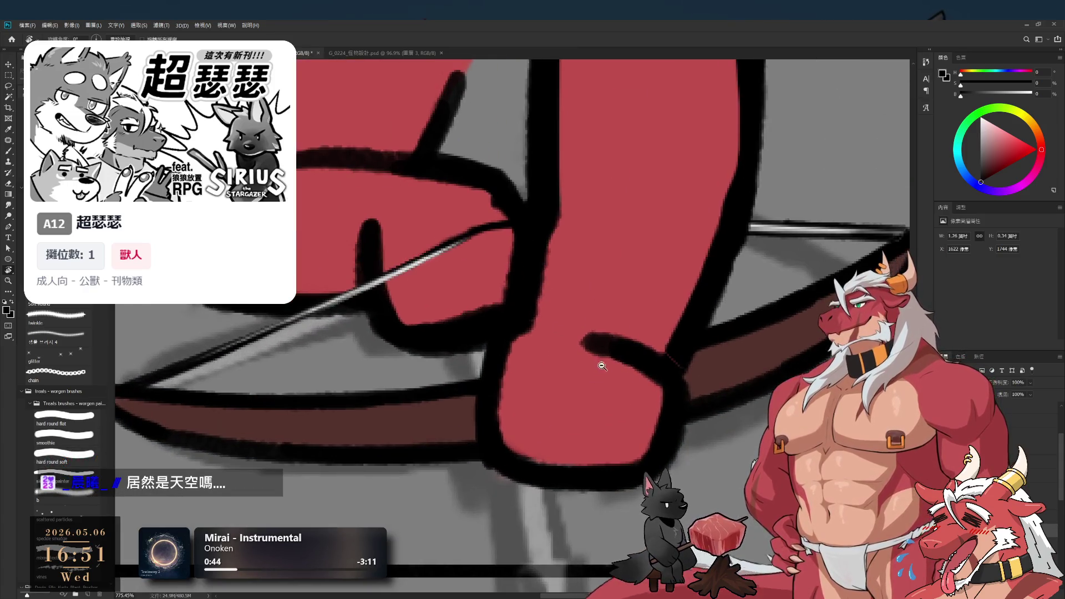
pyautogui.scroll(-4, 601, 366)
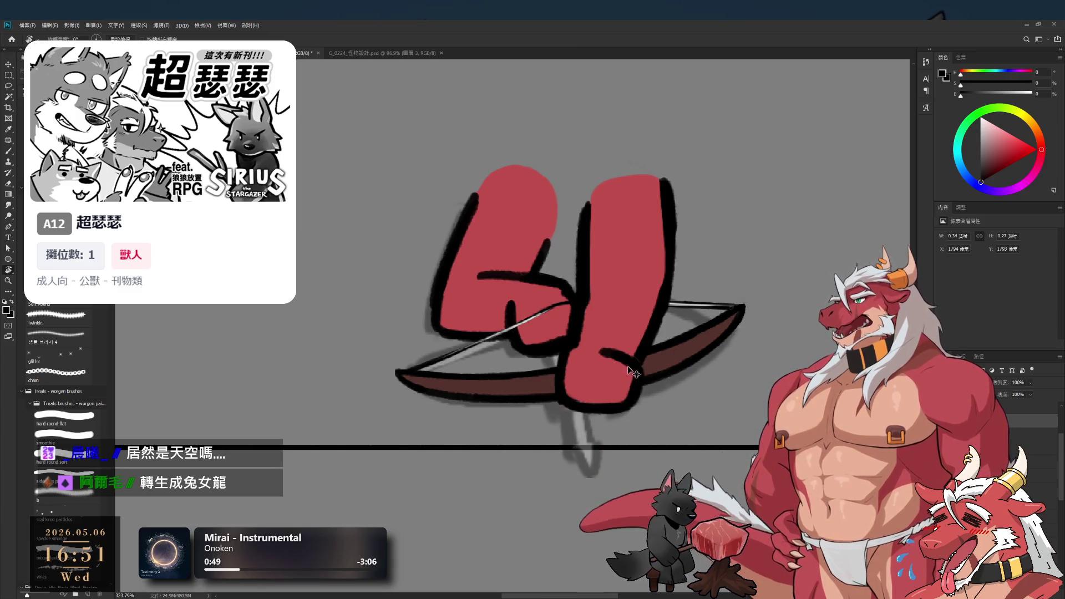
# Undo the black outline at the bottom of the right red shape, keeping its red fill
pyautogui.hotkey('ctrl', 'z')
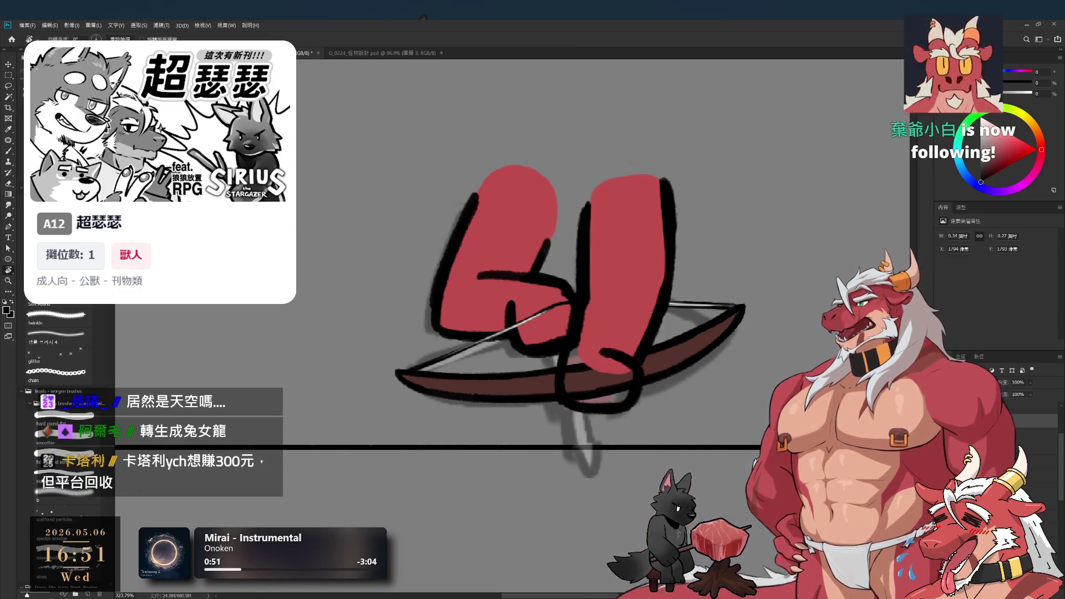
pyautogui.hotkey('ctrl', 'shift', 'z')
pyautogui.hotkey('ctrl', 'z')
pyautogui.hotkey('ctrl', 'shift', 'z')
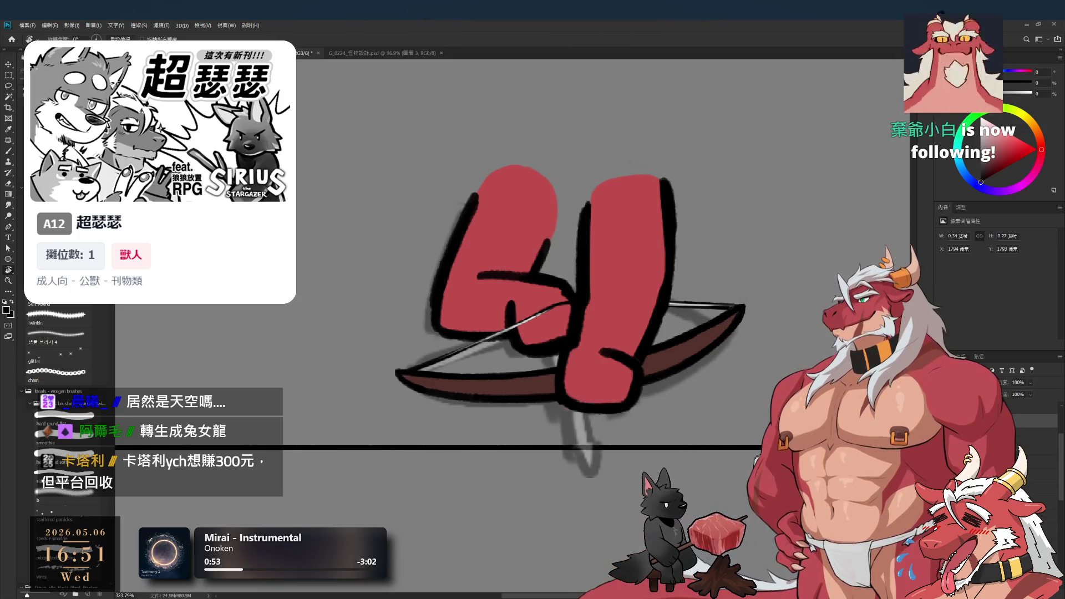
pyautogui.hotkey('ctrl', 'z')
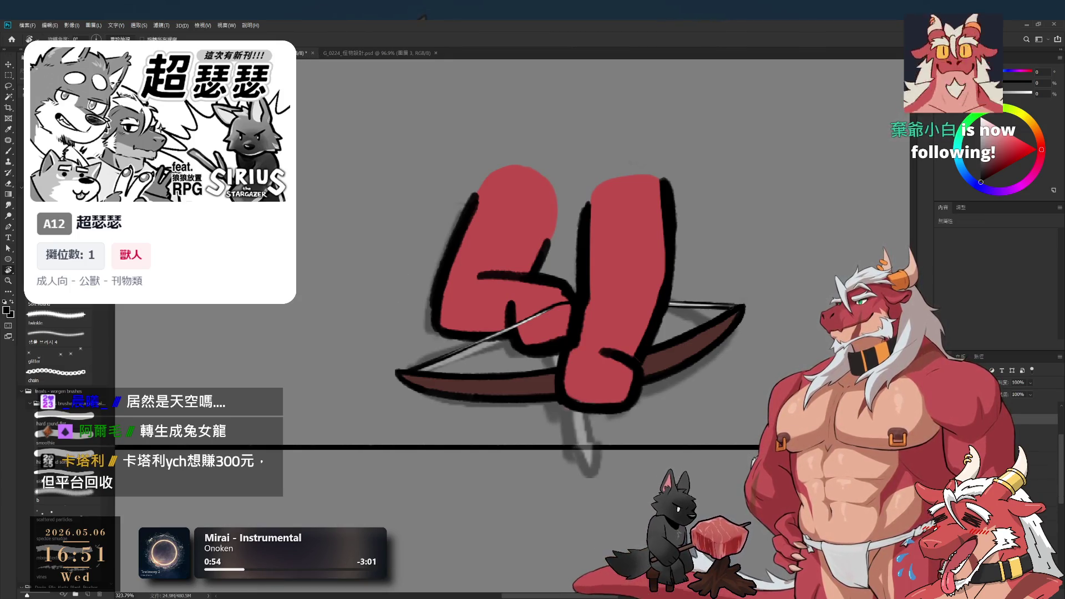
pyautogui.hotkey('ctrl', 'z')
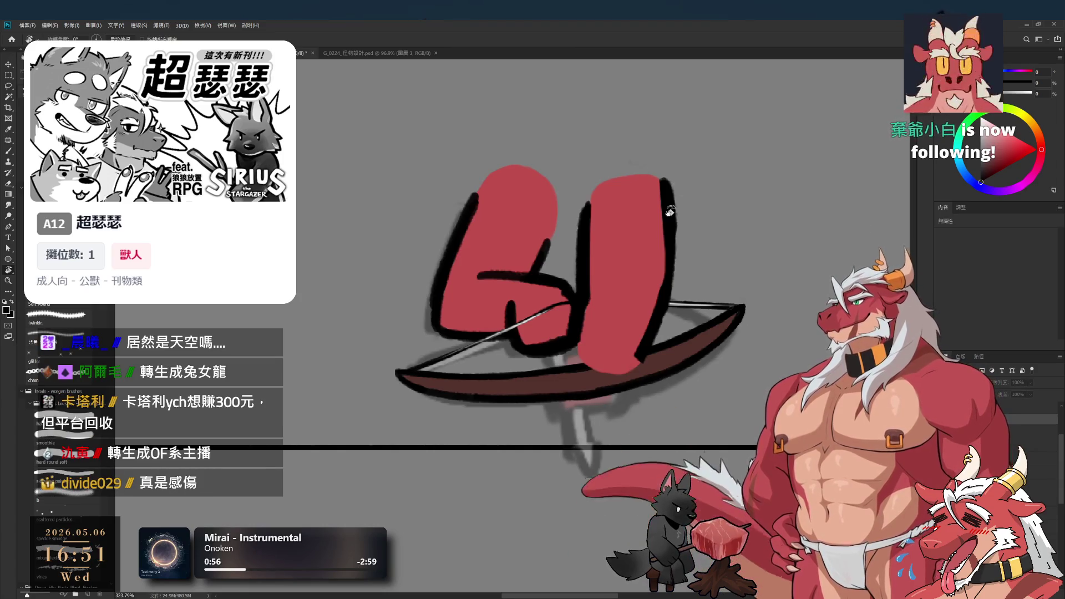
# Rotate the view back toward upright and reselect the drawing layer
pyautogui.moveTo(670, 211)
pyautogui.mouseDown()
pyautogui.moveTo(717, 178)
pyautogui.moveTo(644, 290)
pyautogui.mouseUp()
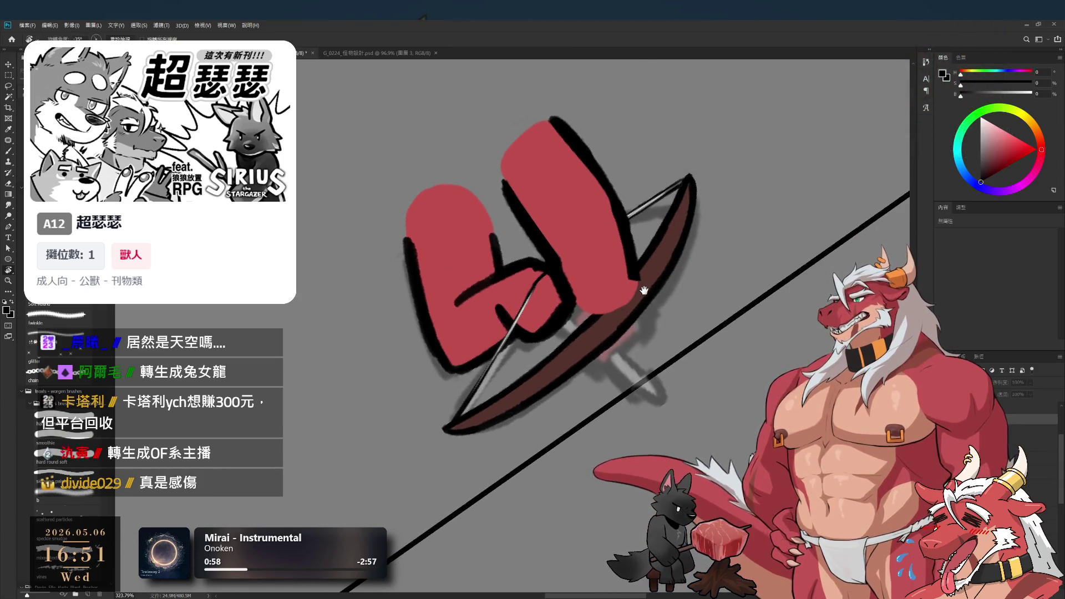
pyautogui.scroll(2, 646, 280)
pyautogui.moveTo(647, 274)
pyautogui.mouseDown()
pyautogui.moveTo(688, 349)
pyautogui.moveTo(671, 338)
pyautogui.mouseUp()
pyautogui.press('b')
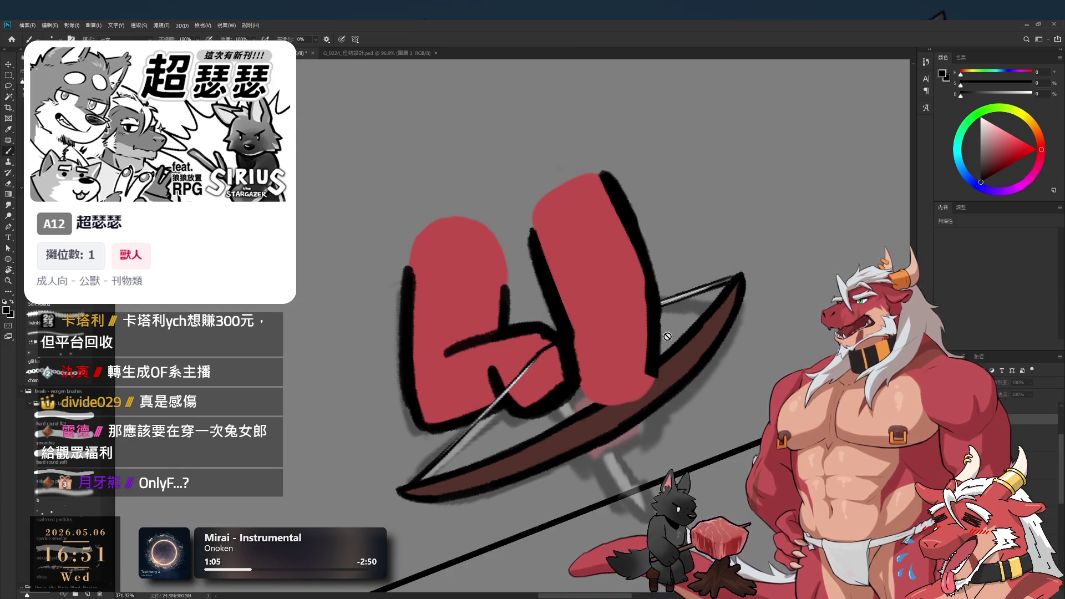
pyautogui.hotkey('alt', '[')
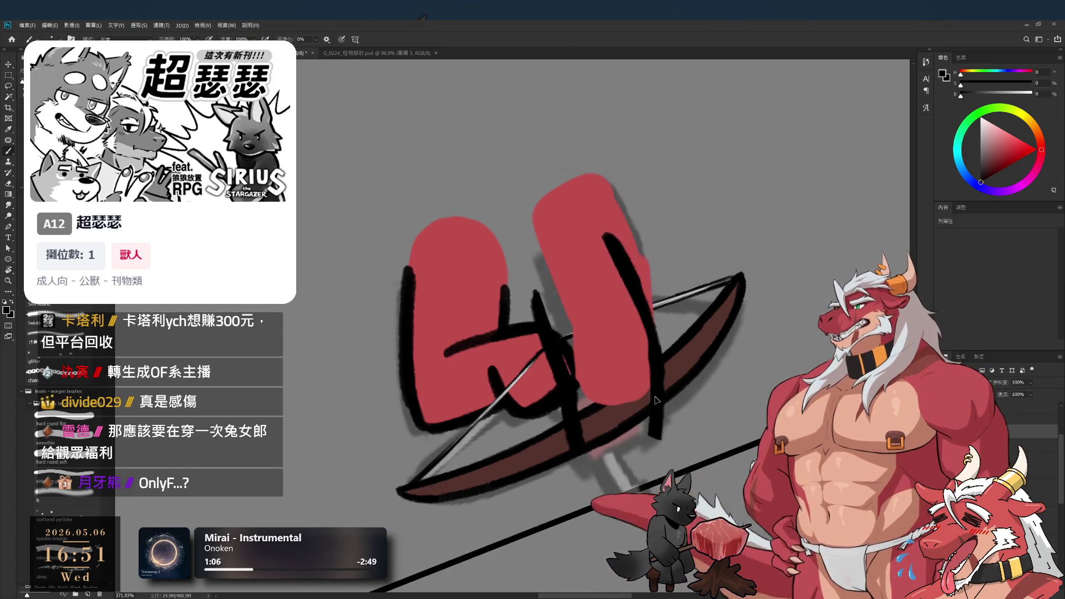
# Touch up the outline with eraser and brush, undoing an accidental shift of the strokes
pyautogui.press('e')
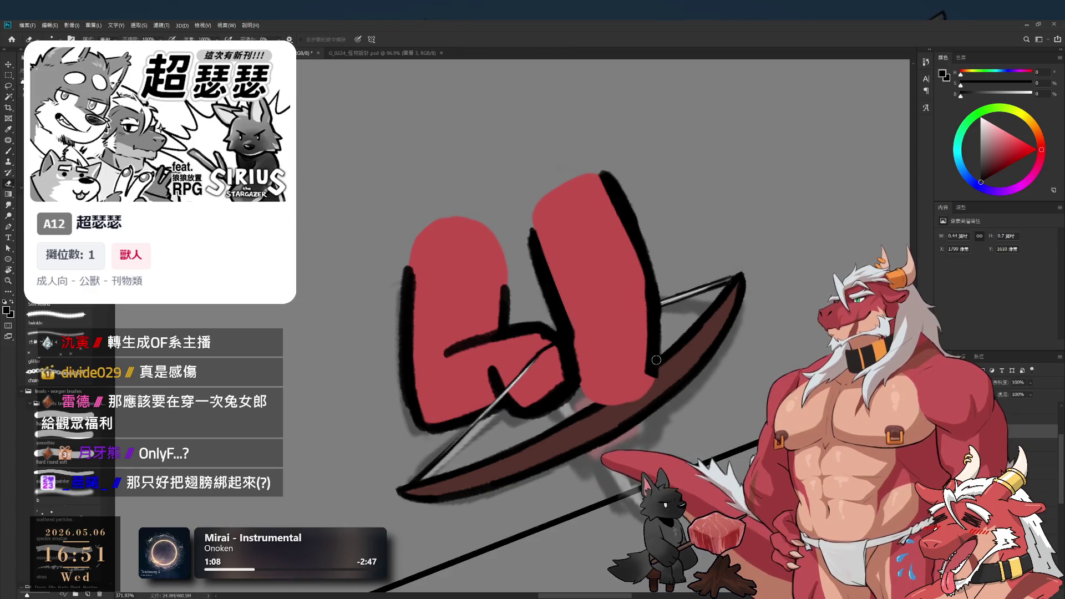
pyautogui.press('b')
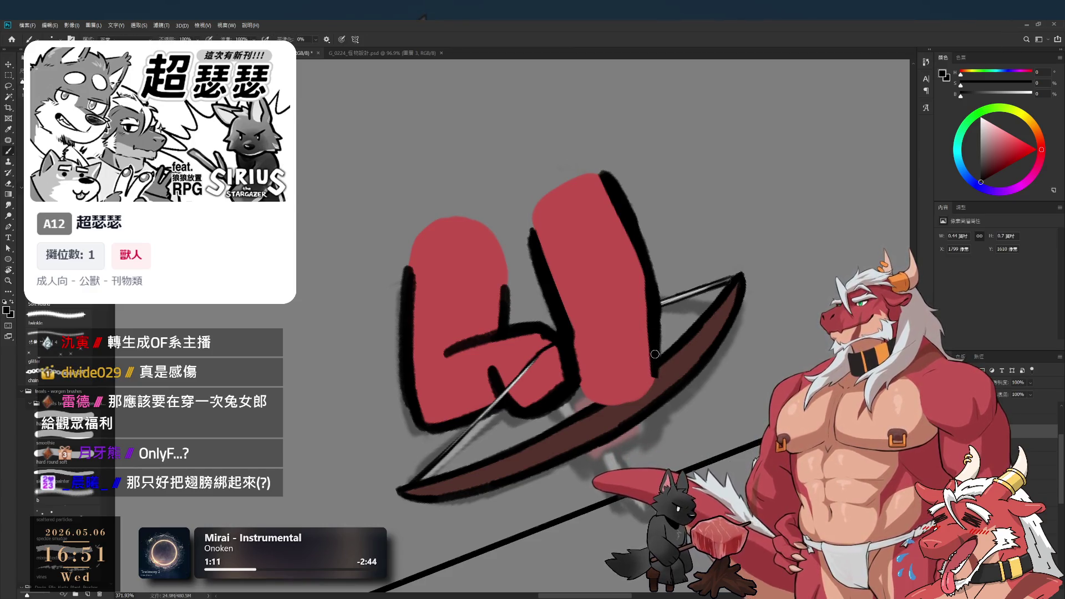
pyautogui.moveTo(659, 337); pyautogui.dragTo(655, 363)
pyautogui.hotkey('ctrl', 'z')
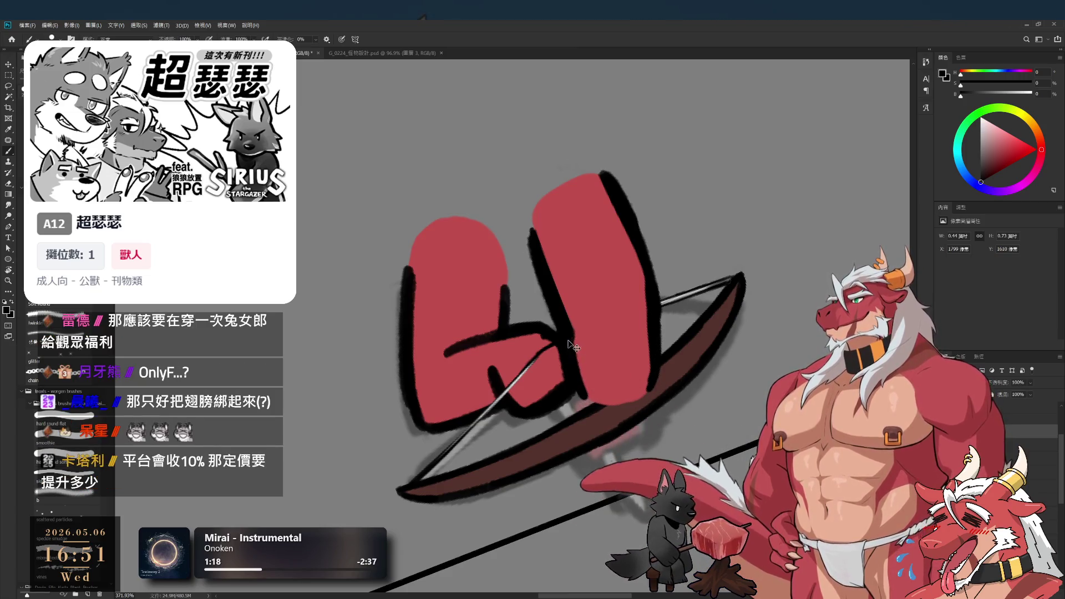
pyautogui.press('e')
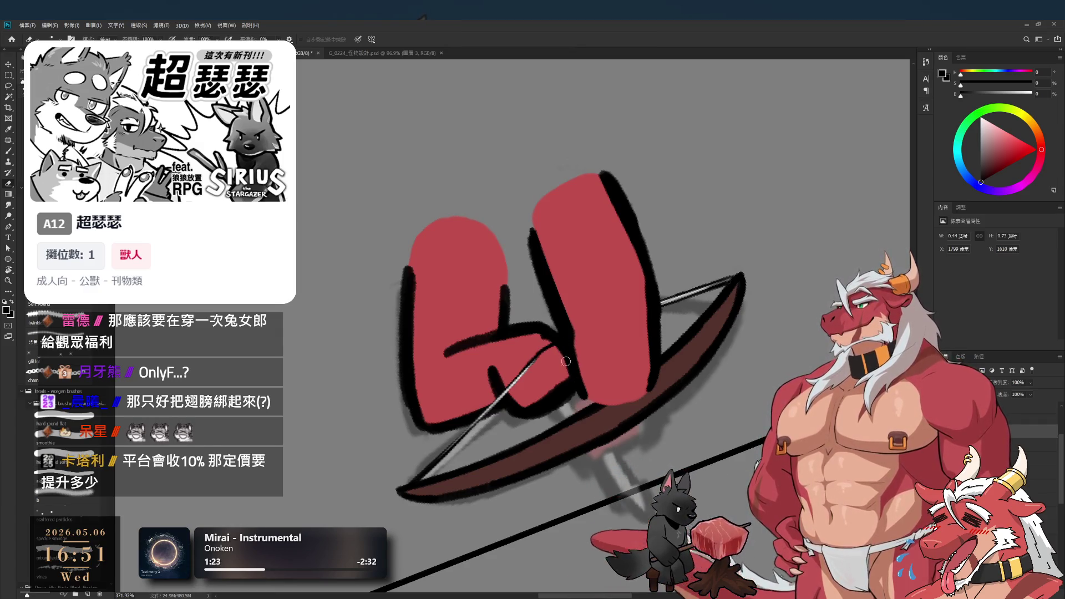
pyautogui.press('b')
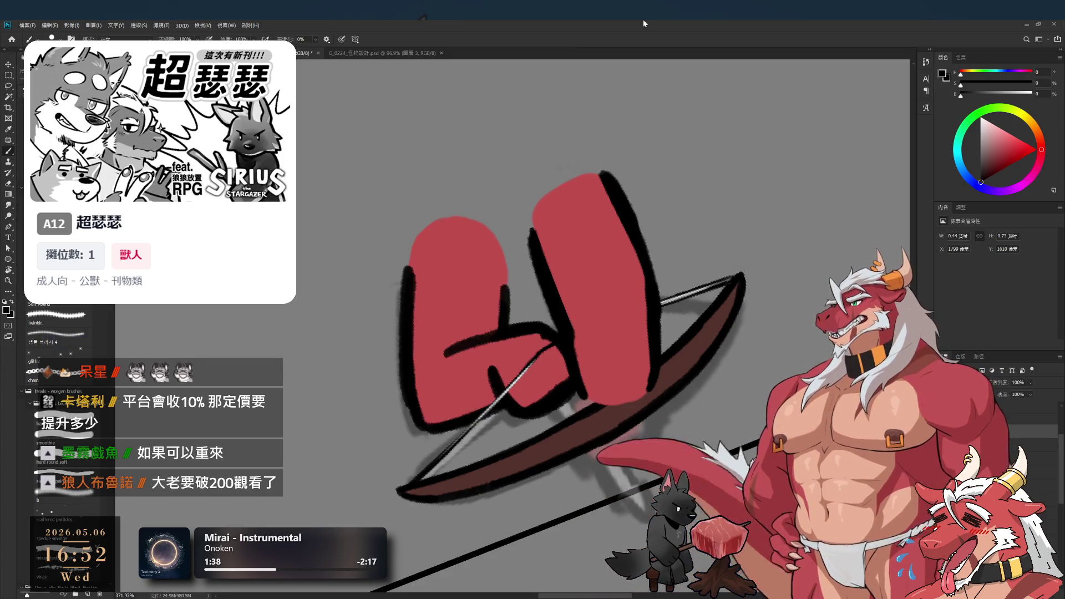
# Turn the view upright and thicken the upper and lower right outline of the right red shape
pyautogui.press('r')
pyautogui.moveTo(680, 397)
pyautogui.mouseDown()
pyautogui.moveTo(702, 364)
pyautogui.moveTo(691, 312)
pyautogui.mouseUp()
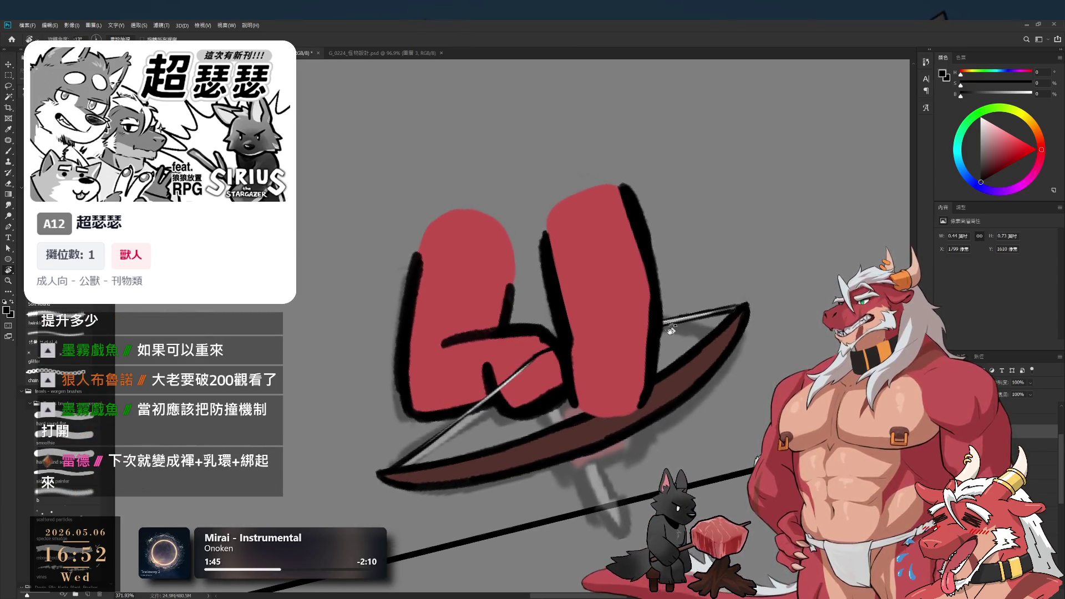
pyautogui.press('e')
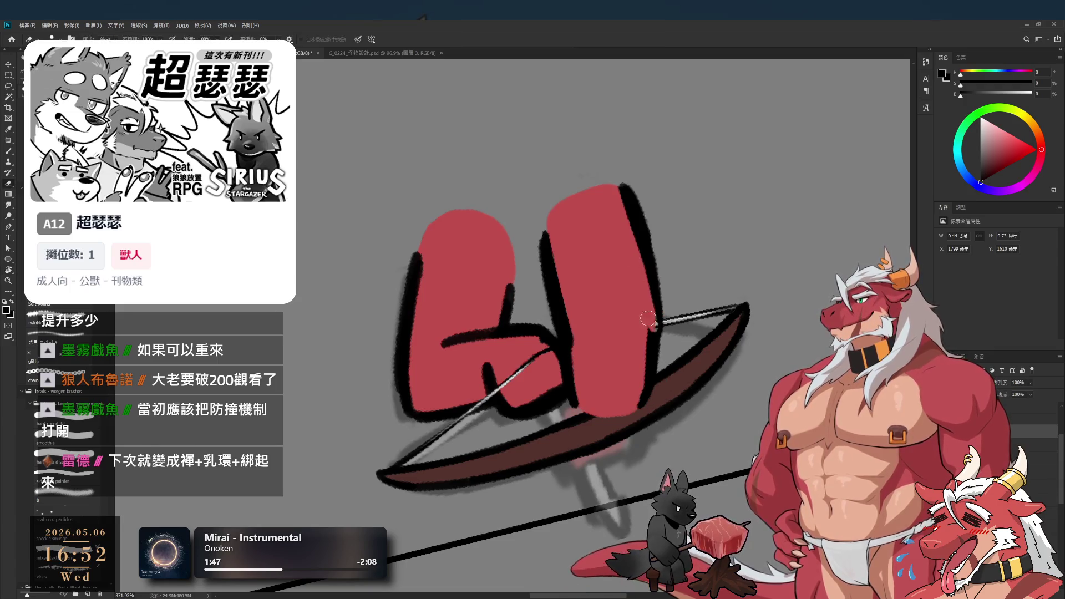
pyautogui.press('b')
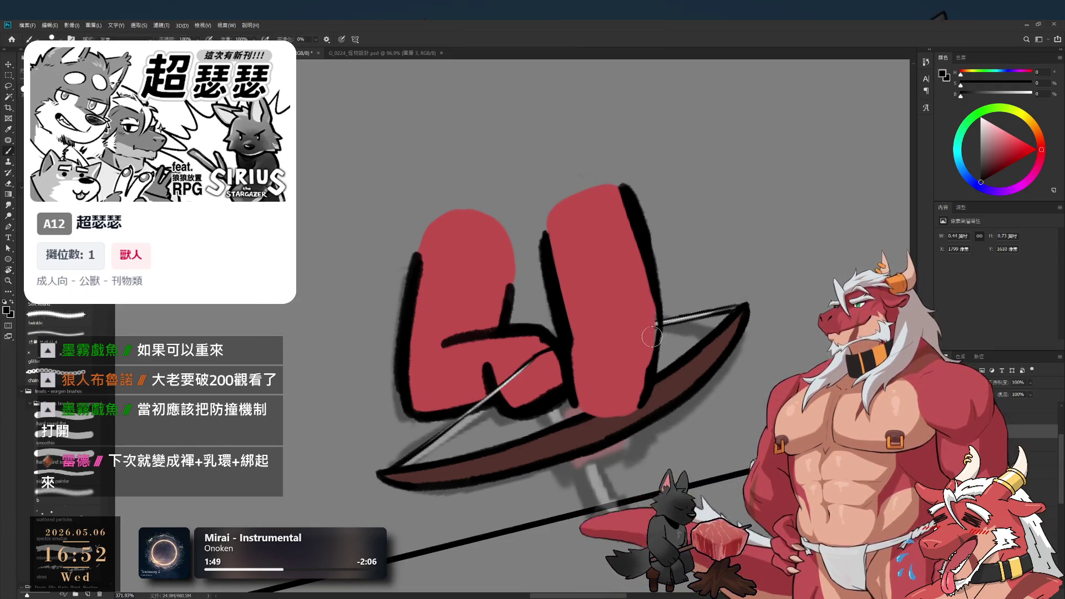
pyautogui.moveTo(655, 312)
pyautogui.mouseDown()
pyautogui.moveTo(659, 297)
pyautogui.moveTo(640, 406)
pyautogui.mouseUp()
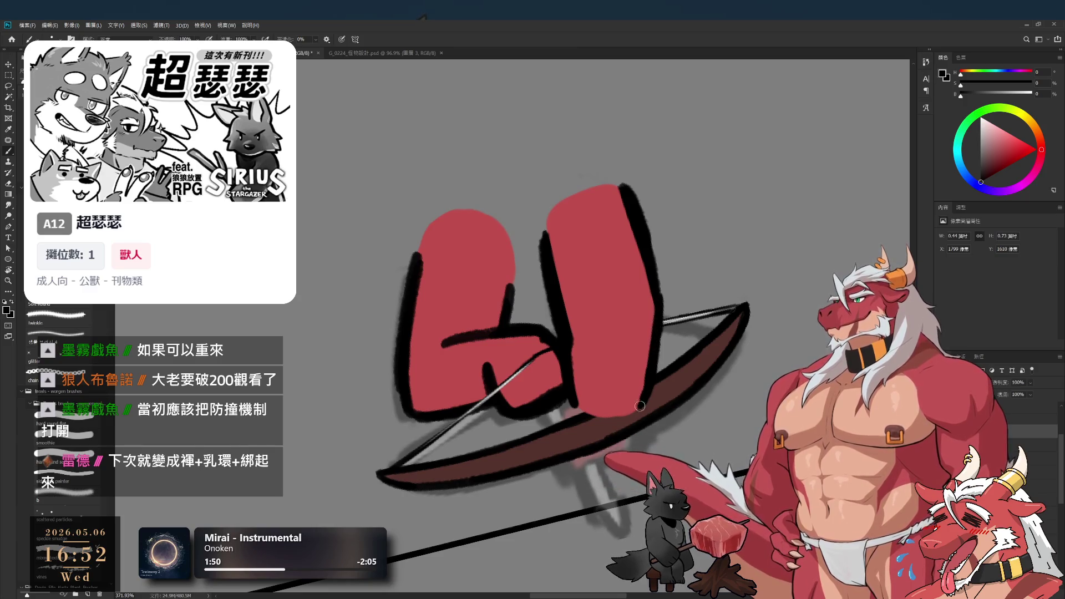
pyautogui.moveTo(646, 232)
pyautogui.mouseDown()
pyautogui.moveTo(661, 305)
pyautogui.moveTo(649, 359)
pyautogui.mouseUp()
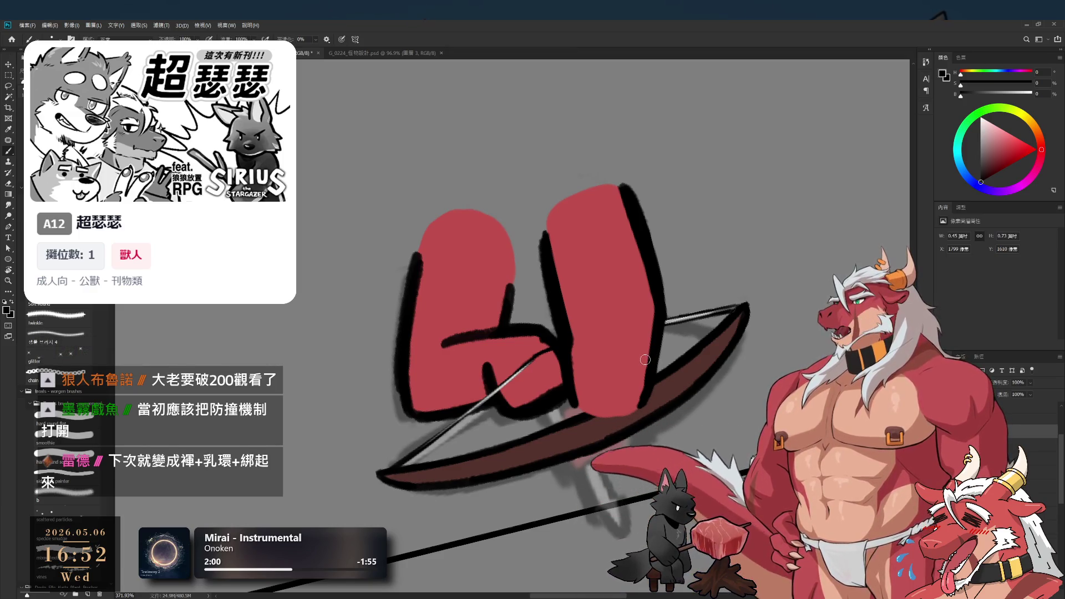
# Tilt the view to about -20°, rework the right outline, and darken the outline between both shapes
pyautogui.press('r')
pyautogui.moveTo(646, 355); pyautogui.dragTo(743, 263)
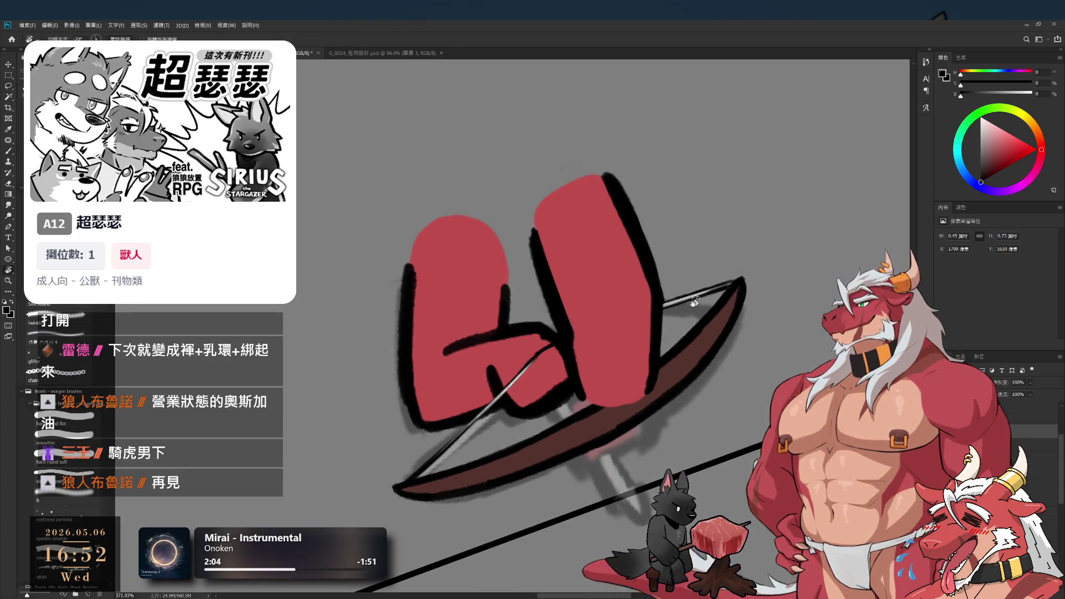
pyautogui.press('e')
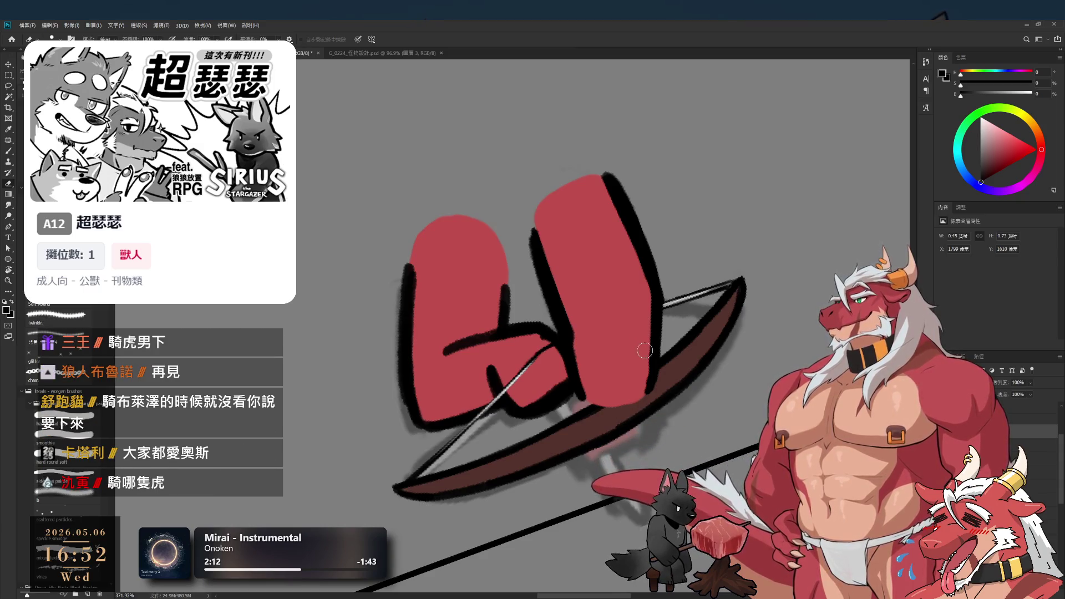
pyautogui.moveTo(646, 296); pyautogui.dragTo(646, 393)
pyautogui.press('b')
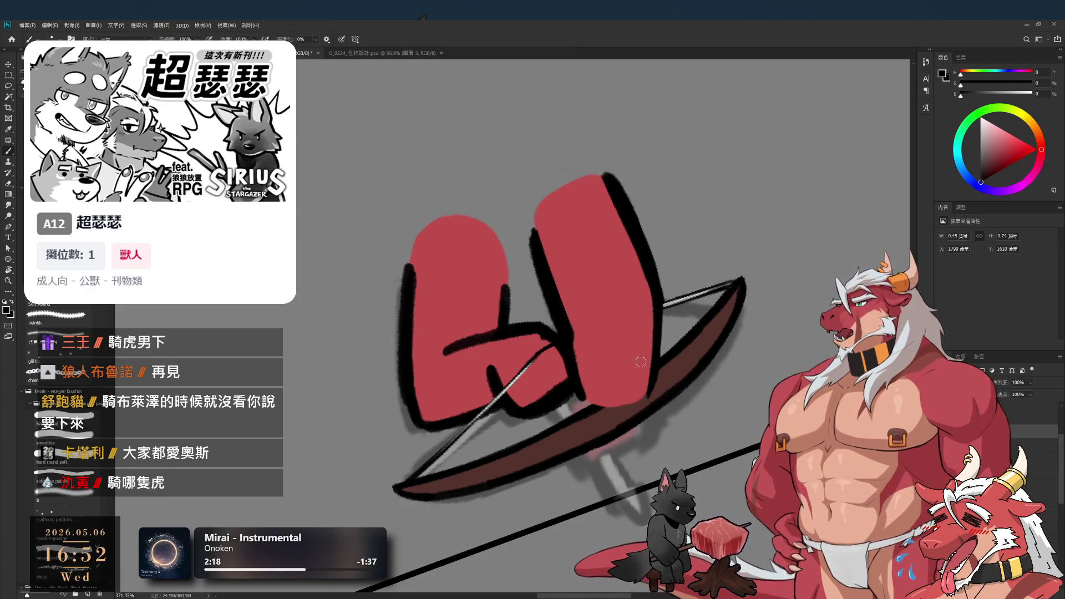
pyautogui.moveTo(572, 313)
pyautogui.mouseDown()
pyautogui.moveTo(577, 355)
pyautogui.moveTo(574, 341)
pyautogui.mouseUp()
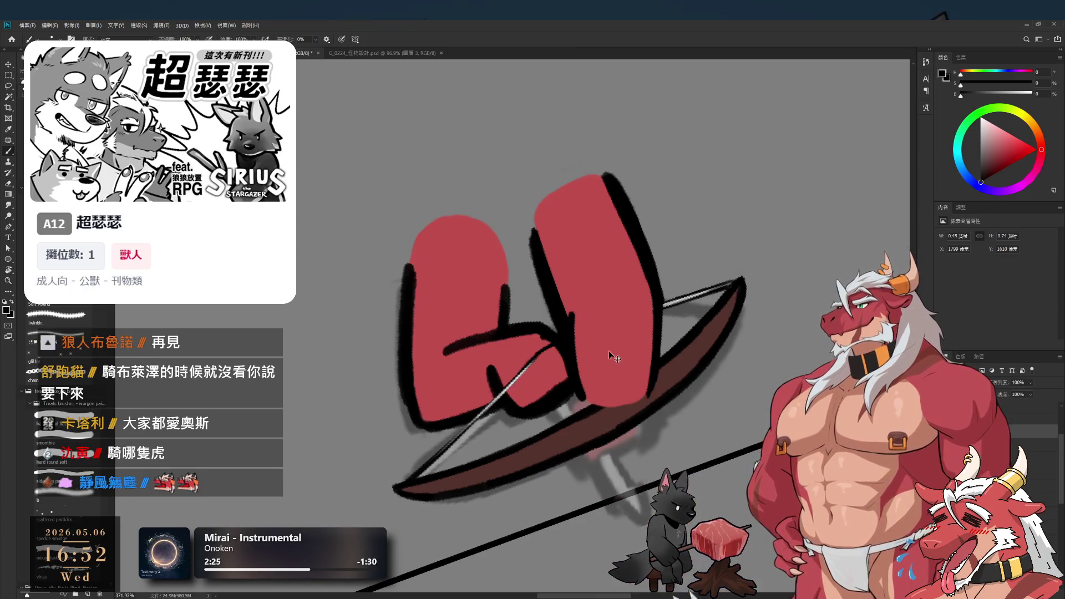
pyautogui.press('r')
pyautogui.moveTo(613, 355); pyautogui.dragTo(627, 272)
pyautogui.press('e')
pyautogui.moveTo(634, 214); pyautogui.dragTo(643, 287)
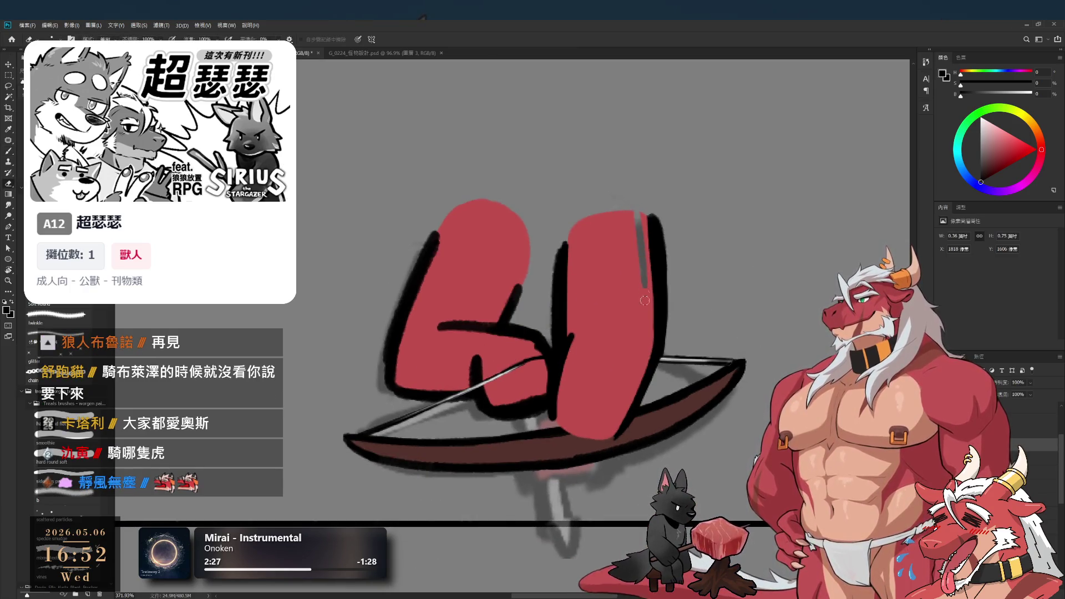
pyautogui.hotkey('ctrl', 'z')
pyautogui.hotkey('ctrl', 'z')
pyautogui.hotkey('ctrl', 'shift', 'z')
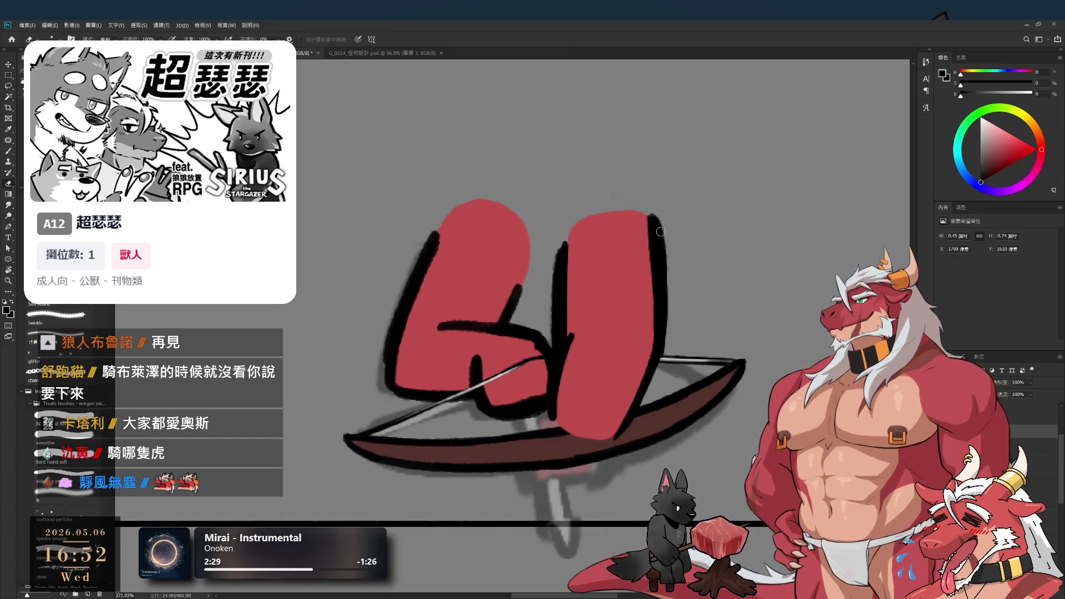
pyautogui.press('b')
pyautogui.moveTo(652, 322)
pyautogui.mouseDown()
pyautogui.moveTo(609, 282)
pyautogui.moveTo(618, 268)
pyautogui.mouseUp()
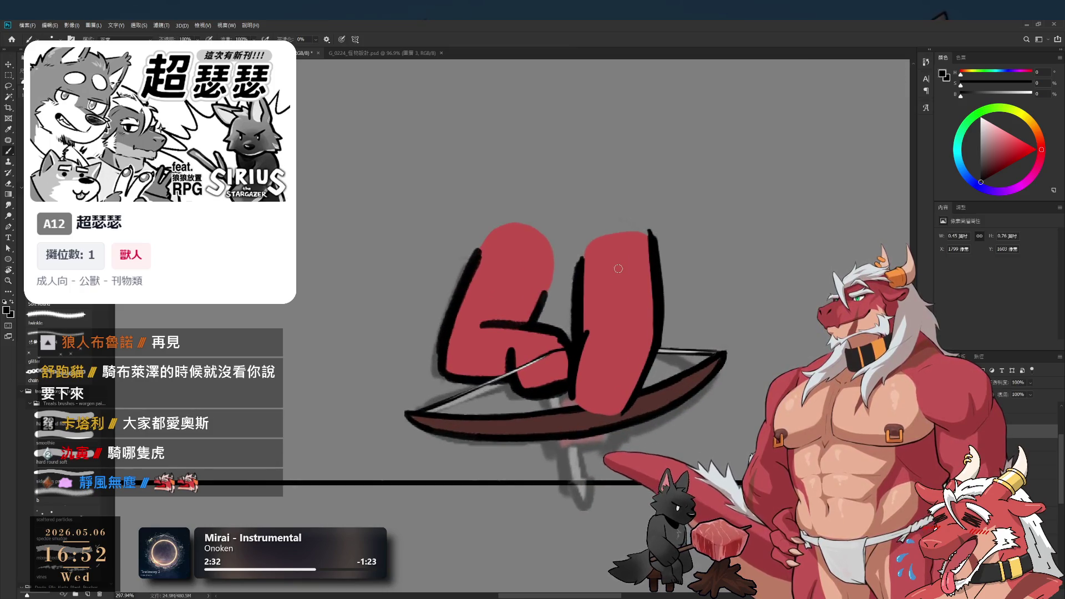
pyautogui.hotkey('ctrl', 'z')
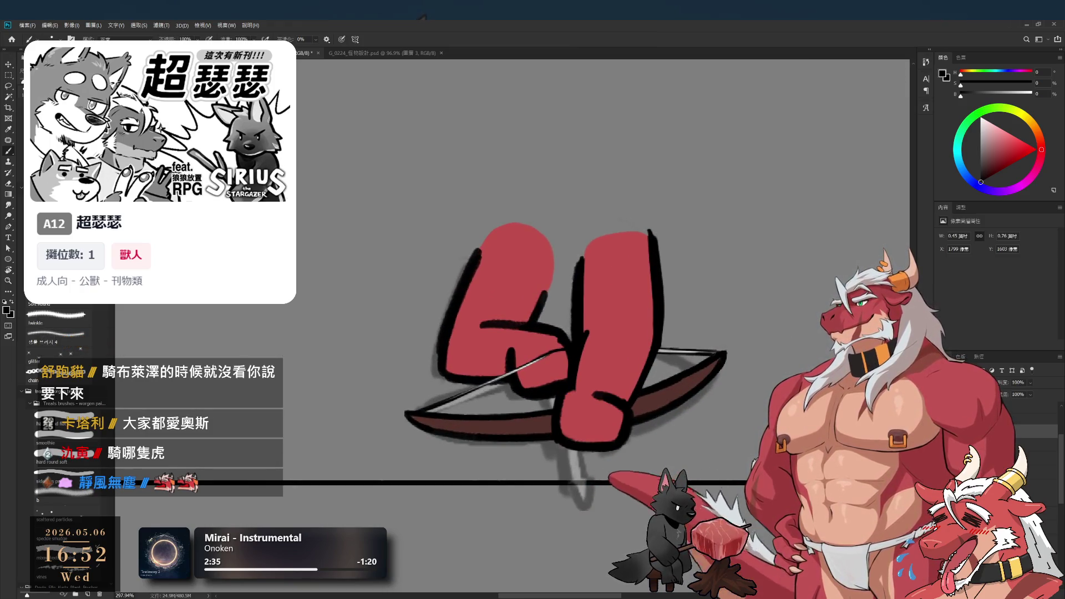
pyautogui.hotkey('ctrl', 's')
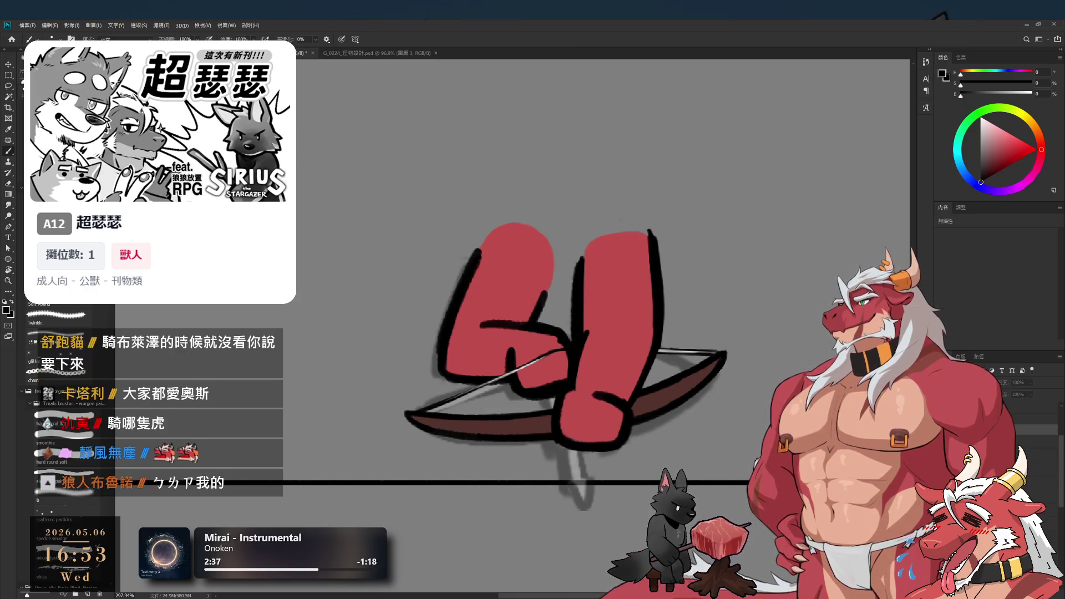
pyautogui.hotkey('ctrl', 'z')
pyautogui.hotkey('ctrl', 'shift', 'z')
pyautogui.scroll(-2, 789, 470)
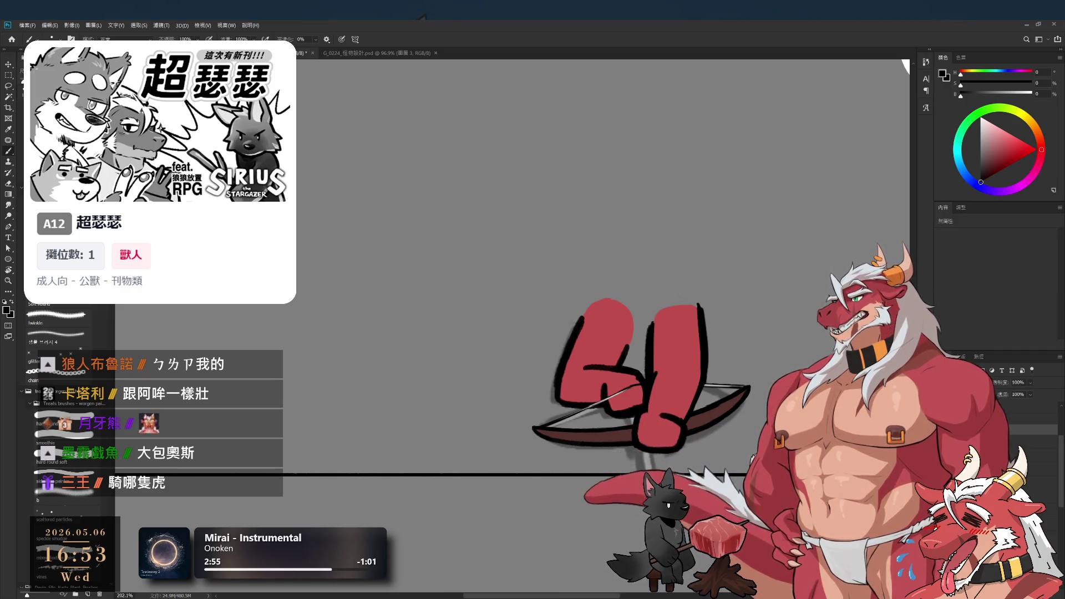
pyautogui.moveTo(598, 489); pyautogui.dragTo(560, 467)
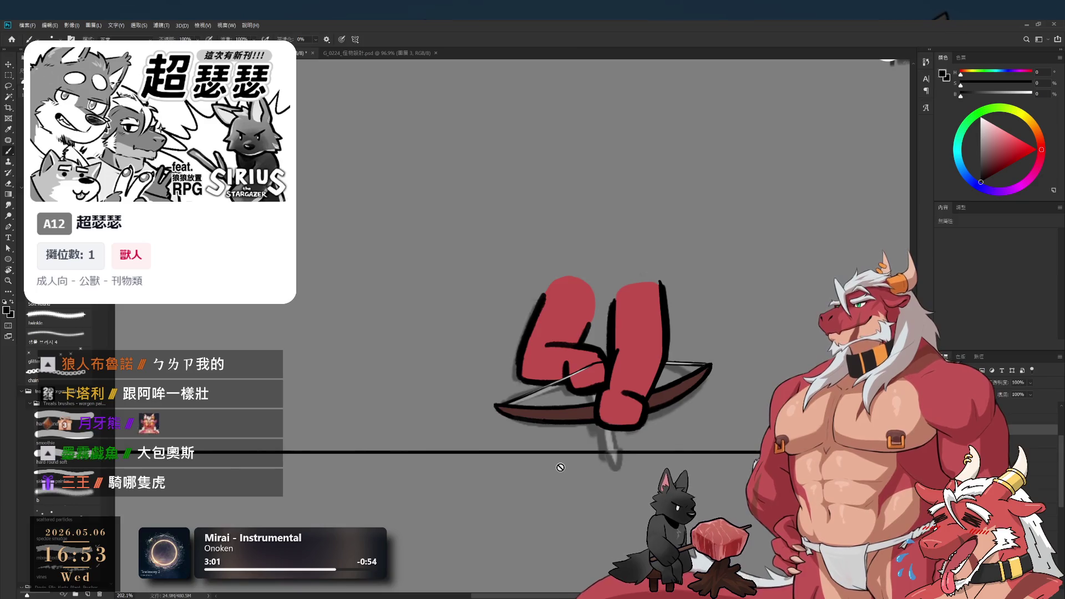
pyautogui.moveTo(719, 353); pyautogui.dragTo(747, 375)
pyautogui.scroll(3, 747, 375)
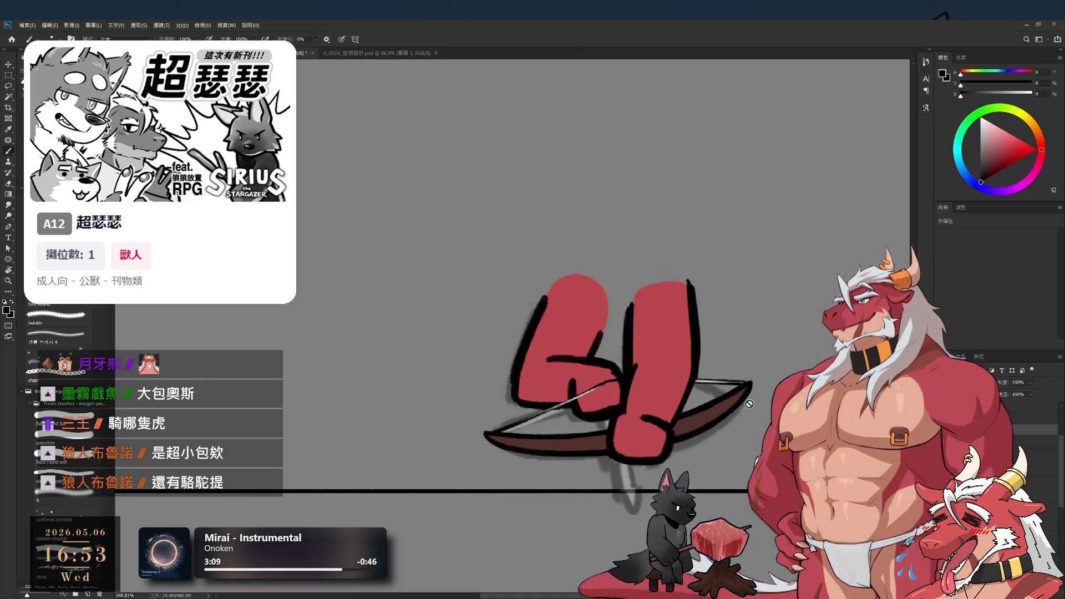
pyautogui.moveTo(668, 392); pyautogui.dragTo(626, 355)
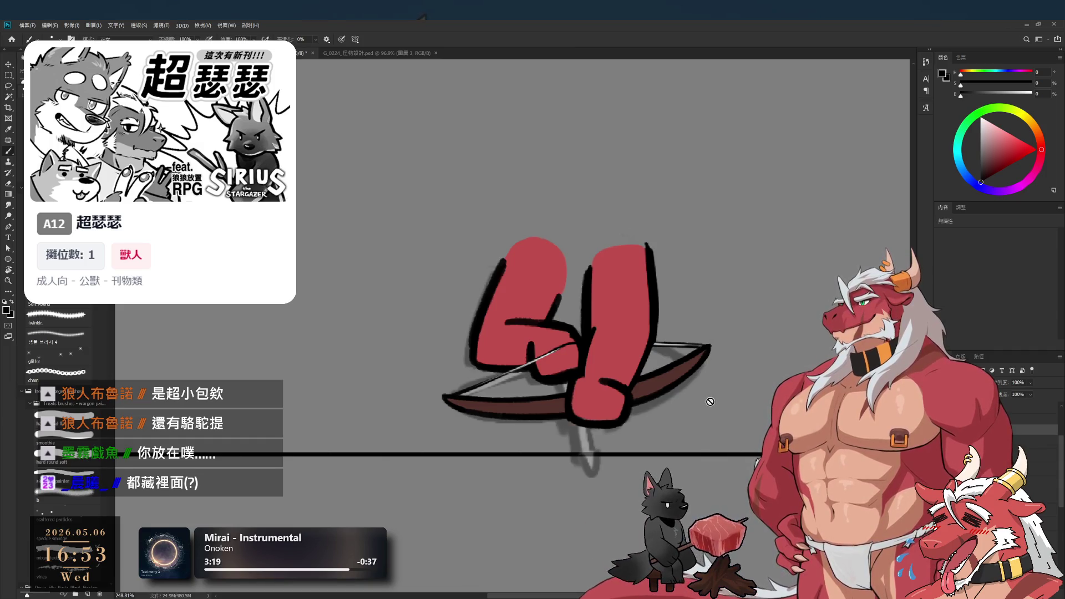
# On the bow layer, stroke a straight thin bowstring from the bow tip into the hand with the view turned upright
pyautogui.keyDown('ctrl'); pyautogui.click(661, 358); pyautogui.keyUp('ctrl')
pyautogui.moveTo(756, 377)
pyautogui.mouseDown()
pyautogui.moveTo(705, 162)
pyautogui.moveTo(610, 278)
pyautogui.mouseUp()
pyautogui.scroll(2, 565, 424)
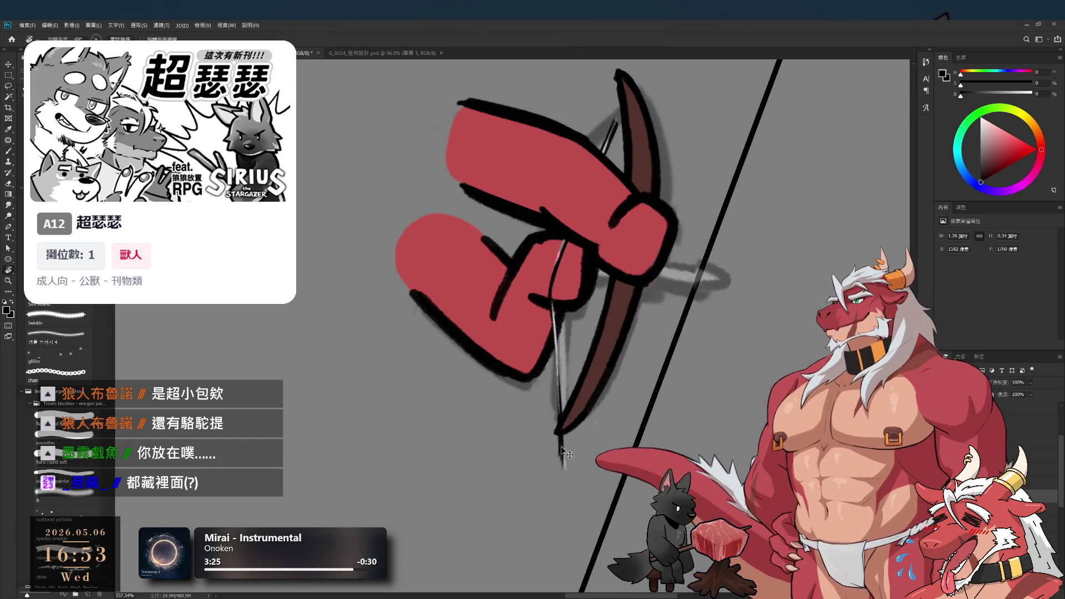
pyautogui.press('b')
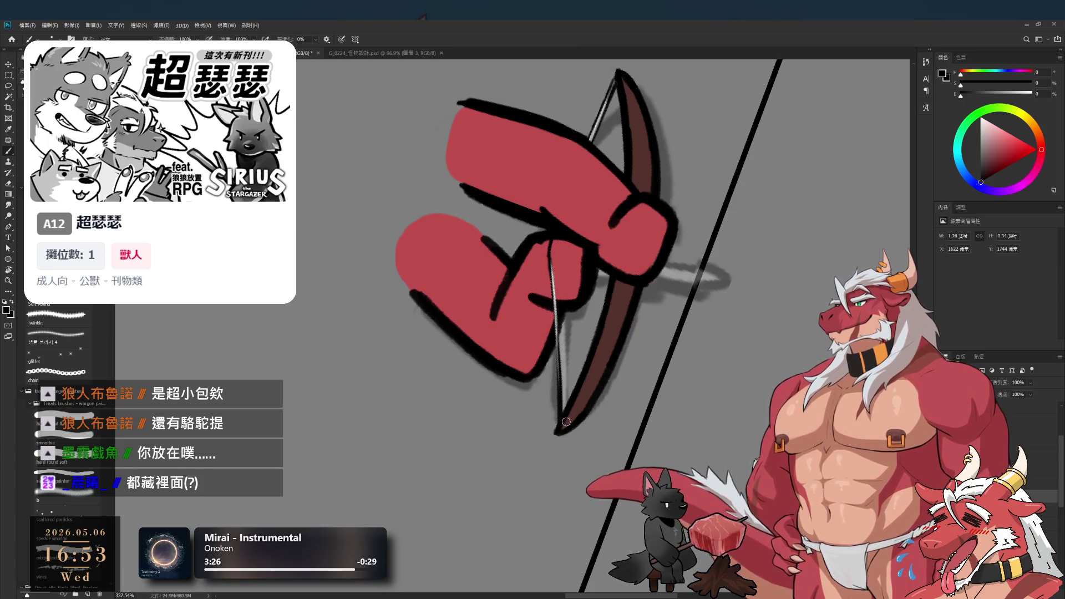
pyautogui.moveTo(614, 332); pyautogui.dragTo(576, 227)
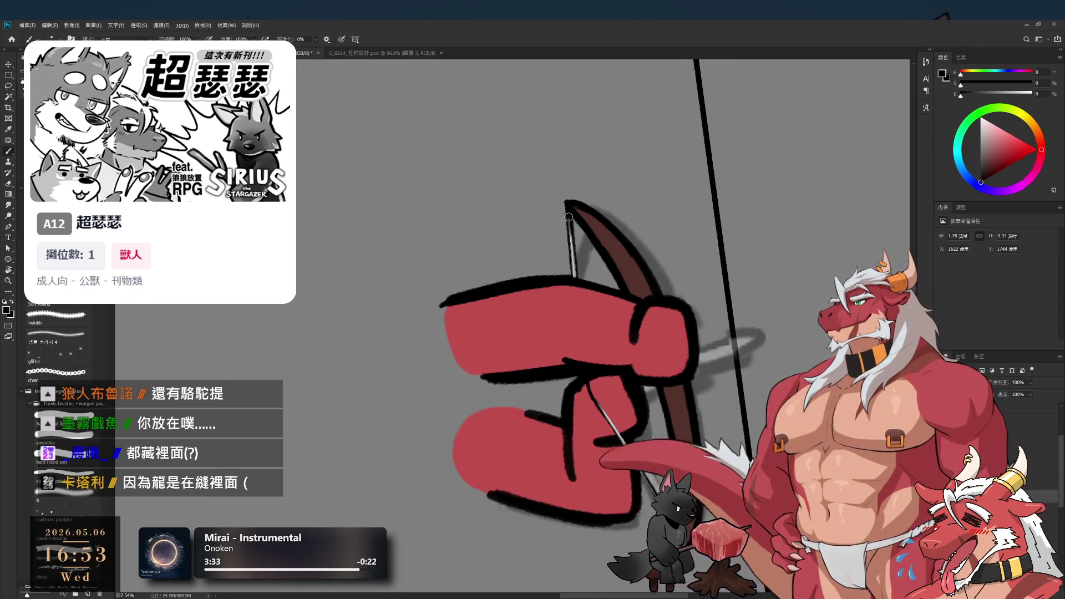
pyautogui.press('r')
pyautogui.moveTo(571, 214)
pyautogui.mouseDown()
pyautogui.moveTo(610, 310)
pyautogui.moveTo(628, 443)
pyautogui.moveTo(619, 366)
pyautogui.mouseUp()
pyautogui.scroll(-3, 619, 351)
pyautogui.scroll(1, 620, 352)
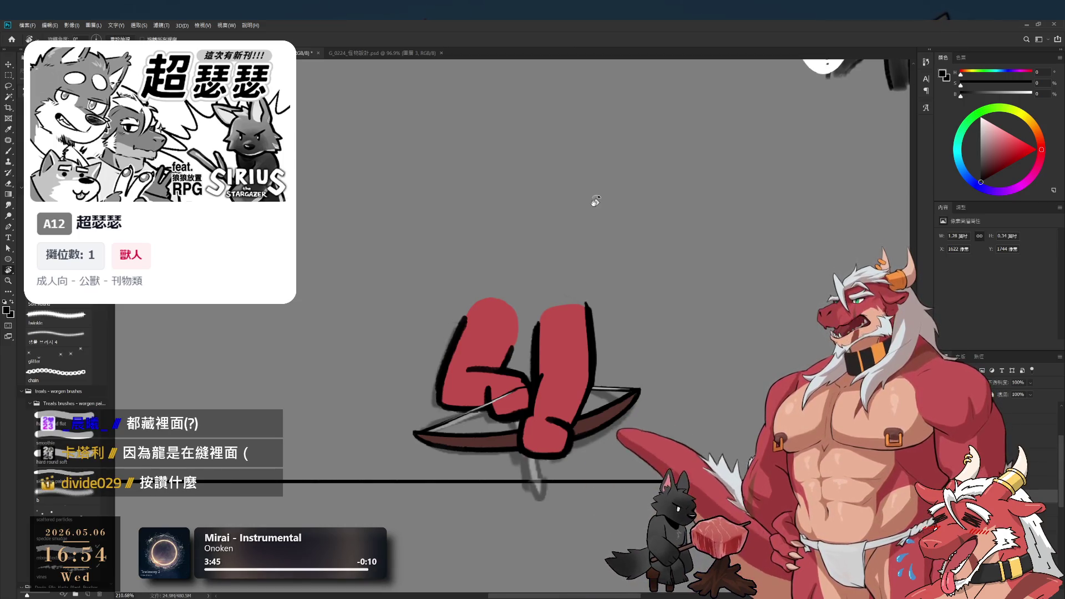
# Zoom in on the hands, then pan over to the rabbit sketch with its two speech bubbles
pyautogui.moveTo(595, 201); pyautogui.dragTo(675, 212)
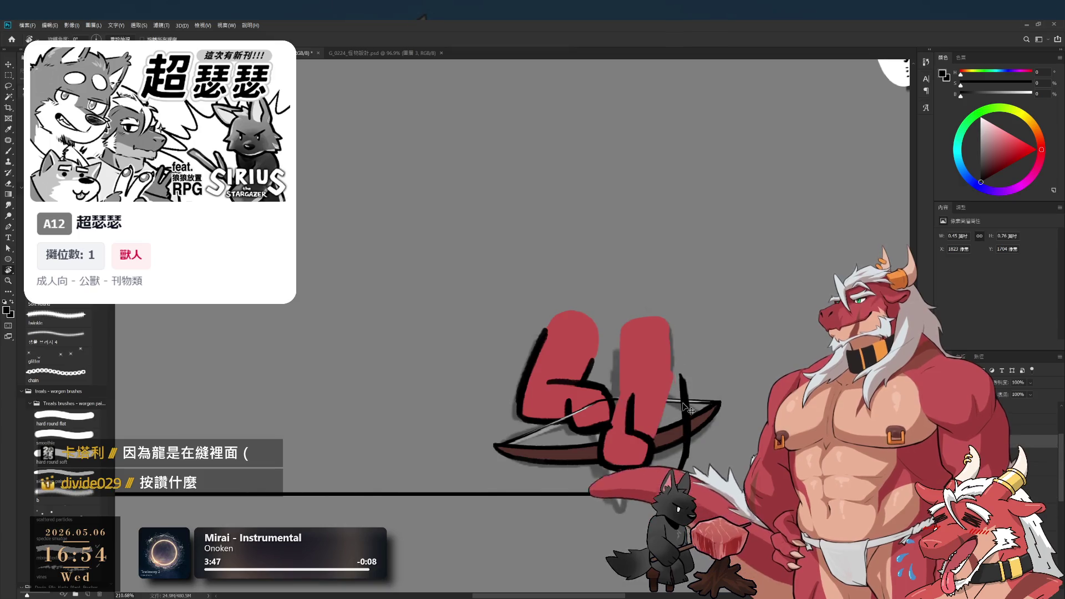
pyautogui.scroll(5, 616, 338)
pyautogui.press('e')
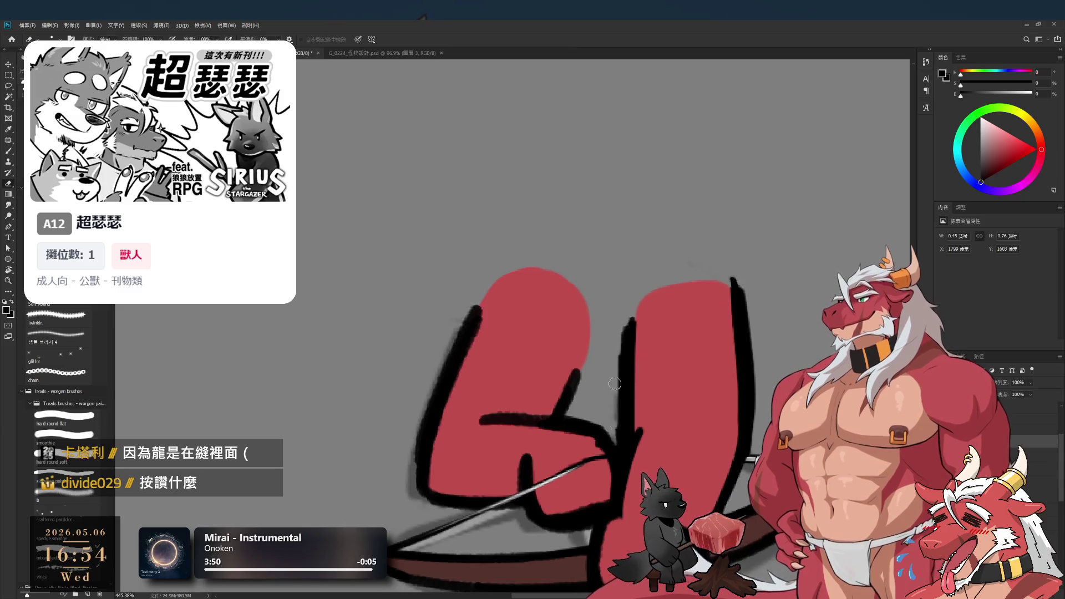
pyautogui.press('b')
pyautogui.moveTo(628, 426)
pyautogui.mouseDown()
pyautogui.moveTo(606, 345)
pyautogui.moveTo(727, 338)
pyautogui.moveTo(737, 261)
pyautogui.mouseUp()
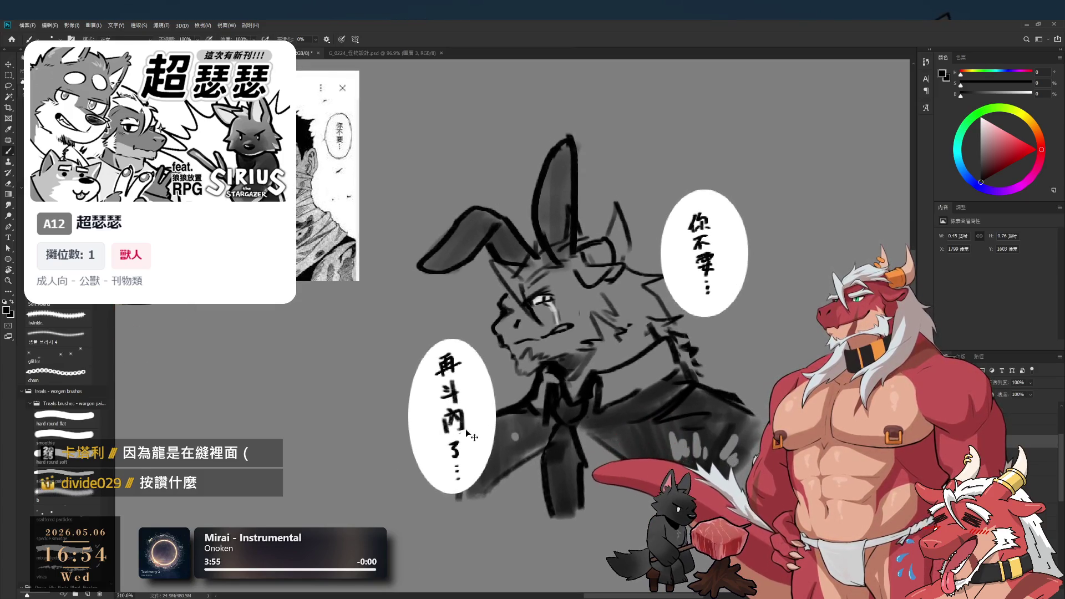
# Erase 斗內 in the left bubble, handwrite 剪輯 in its place, then zoom back to the red hands
pyautogui.press('e')
pyautogui.moveTo(446, 383)
pyautogui.mouseDown()
pyautogui.moveTo(450, 427)
pyautogui.moveTo(468, 412)
pyautogui.moveTo(463, 382)
pyautogui.moveTo(443, 404)
pyautogui.moveTo(451, 395)
pyautogui.moveTo(452, 469)
pyautogui.moveTo(467, 424)
pyautogui.moveTo(471, 461)
pyautogui.moveTo(488, 449)
pyautogui.mouseUp()
pyautogui.press('b')
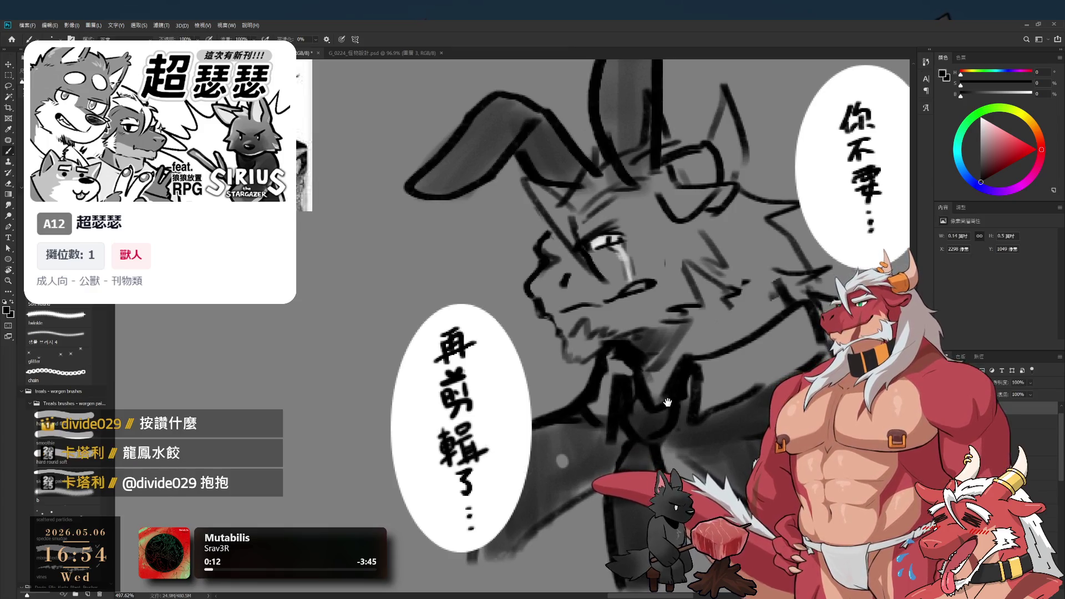
pyautogui.scroll(-2, 567, 417)
pyautogui.scroll(-2, 567, 417)
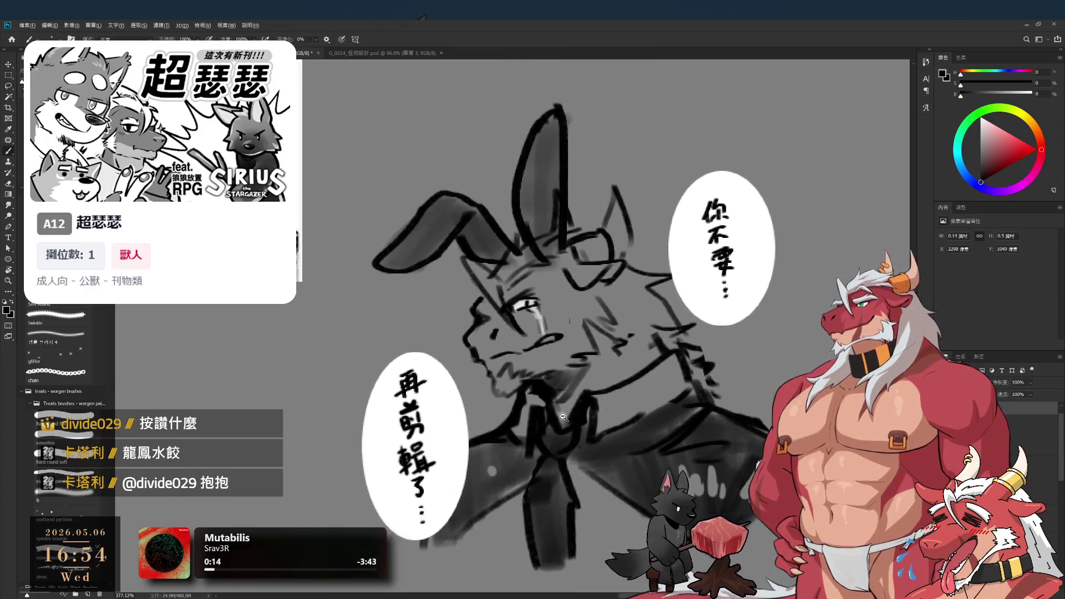
pyautogui.scroll(-5, 638, 510)
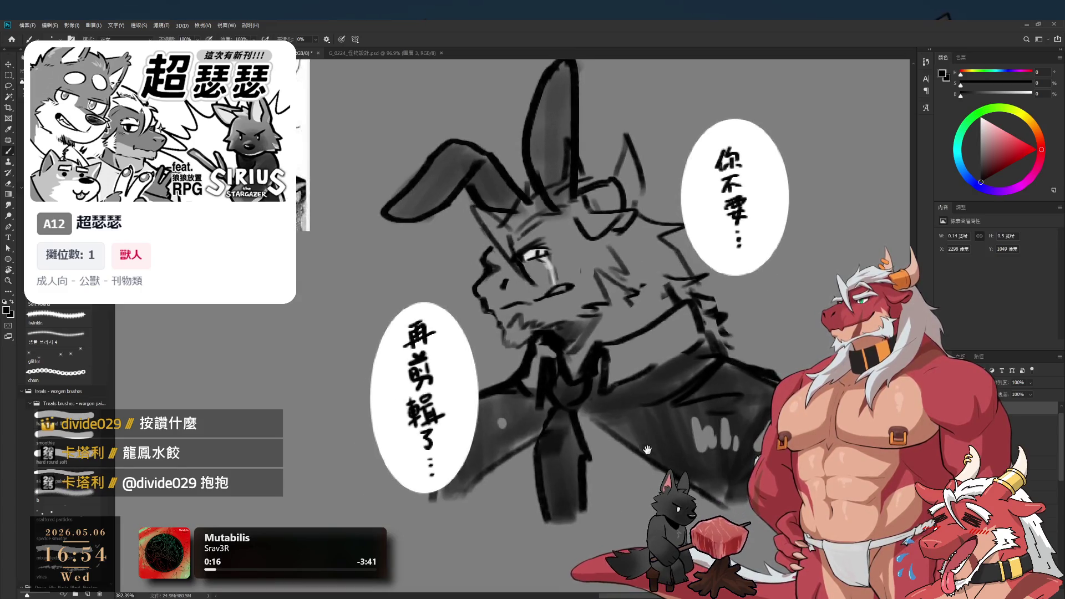
pyautogui.moveTo(537, 434); pyautogui.dragTo(671, 244)
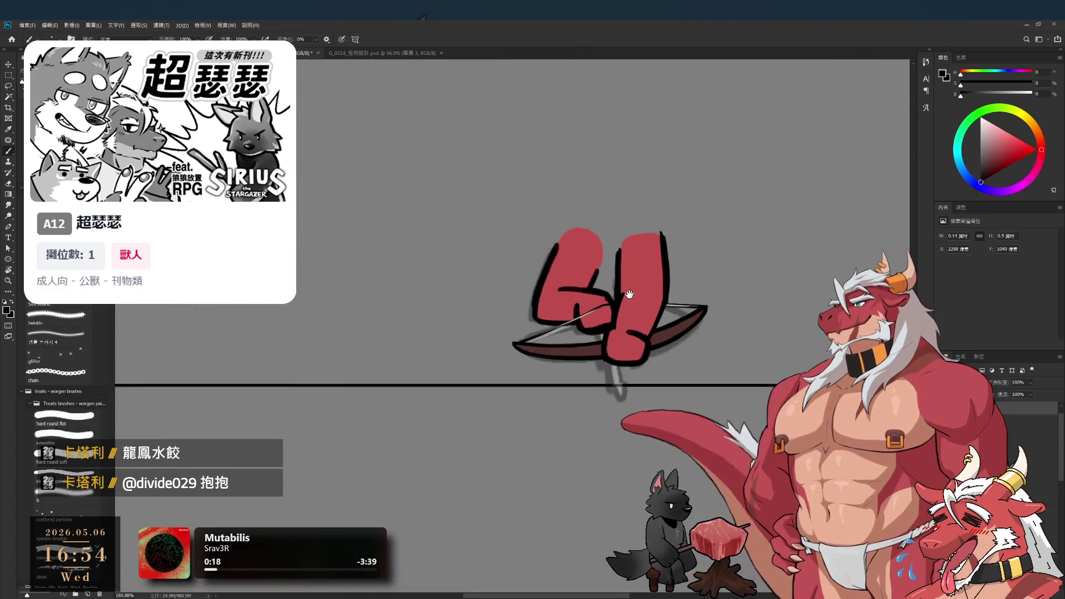
pyautogui.scroll(3, 623, 392)
pyautogui.keyDown('ctrl'); pyautogui.click(629, 372); pyautogui.keyUp('ctrl')
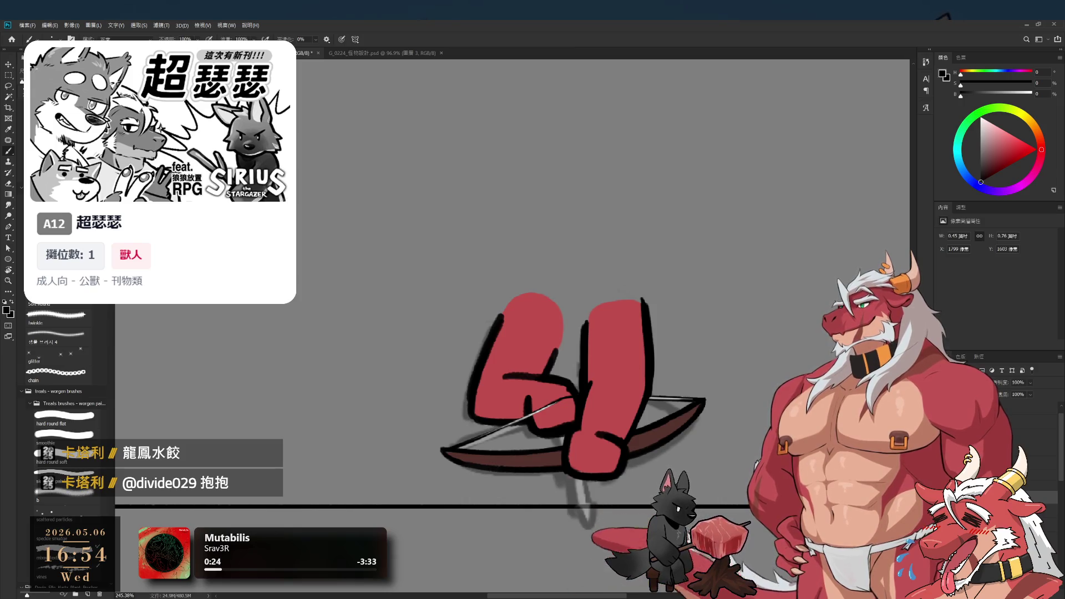
pyautogui.press('Delete')
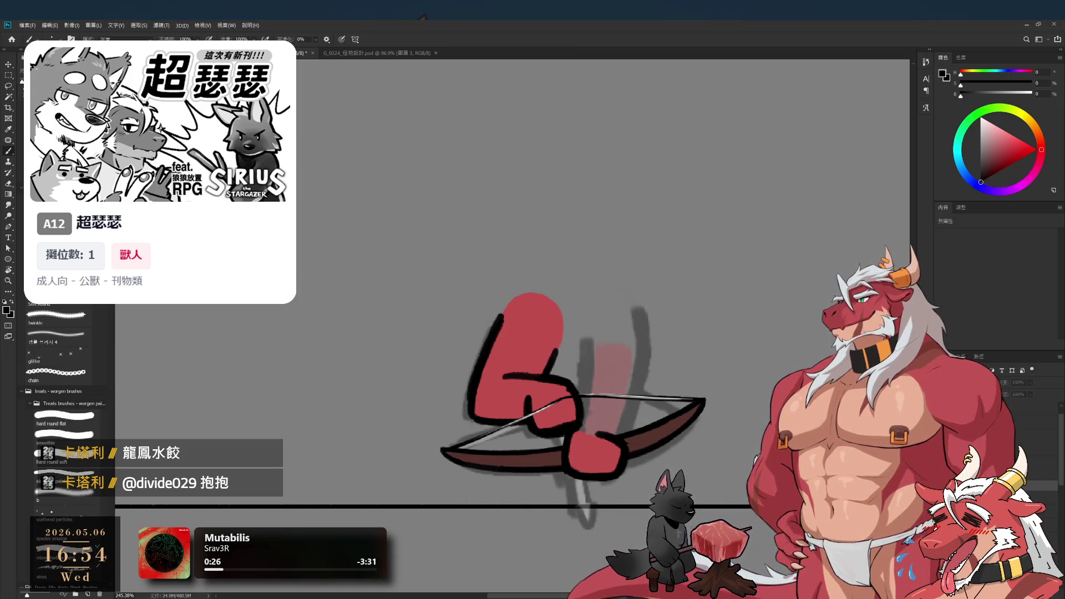
pyautogui.hotkey('ctrl', 'z')
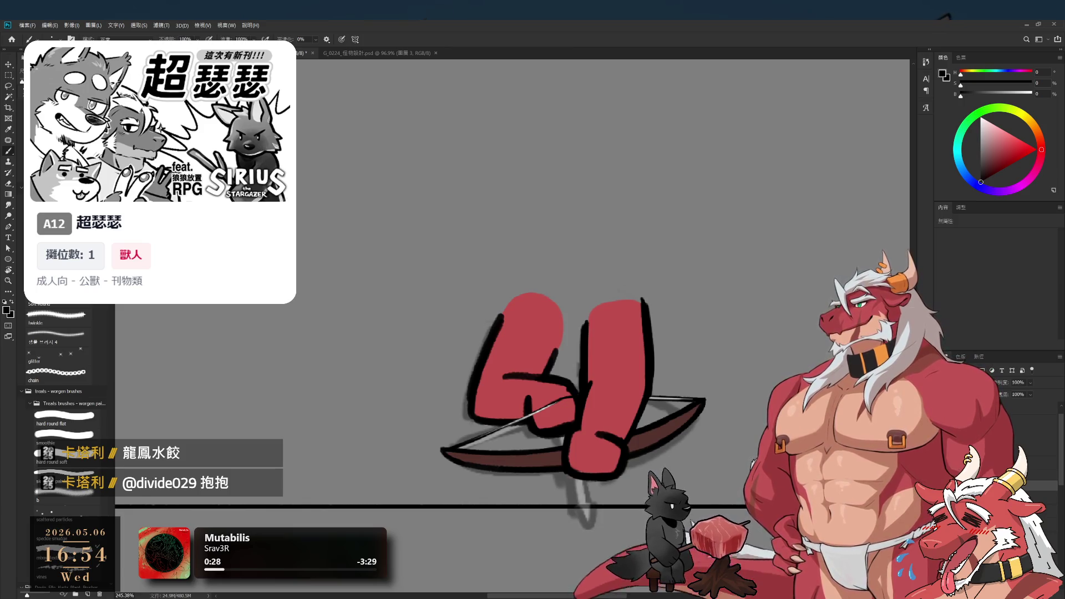
pyautogui.hotkey('alt', ']')
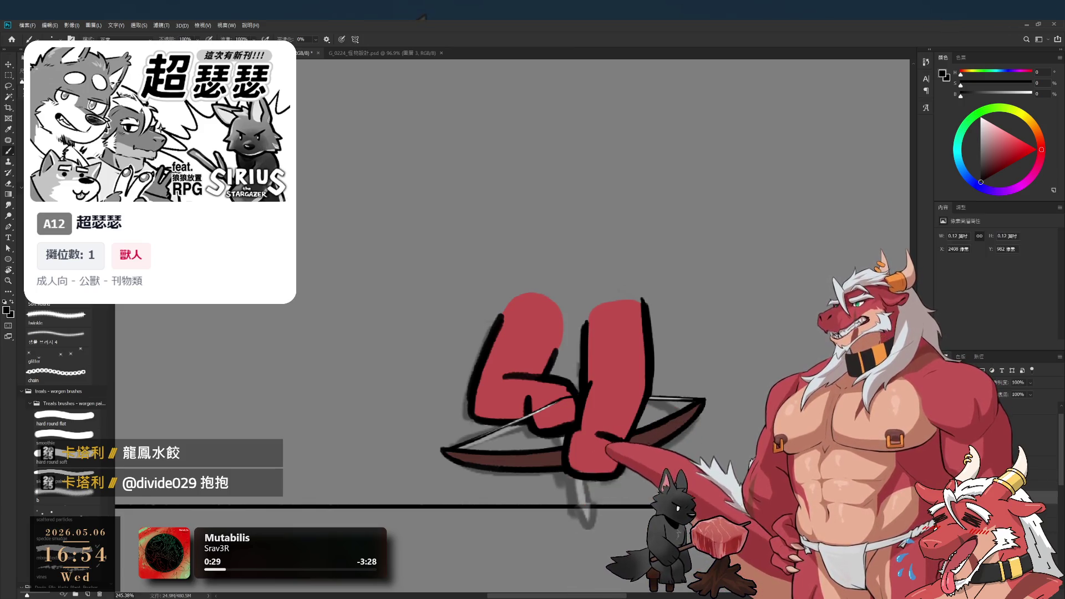
pyautogui.scroll(-5, 776, 443)
pyautogui.scroll(2, 777, 444)
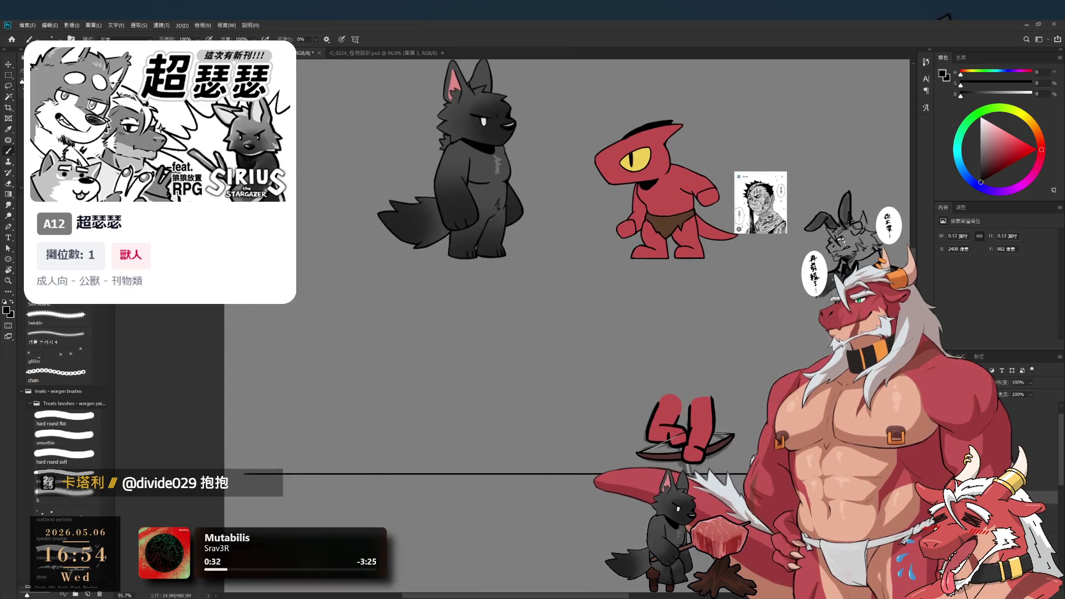
pyautogui.press('l')
pyautogui.scroll(1, 555, 277)
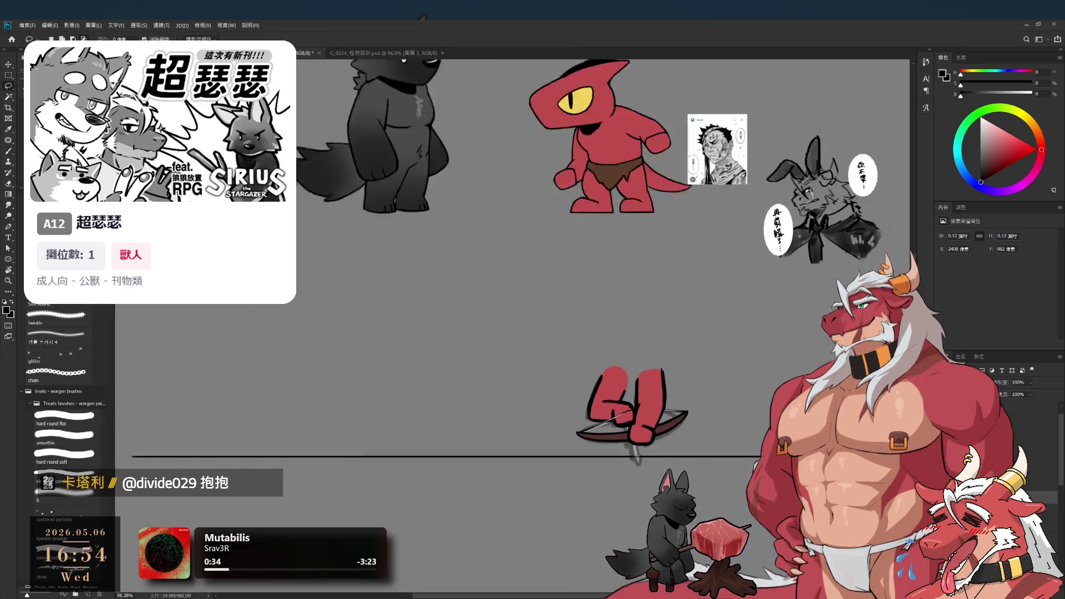
pyautogui.scroll(3, 757, 438)
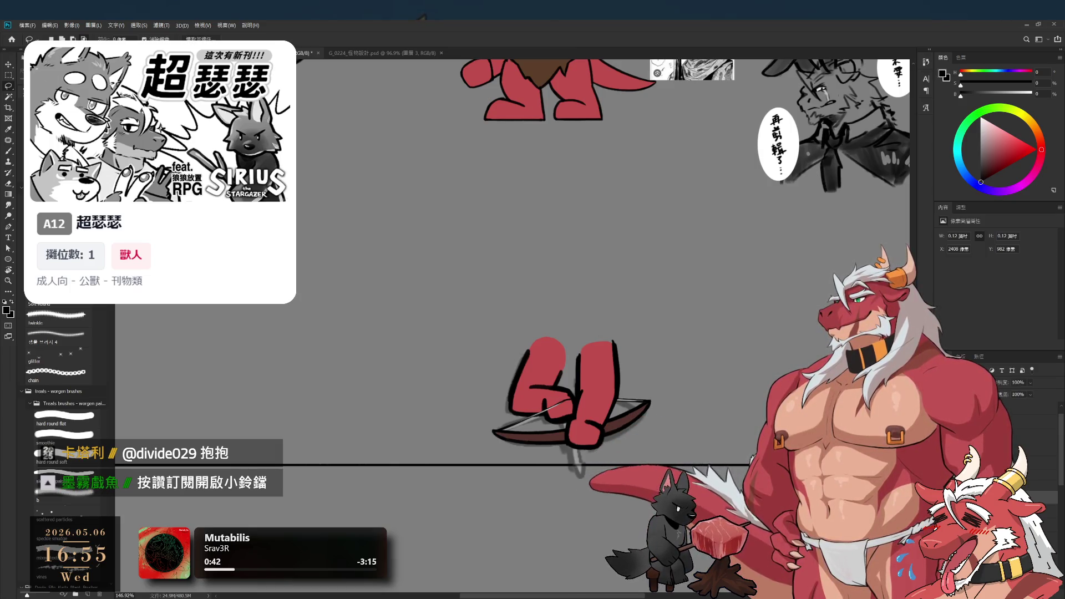
pyautogui.moveTo(555, 278); pyautogui.dragTo(501, 312)
pyautogui.hotkey('alt', '[')
pyautogui.hotkey('alt', '[')
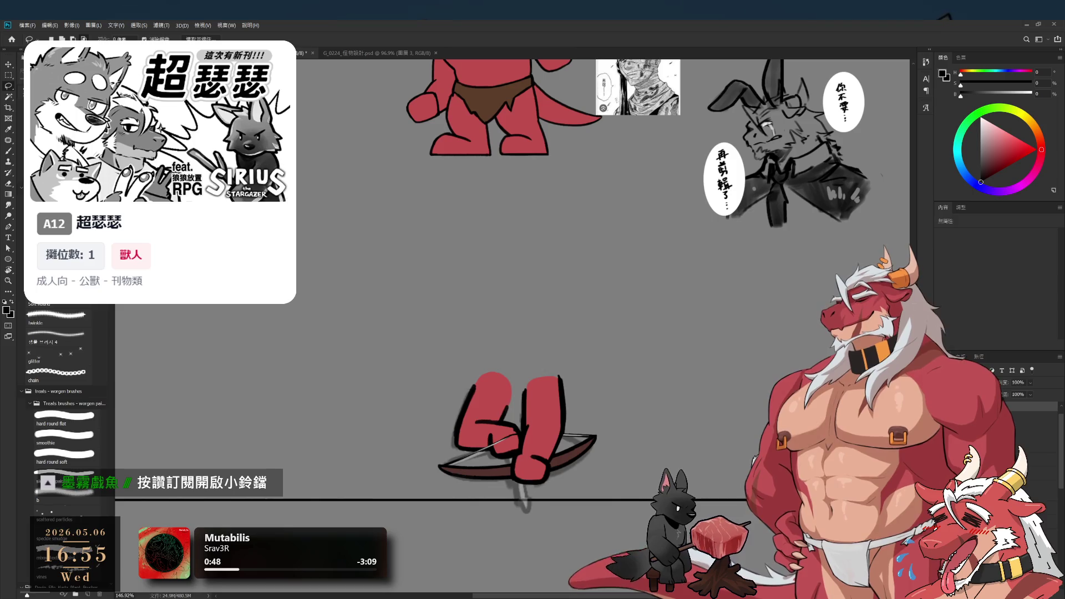
pyautogui.hotkey('alt', '[')
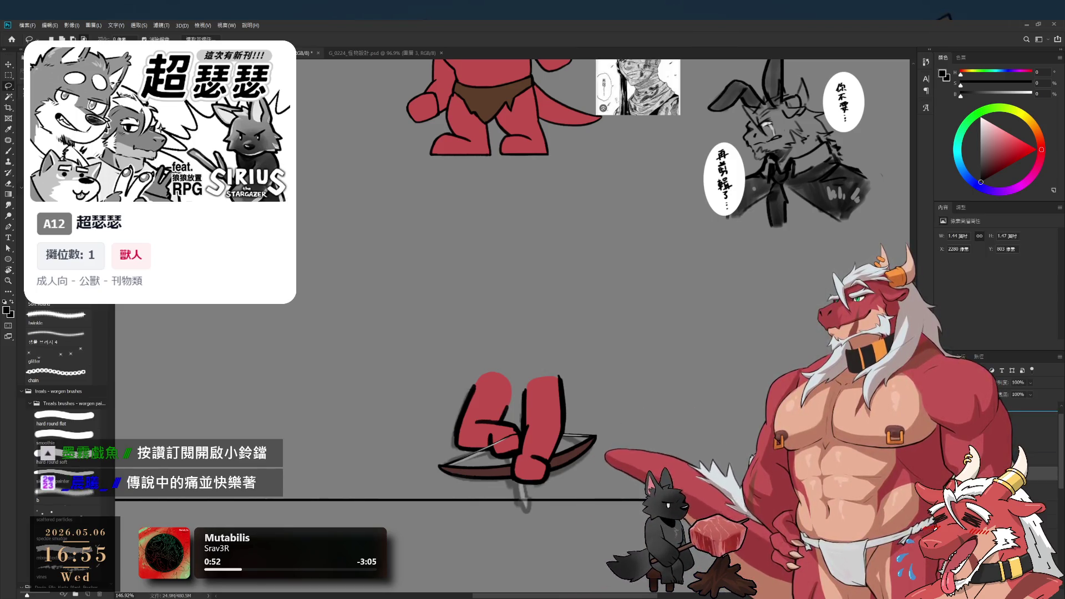
pyautogui.hotkey('alt', '[')
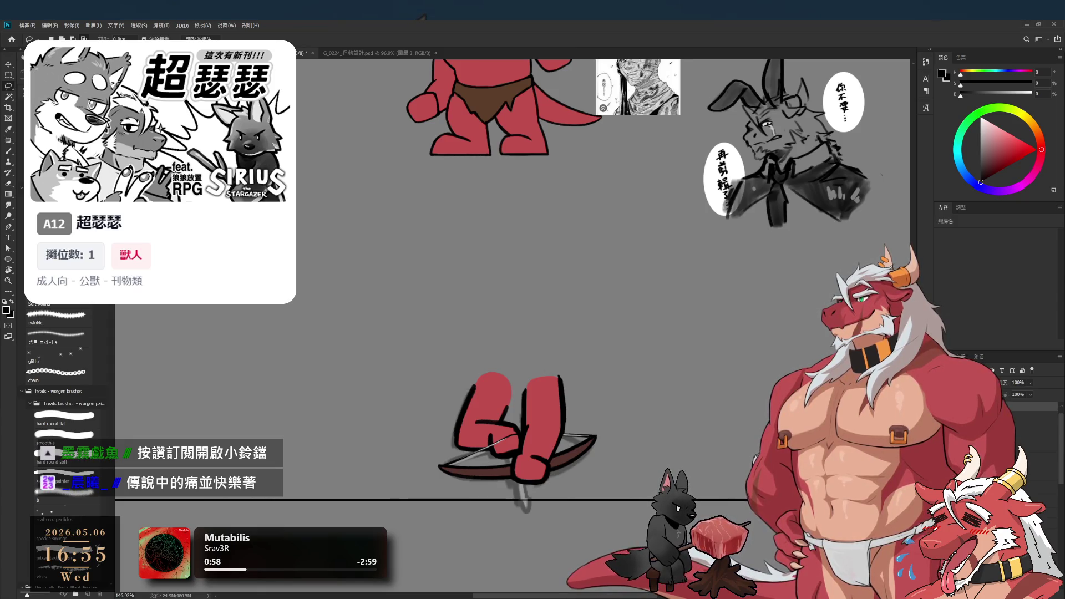
pyautogui.hotkey('alt', '[')
pyautogui.hotkey('alt', '[')
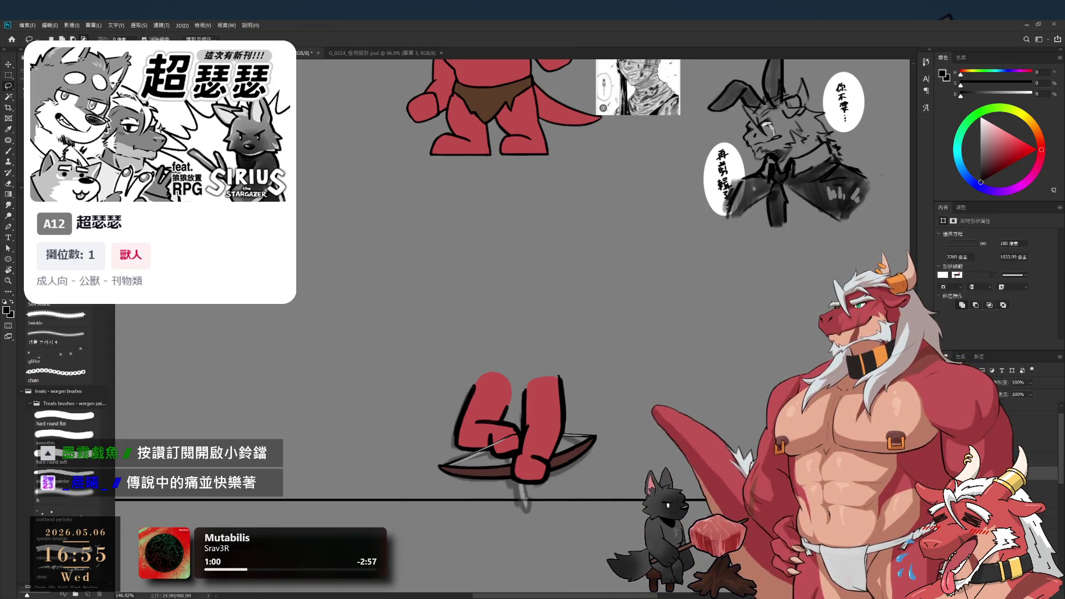
pyautogui.hotkey('ctrl', ',')
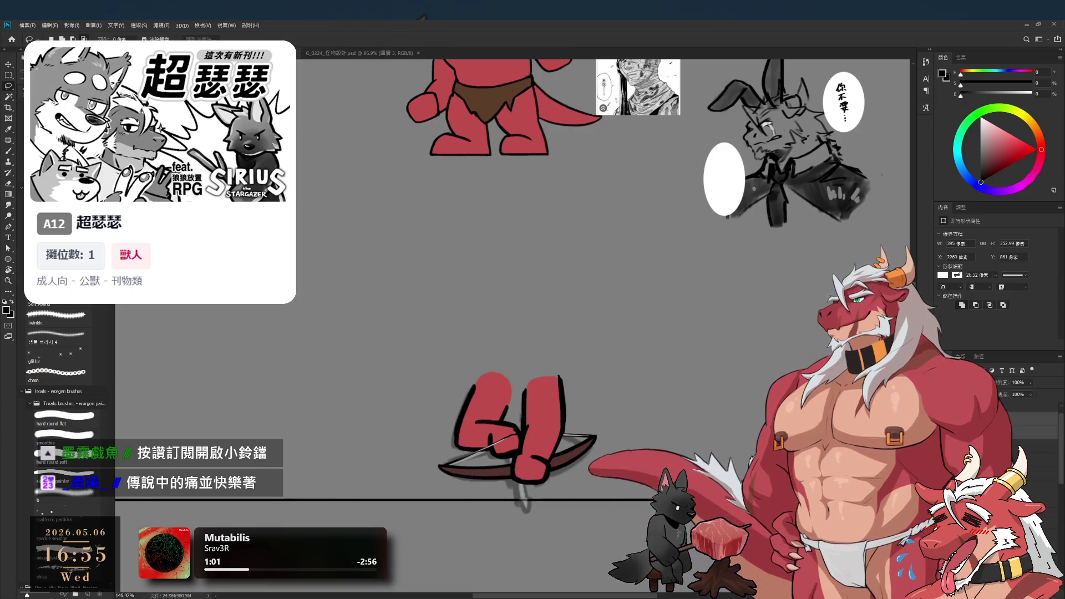
pyautogui.hotkey('alt', '[')
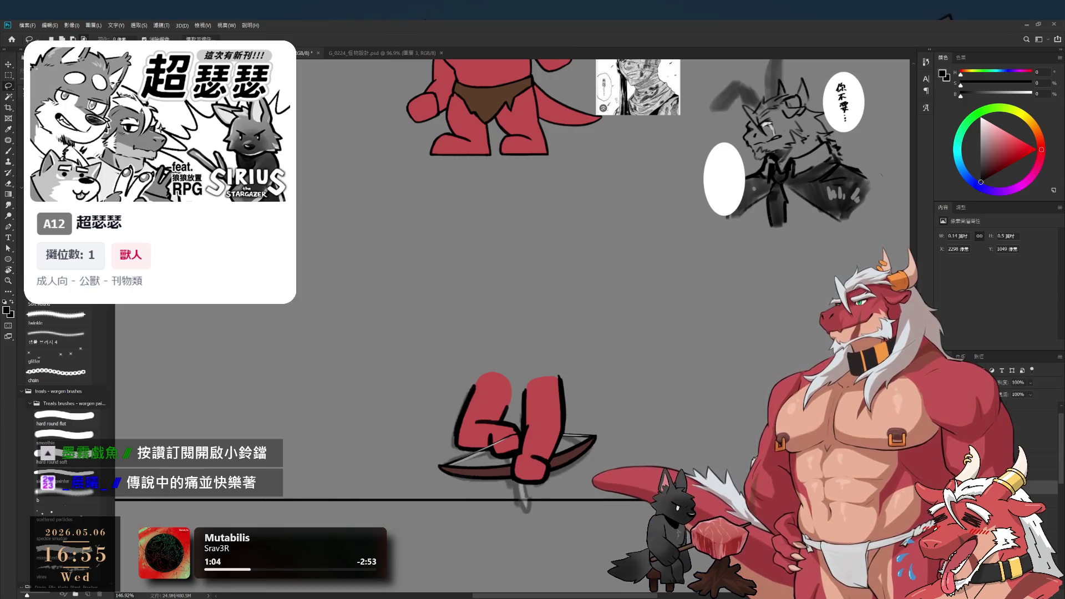
pyautogui.hotkey('alt', '[')
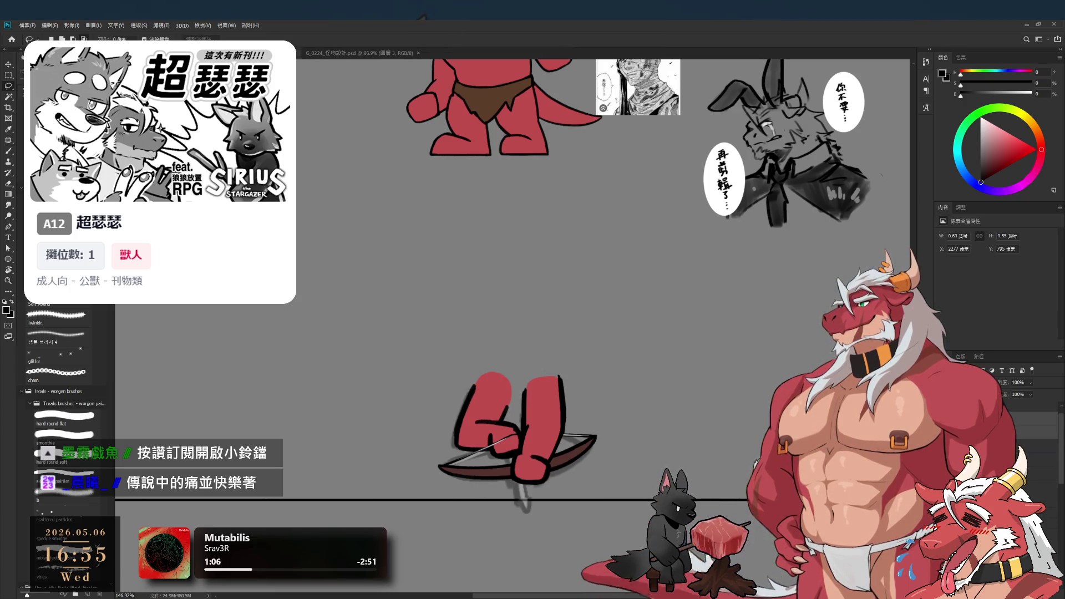
pyautogui.hotkey('ctrl', ',')
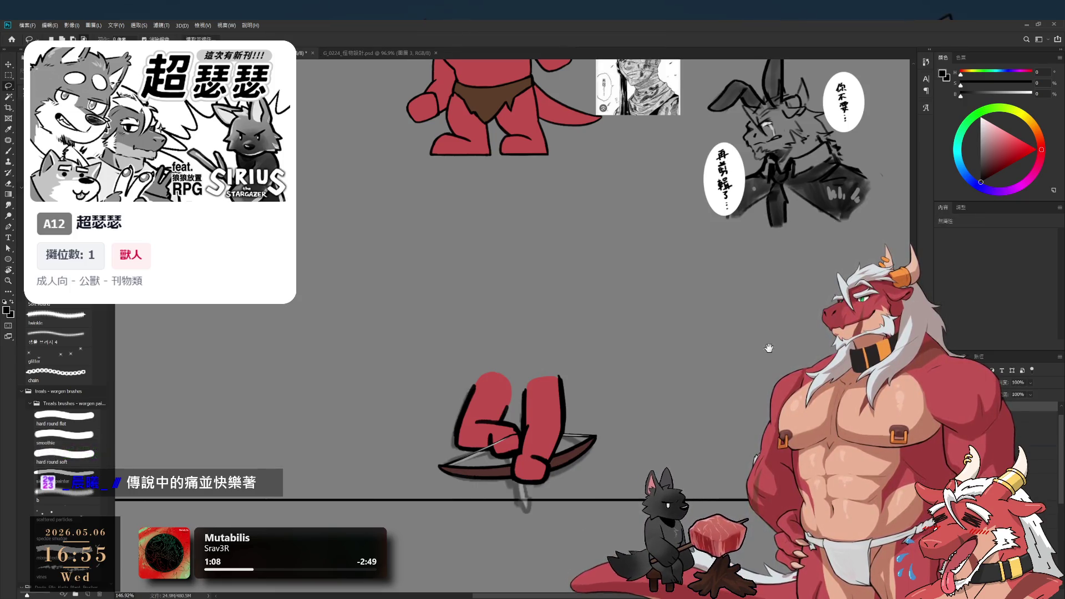
pyautogui.keyDown('alt'); pyautogui.scroll(-2, 769, 348); pyautogui.keyUp('alt')
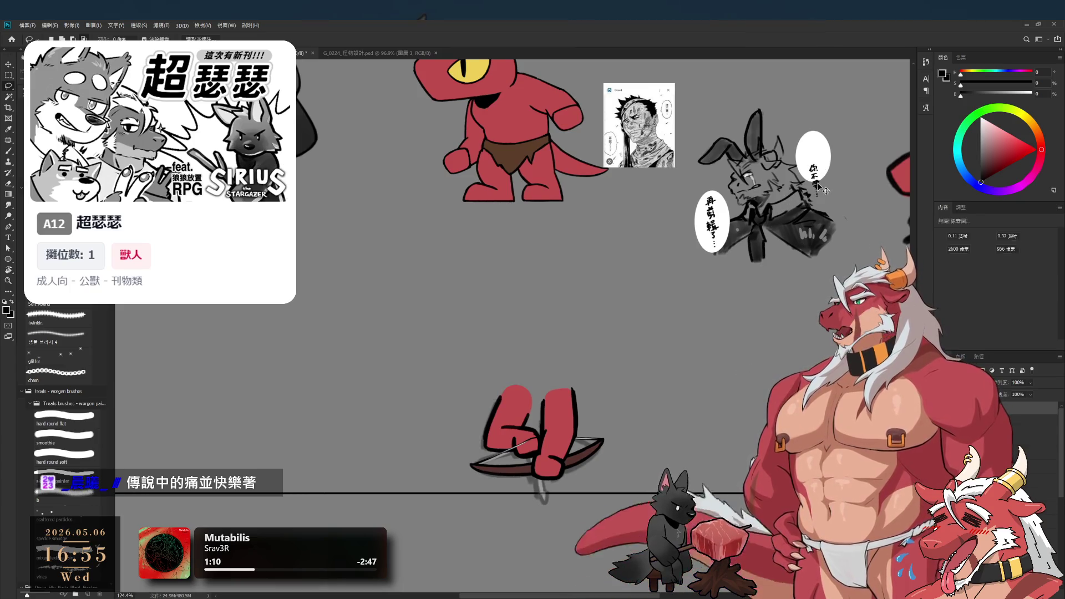
pyautogui.scroll(2, 802, 265)
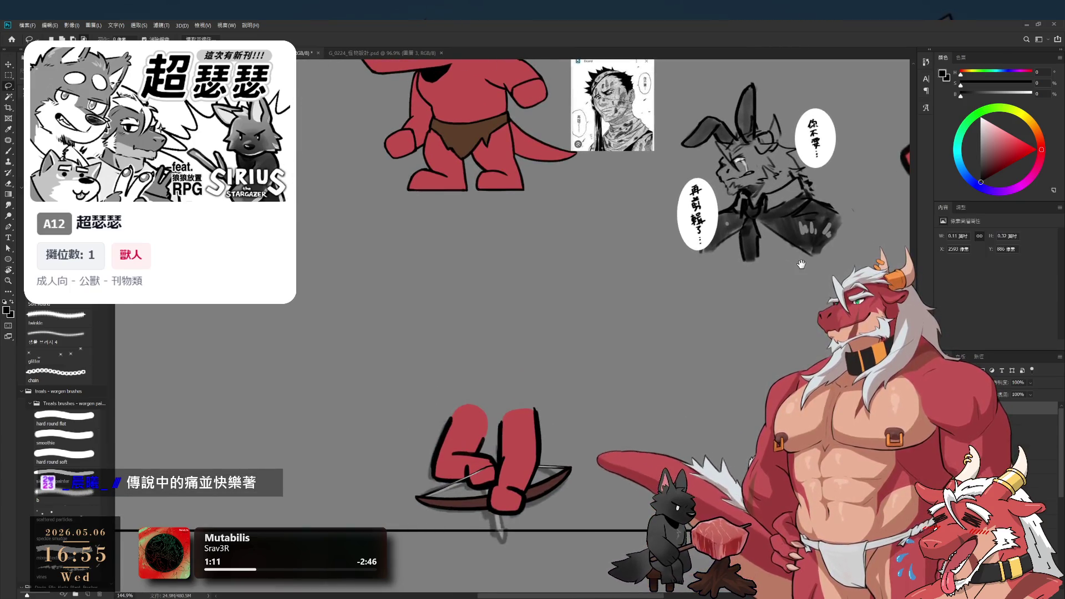
pyautogui.scroll(1, 800, 264)
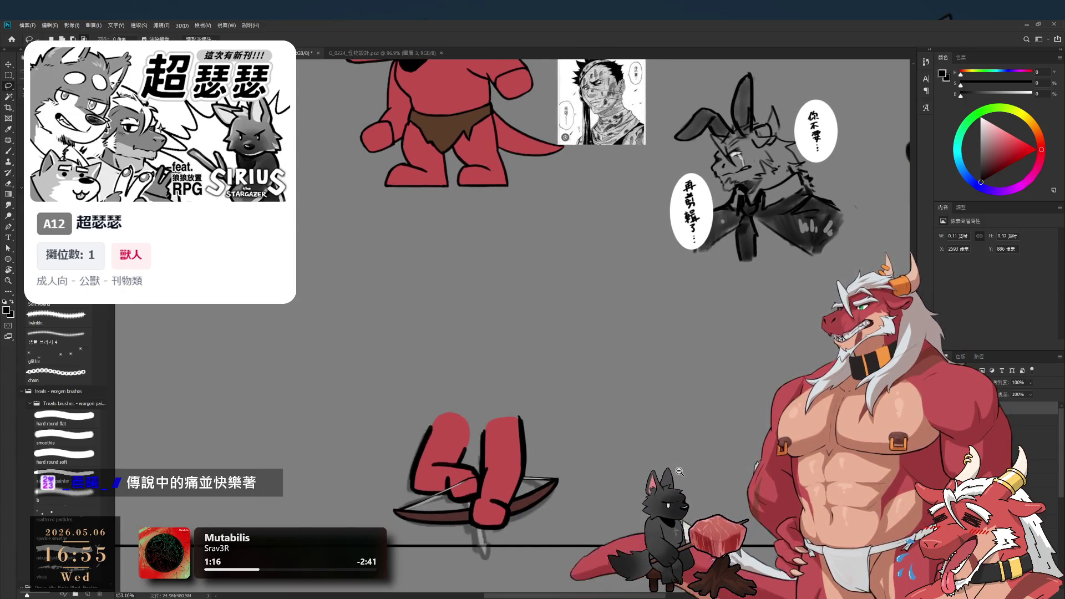
pyautogui.scroll(-1, 679, 471)
pyautogui.moveTo(696, 502); pyautogui.dragTo(719, 444)
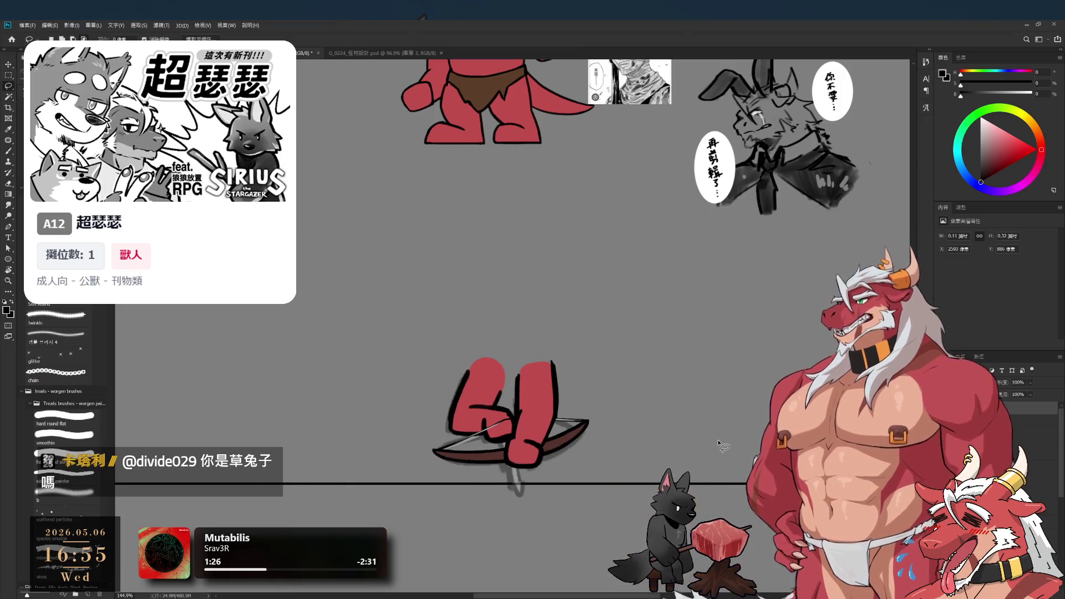
pyautogui.moveTo(546, 441); pyautogui.dragTo(591, 391)
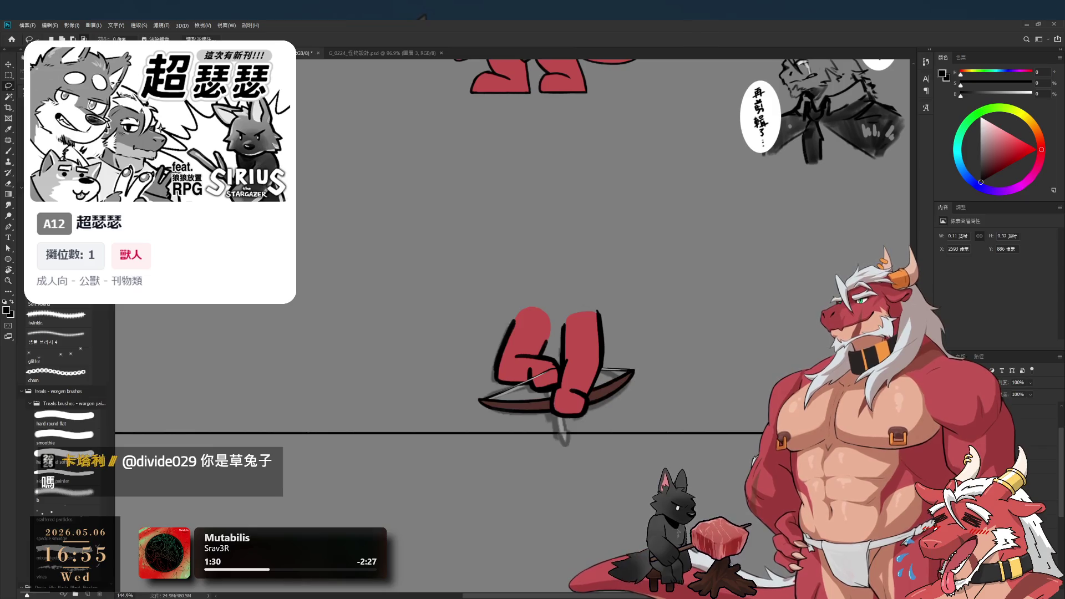
pyautogui.click(1032, 425)
pyautogui.click(1032, 410)
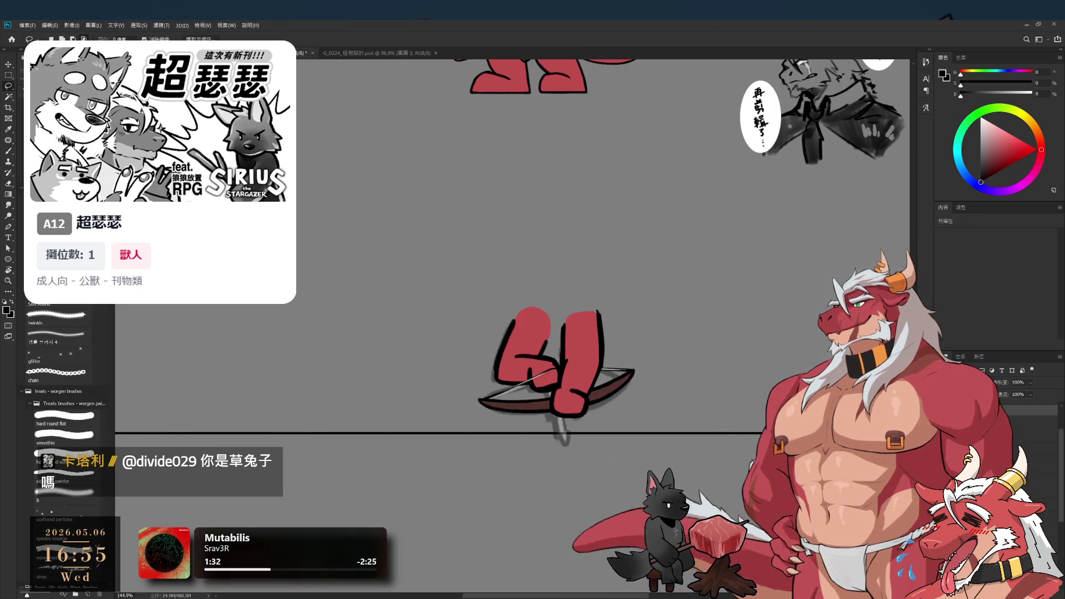
pyautogui.click(1032, 422)
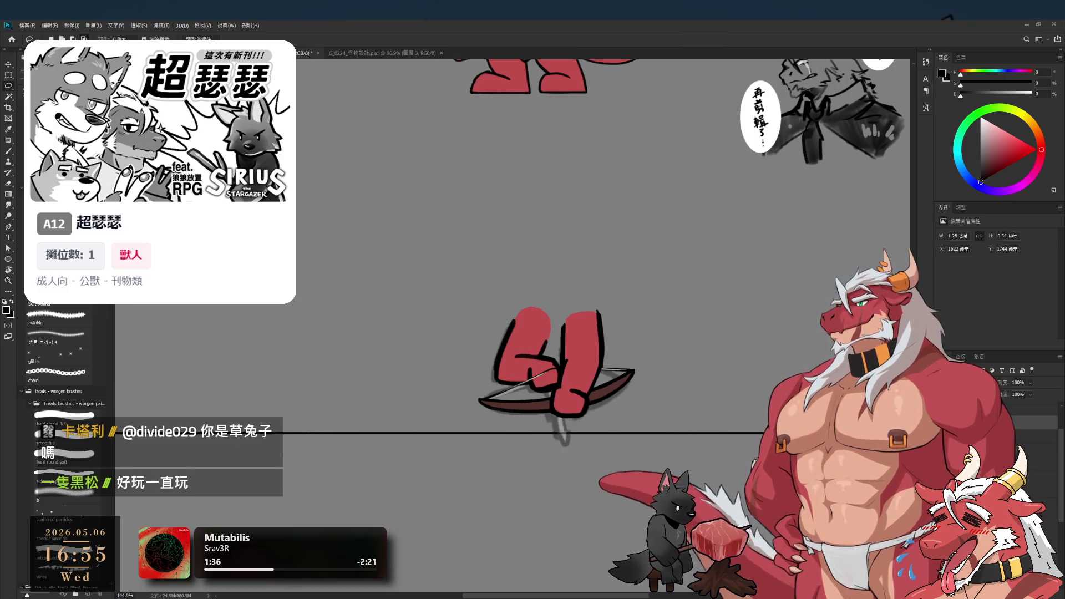
pyautogui.click(1042, 450)
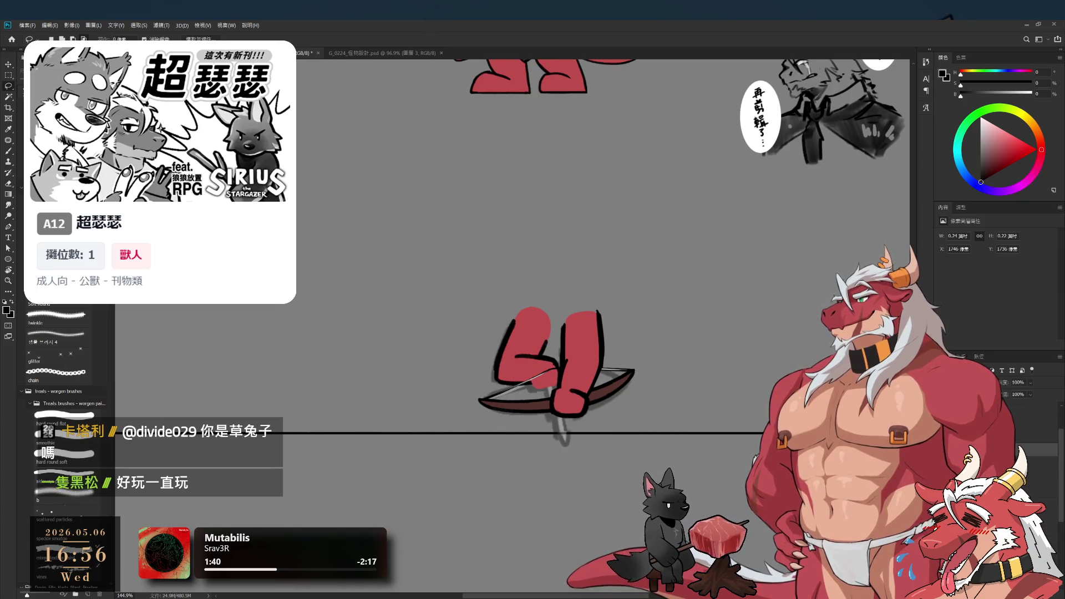
pyautogui.click(1042, 435)
pyautogui.click(1042, 446)
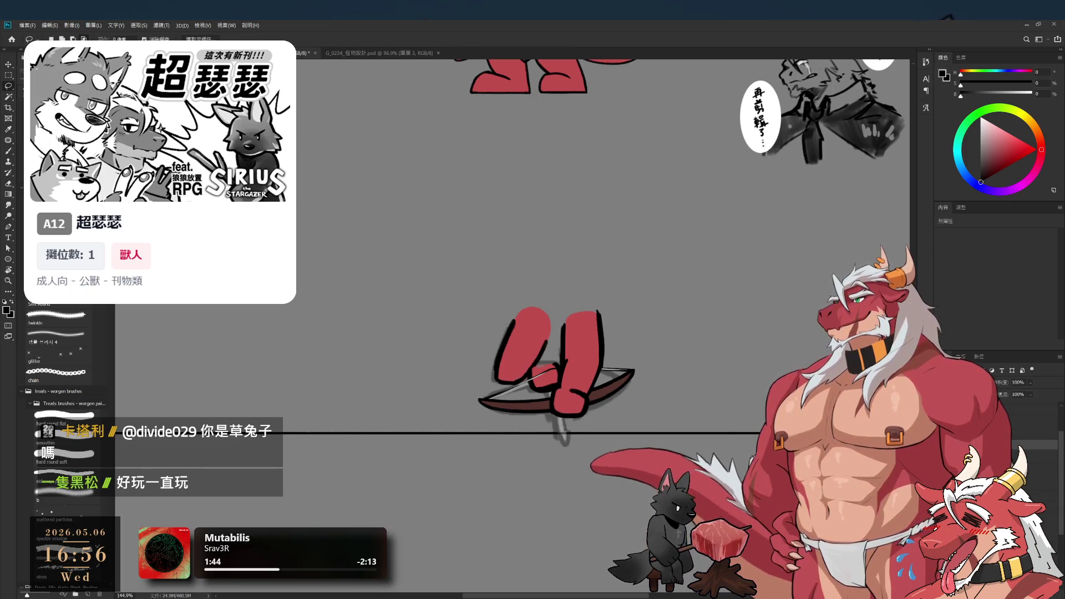
pyautogui.click(1041, 469)
pyautogui.click(1042, 454)
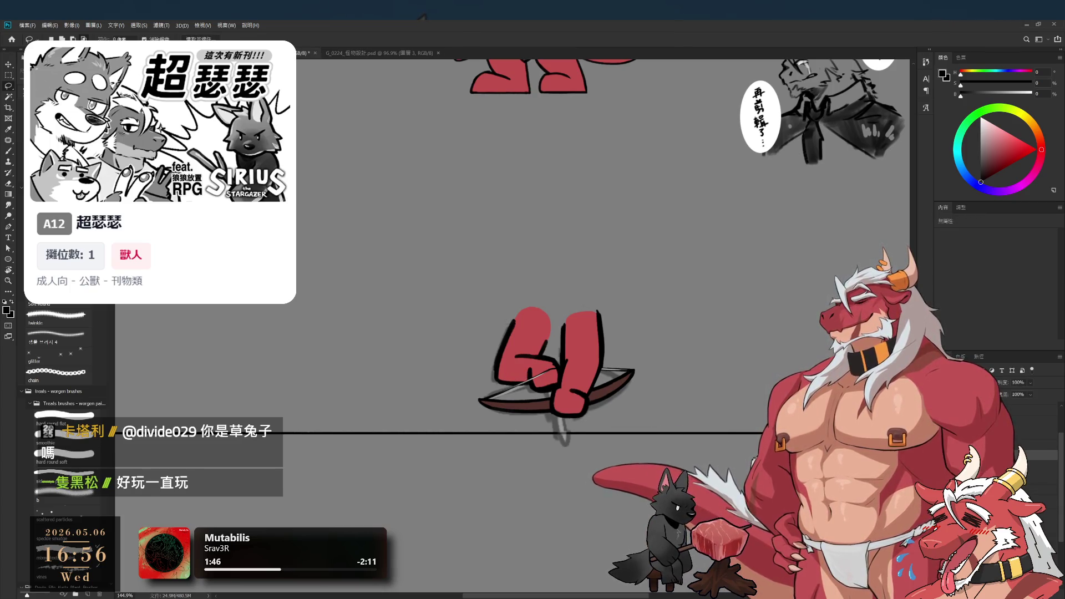
pyautogui.click(1041, 495)
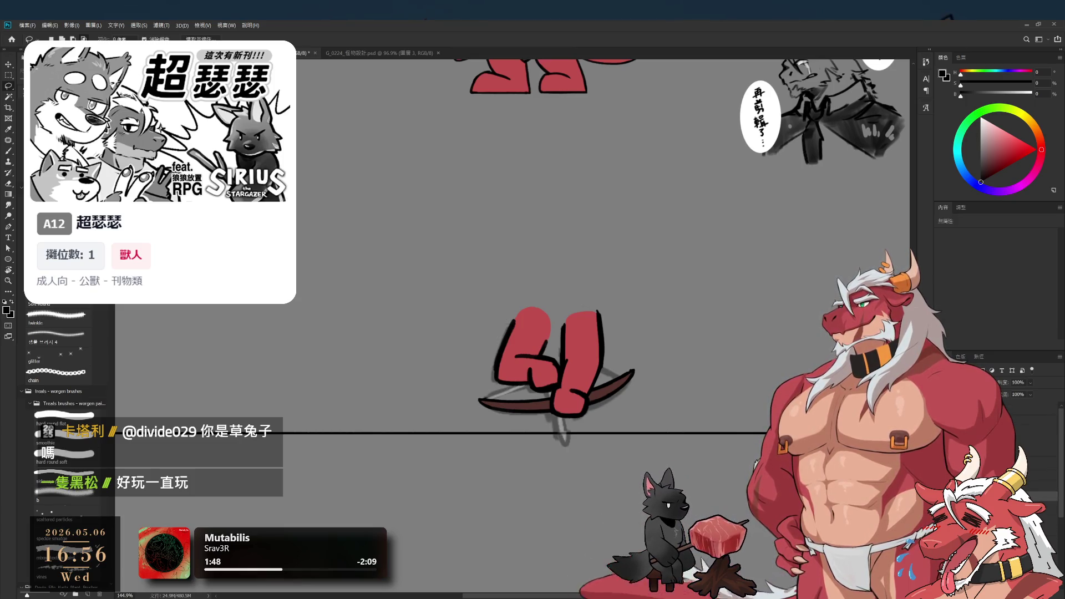
pyautogui.scroll(-1, 663, 424)
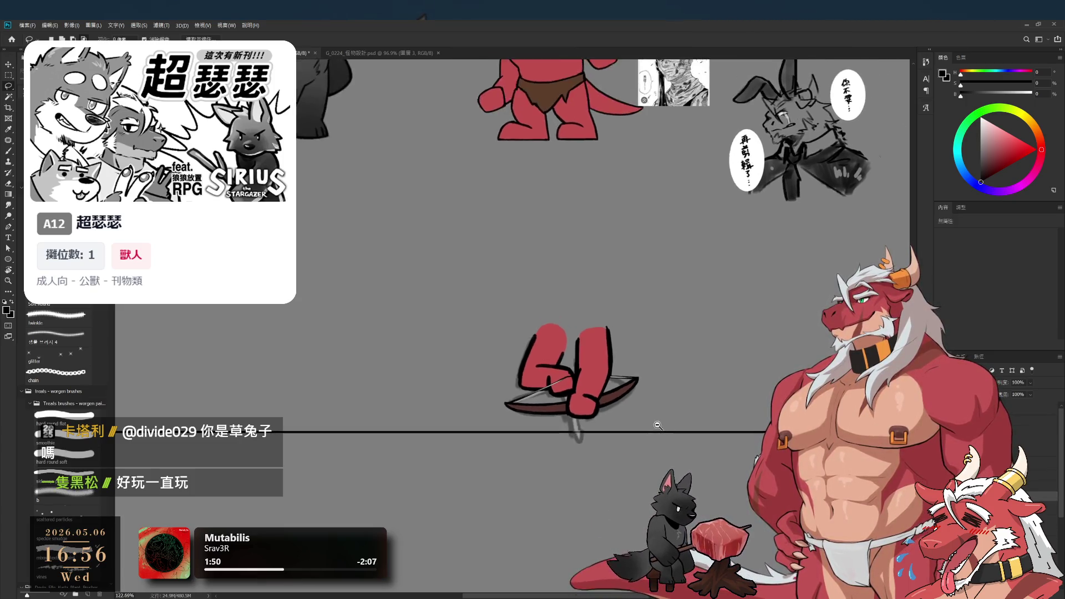
pyautogui.scroll(2, 663, 430)
pyautogui.scroll(2, 544, 414)
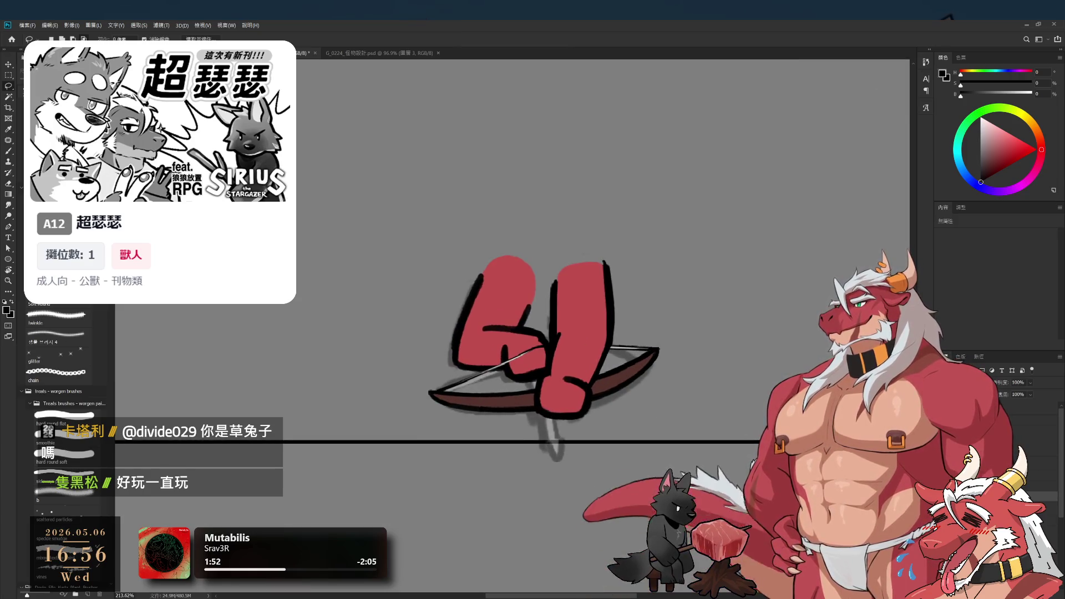
pyautogui.click(1042, 464)
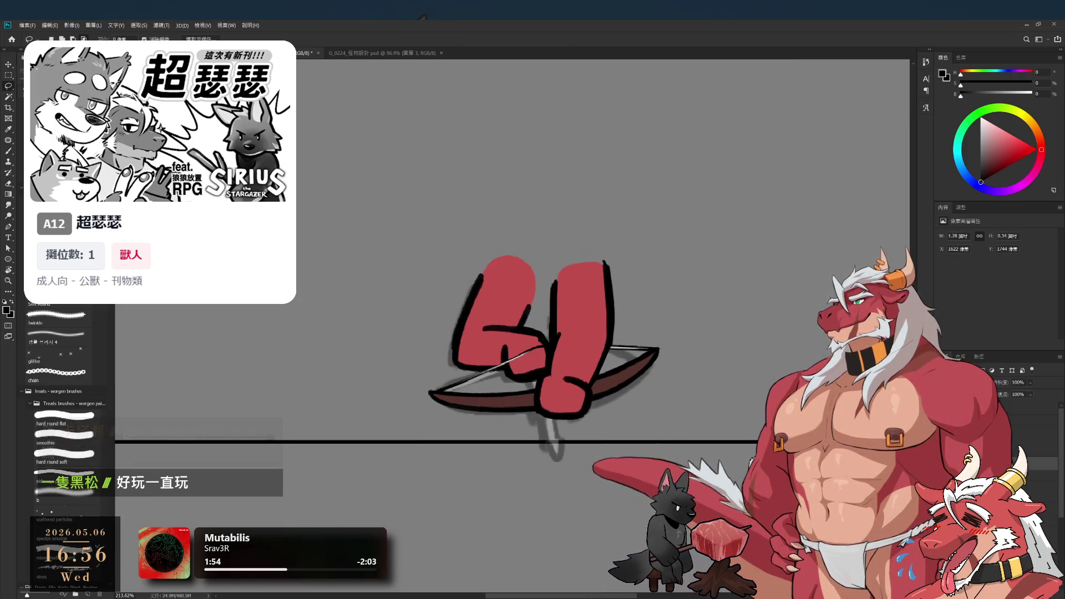
# Paint a thicker solid black stroke over the pointed tip below the lower fist
pyautogui.press('b')
pyautogui.moveTo(545, 360)
pyautogui.mouseDown()
pyautogui.moveTo(616, 342)
pyautogui.moveTo(605, 319)
pyautogui.mouseUp()
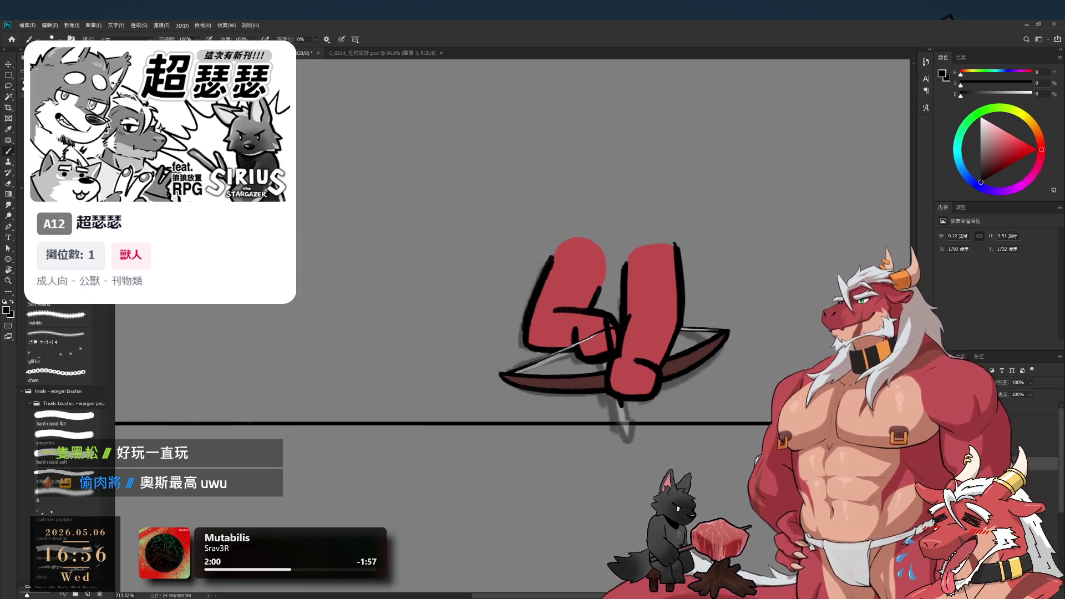
pyautogui.scroll(2, 626, 381)
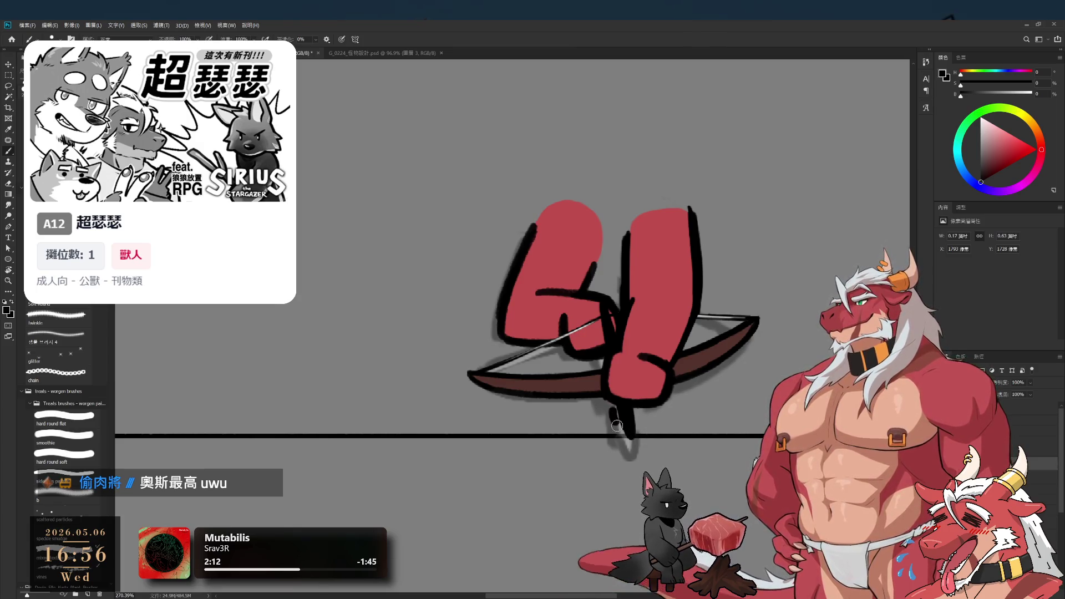
pyautogui.moveTo(618, 411); pyautogui.dragTo(633, 440)
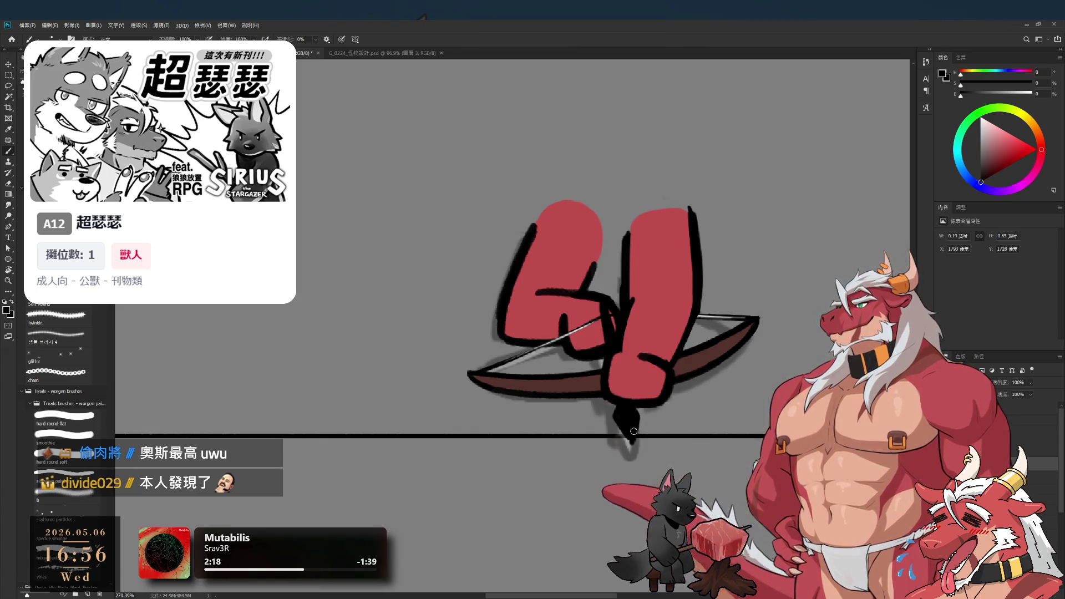
pyautogui.scroll(3, 624, 435)
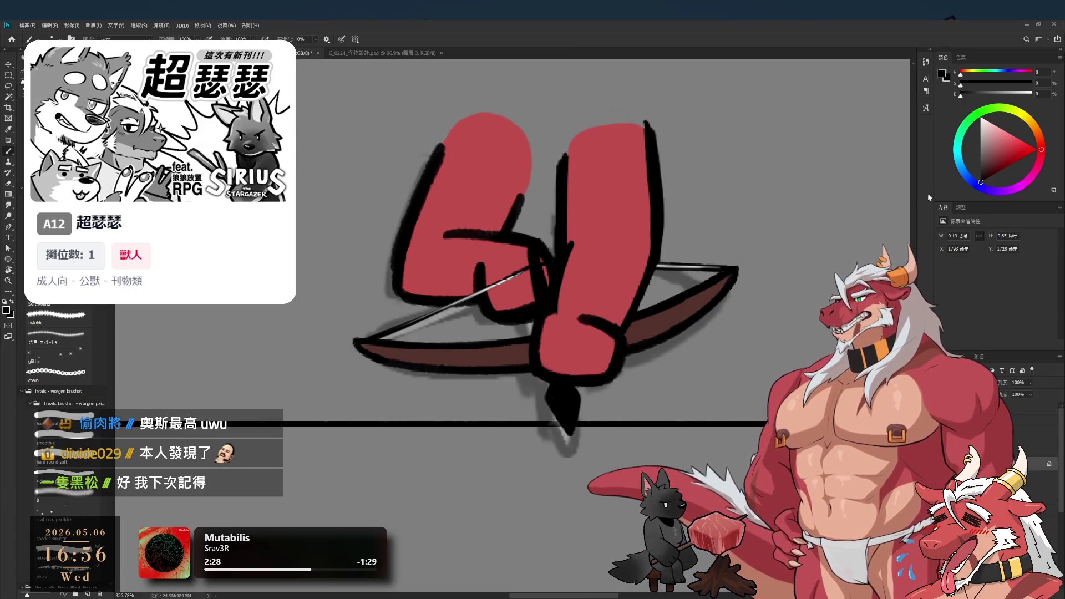
pyautogui.click(977, 132)
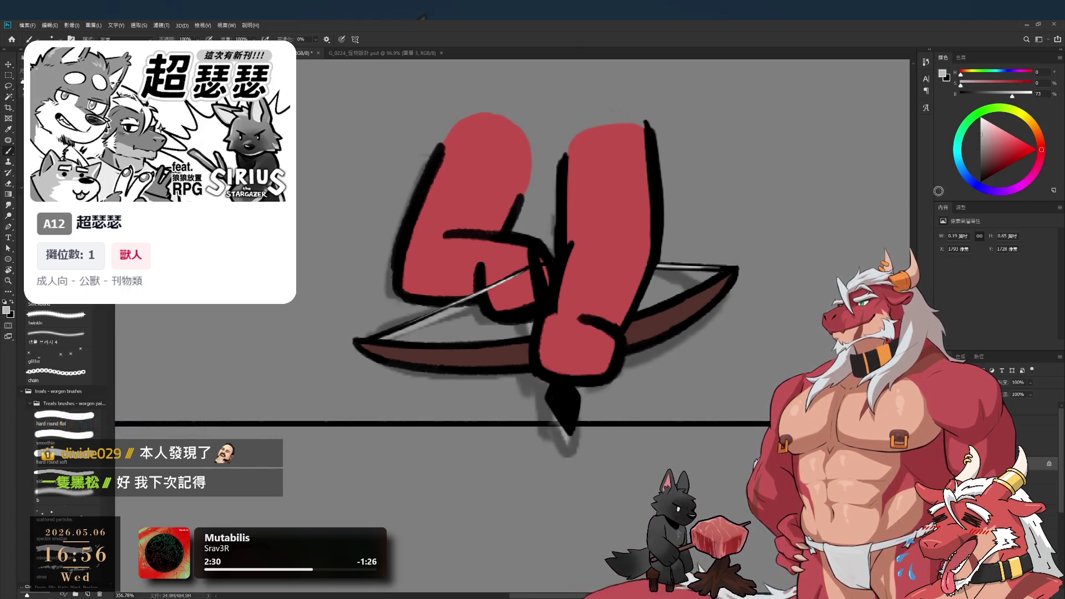
# Fill the inside of the black tip with a lighter grey, redoing the first stroke once
pyautogui.click(978, 127)
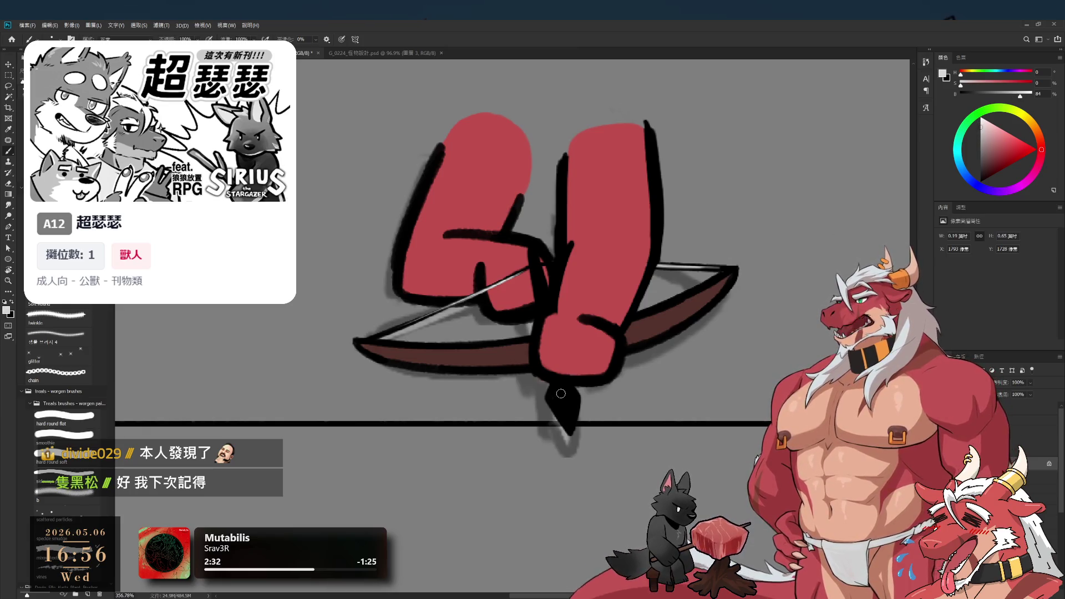
pyautogui.moveTo(558, 383); pyautogui.dragTo(555, 396)
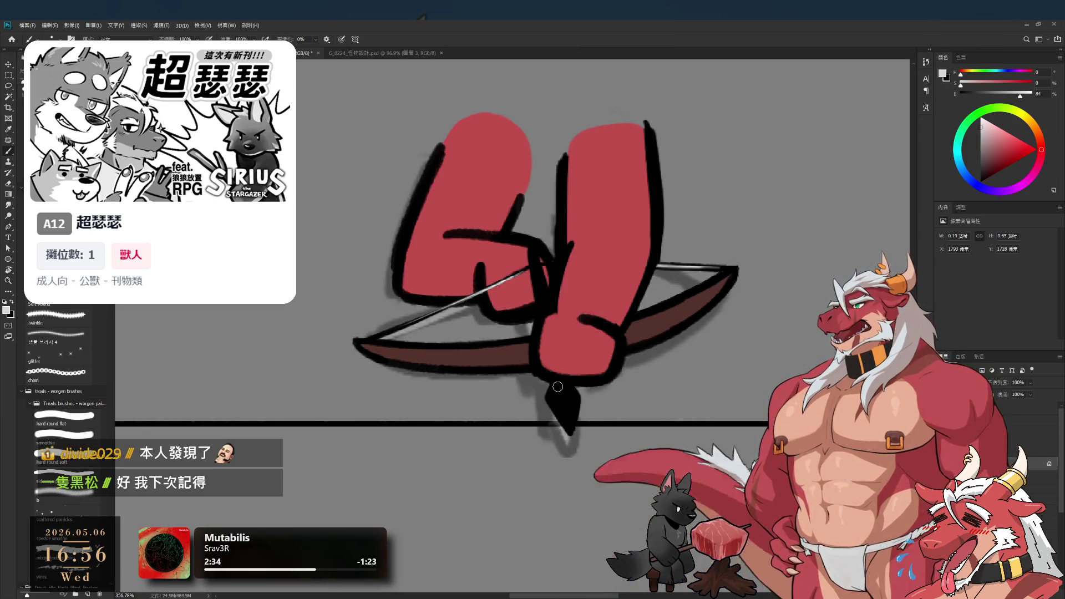
pyautogui.hotkey('ctrl', 'z')
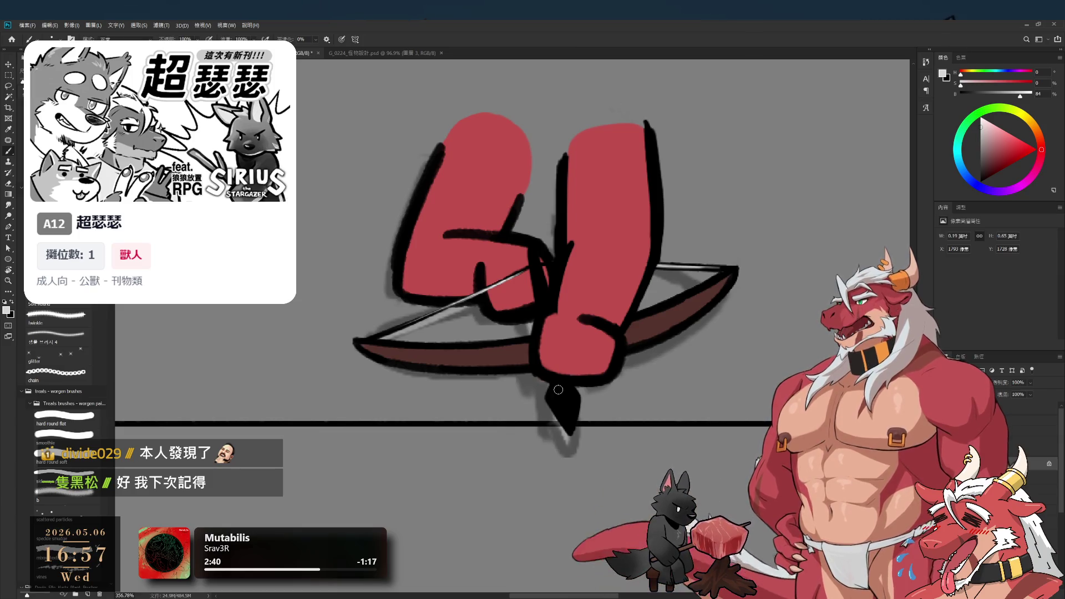
pyautogui.moveTo(556, 391); pyautogui.dragTo(564, 419)
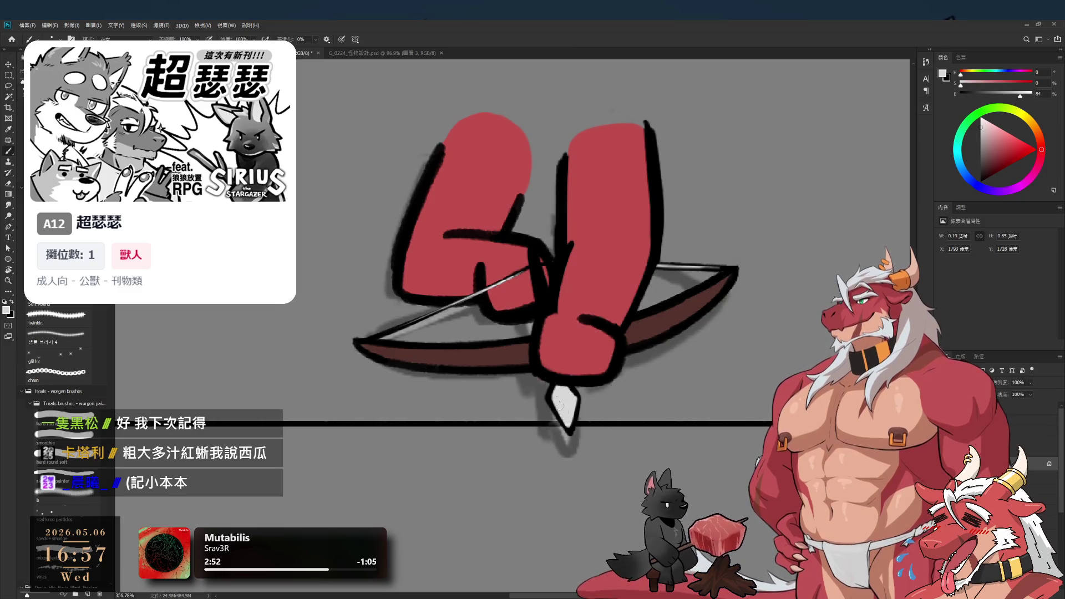
pyautogui.moveTo(543, 411); pyautogui.dragTo(496, 407)
pyautogui.scroll(2, 556, 403)
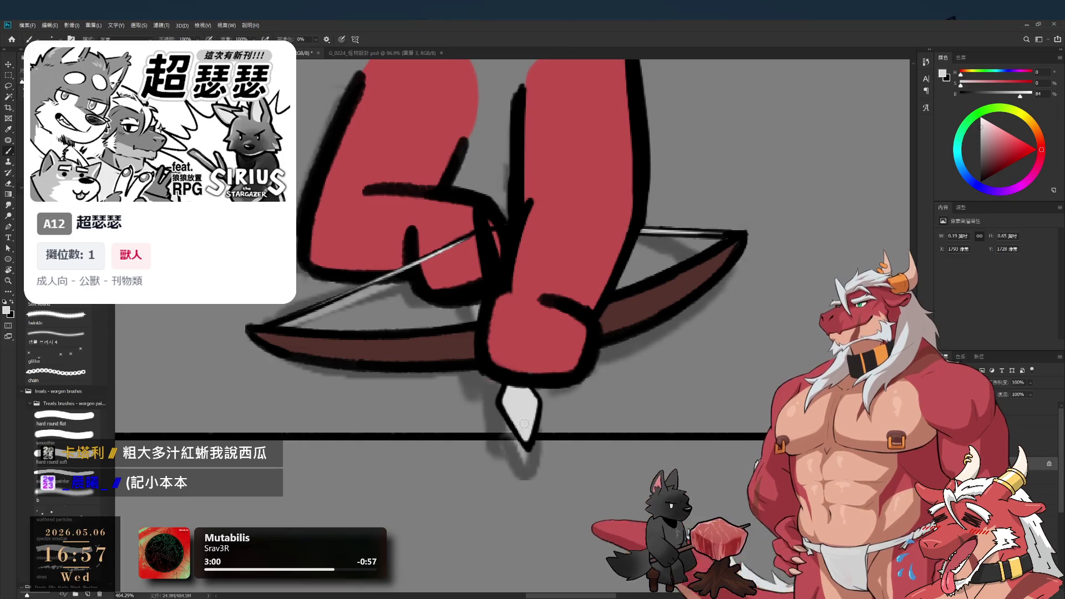
# Recentre the view on the archer's fists and undo the last outline strokes on the fist
pyautogui.scroll(-5, 498, 400)
pyautogui.scroll(3, 498, 400)
pyautogui.scroll(1, 498, 400)
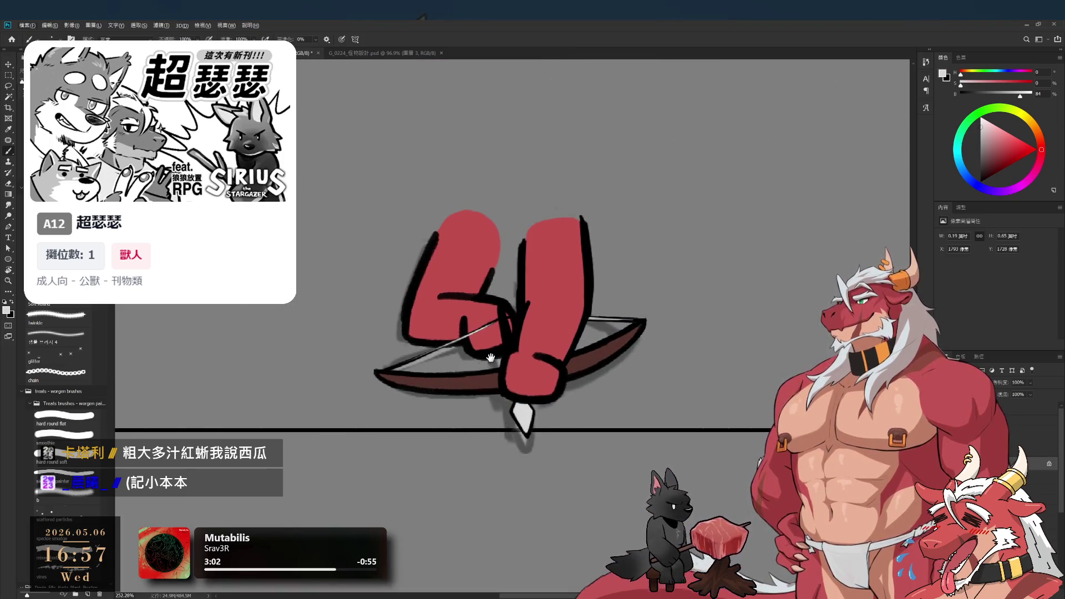
pyautogui.moveTo(569, 317); pyautogui.dragTo(646, 356)
pyautogui.scroll(-3, 646, 356)
pyautogui.scroll(2, 601, 298)
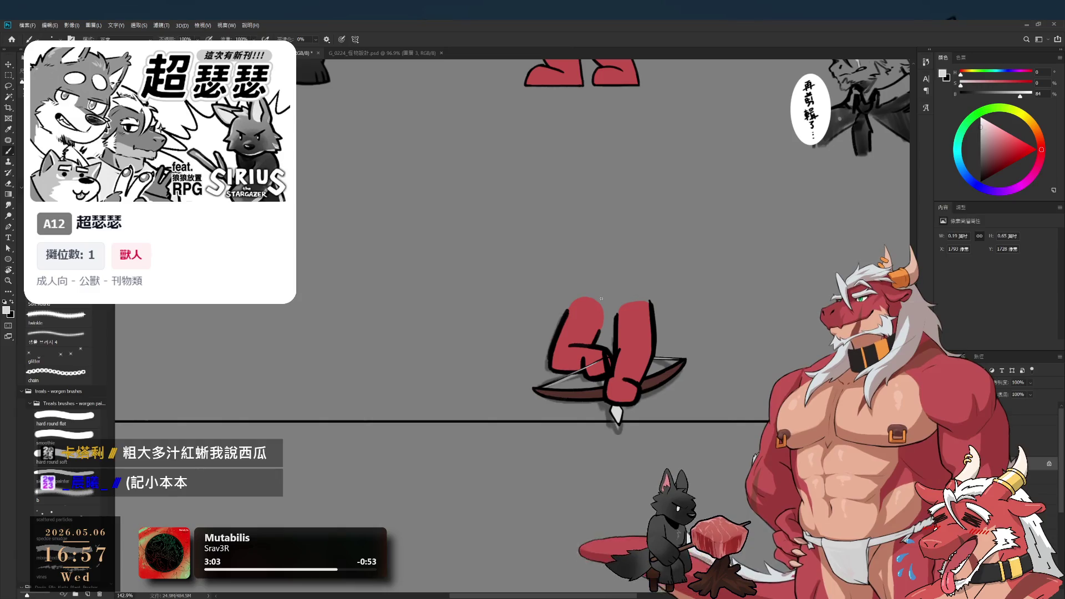
pyautogui.scroll(-2, 663, 405)
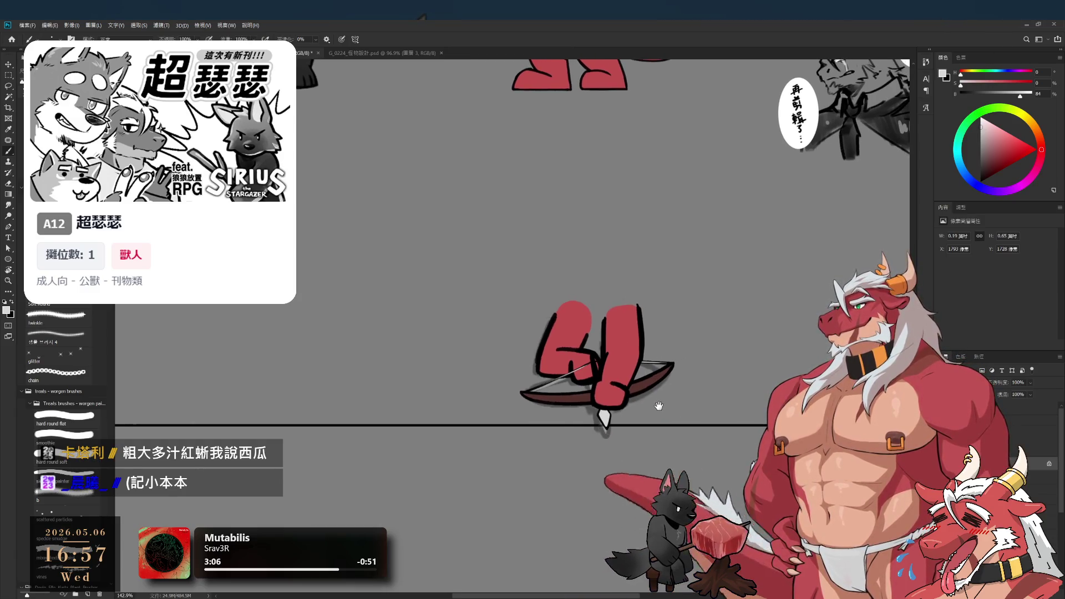
pyautogui.scroll(2, 654, 408)
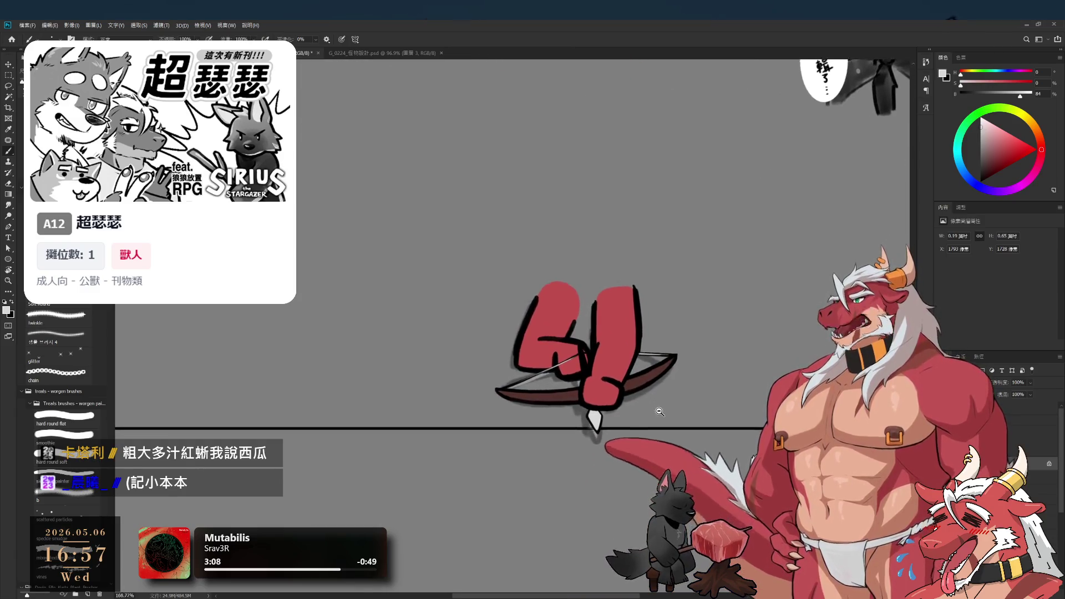
pyautogui.moveTo(660, 409); pyautogui.dragTo(602, 415)
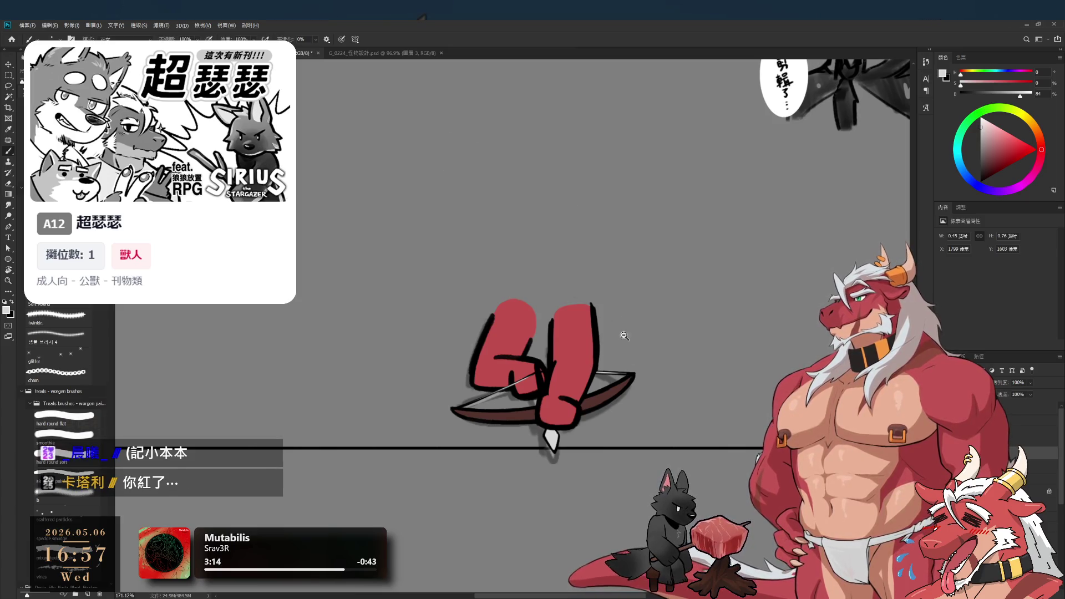
pyautogui.scroll(3, 632, 349)
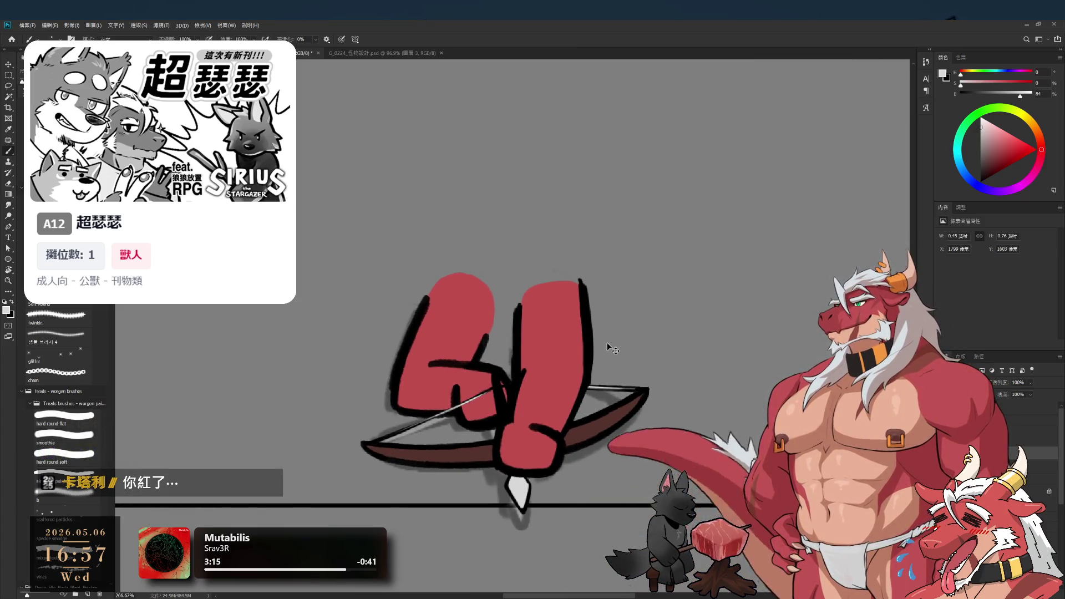
pyautogui.hotkey('ctrl', 'z')
# Erase the fist's thick right outline thinner and brush its left outline higher in black
pyautogui.press('e')
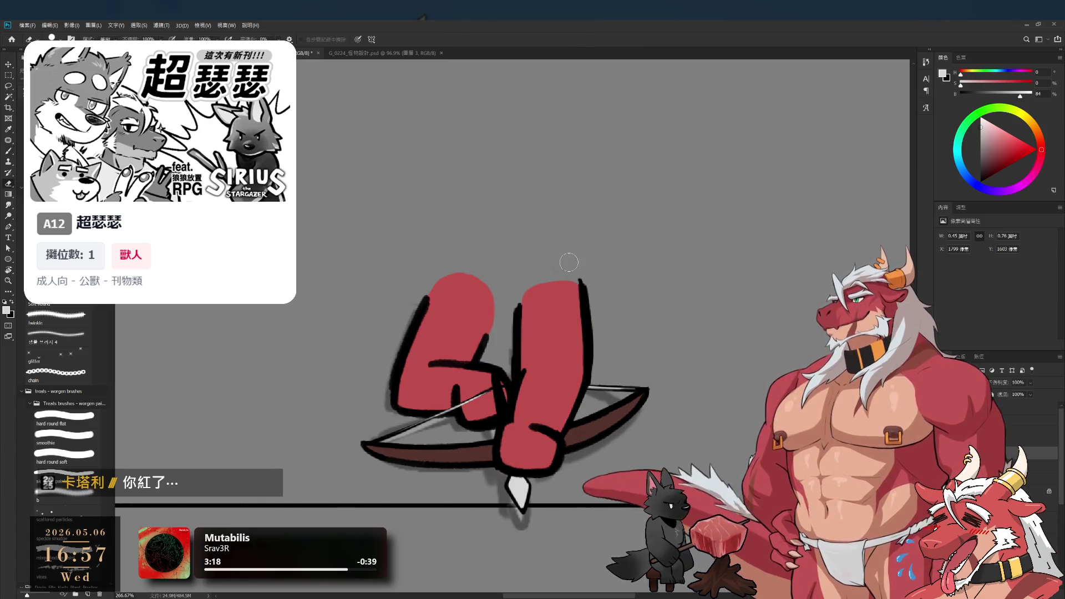
pyautogui.press('x')
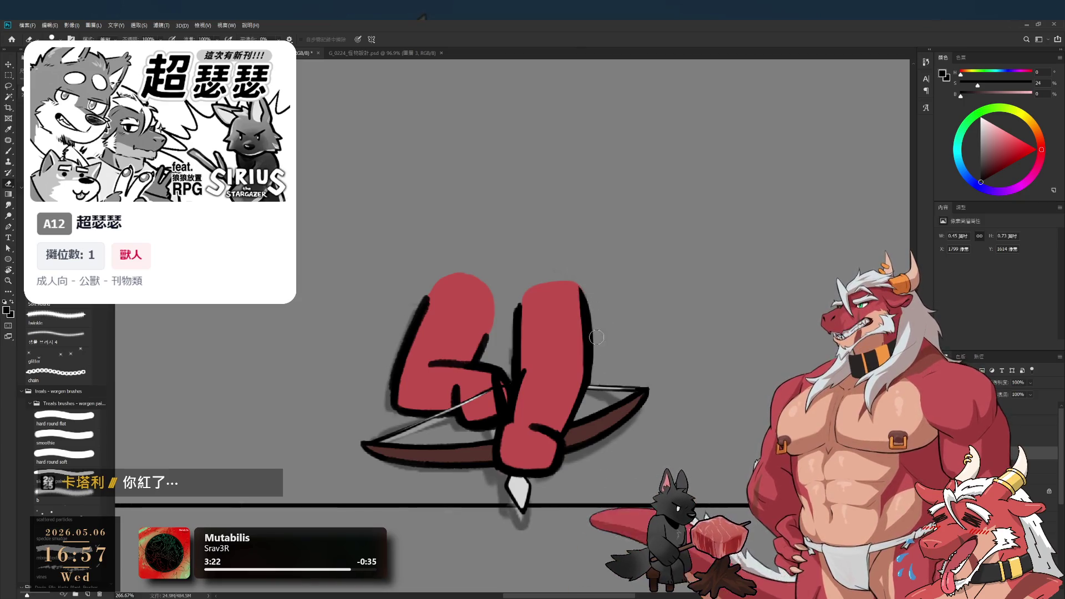
pyautogui.moveTo(589, 289); pyautogui.dragTo(589, 363)
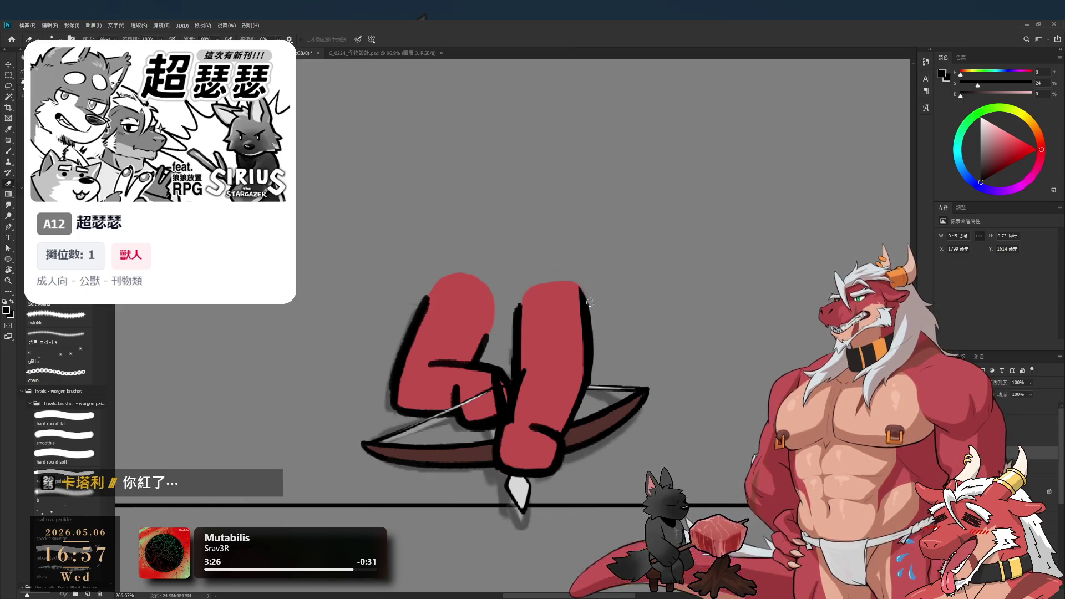
pyautogui.moveTo(590, 302); pyautogui.dragTo(591, 355)
pyautogui.press('b')
pyautogui.moveTo(581, 296); pyautogui.dragTo(578, 282)
pyautogui.press('e')
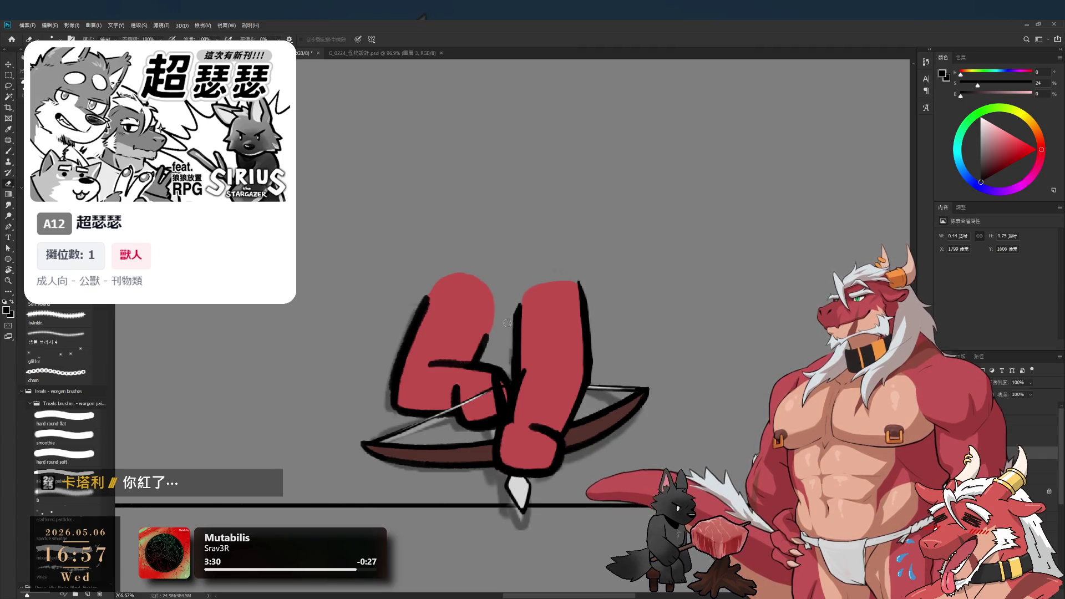
pyautogui.press('b')
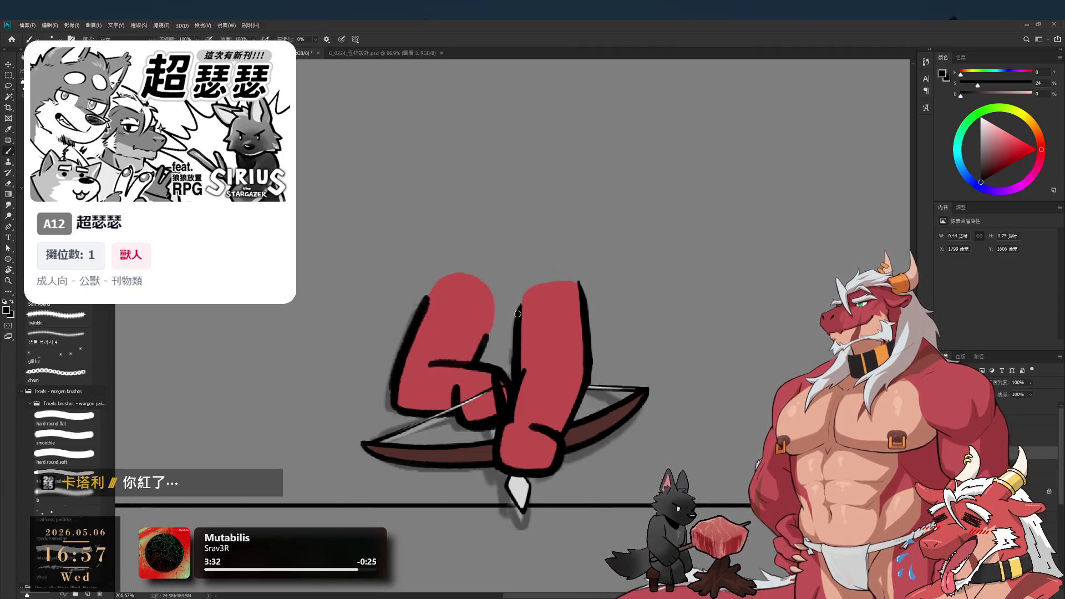
pyautogui.moveTo(520, 295); pyautogui.dragTo(518, 315)
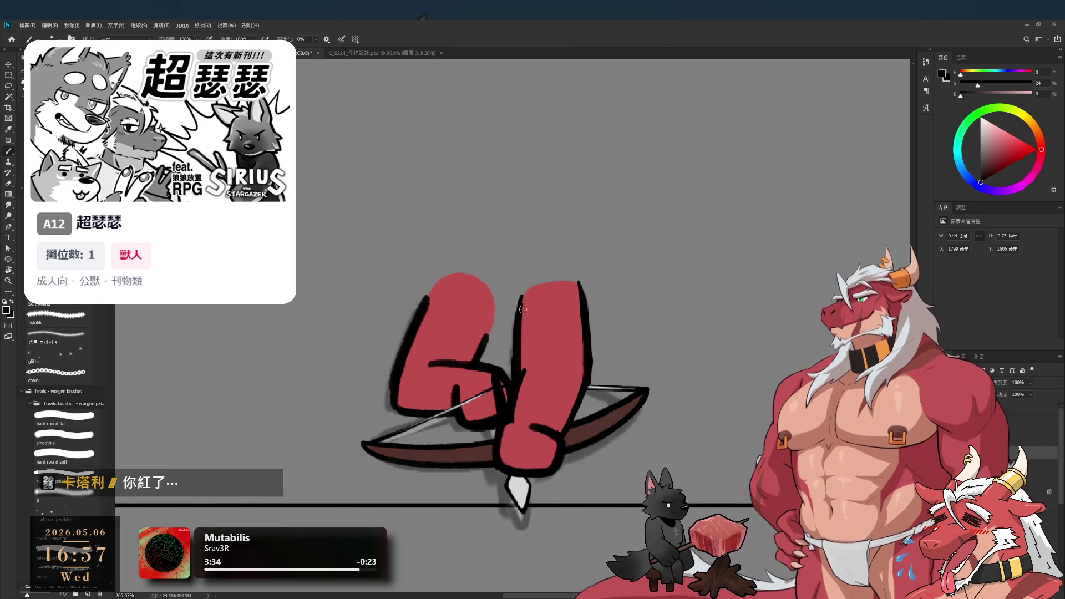
pyautogui.hotkey('ctrl', 'z')
pyautogui.hotkey('ctrl', 'shift', 'z')
# Tilt the canvas view about 21 degrees and zoom in on the fists to 400%
pyautogui.press('r')
pyautogui.moveTo(588, 336)
pyautogui.mouseDown()
pyautogui.moveTo(726, 283)
pyautogui.moveTo(693, 211)
pyautogui.mouseUp()
pyautogui.moveTo(501, 365); pyautogui.dragTo(601, 348)
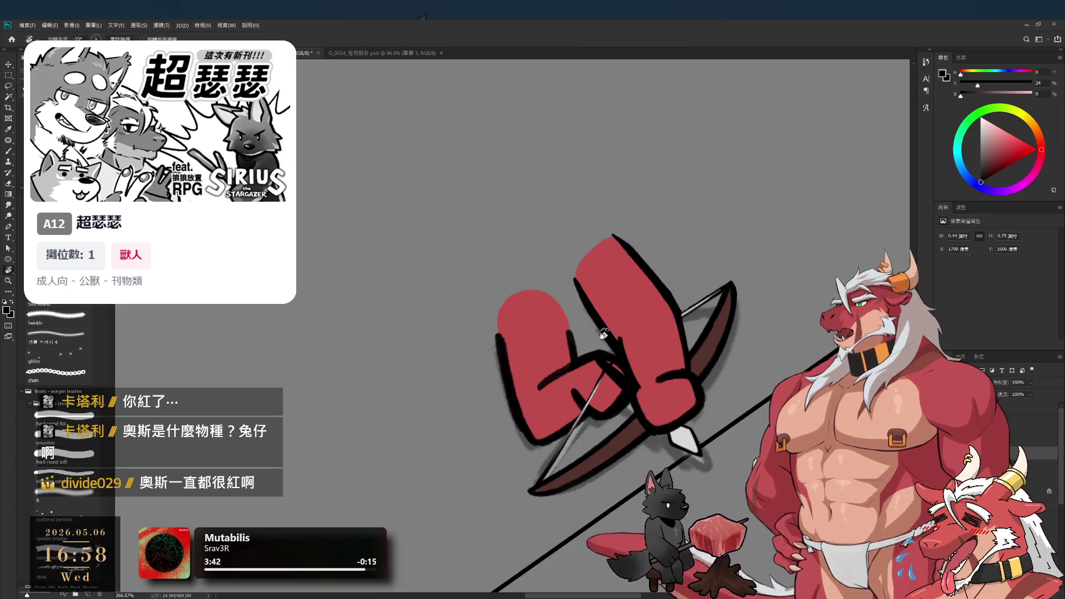
pyautogui.press('b')
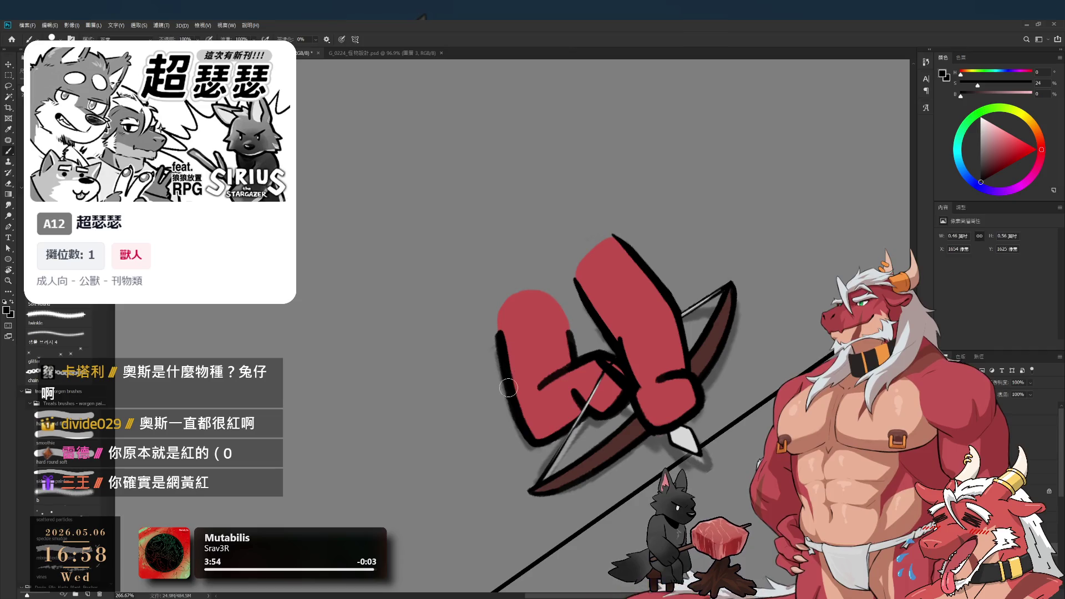
pyautogui.press('e')
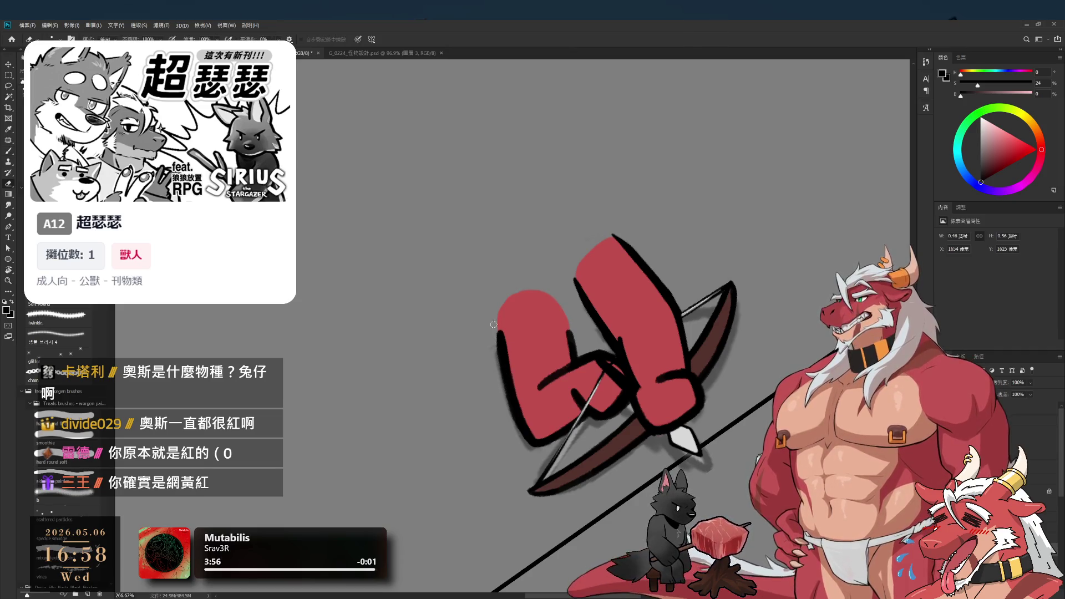
pyautogui.press('b')
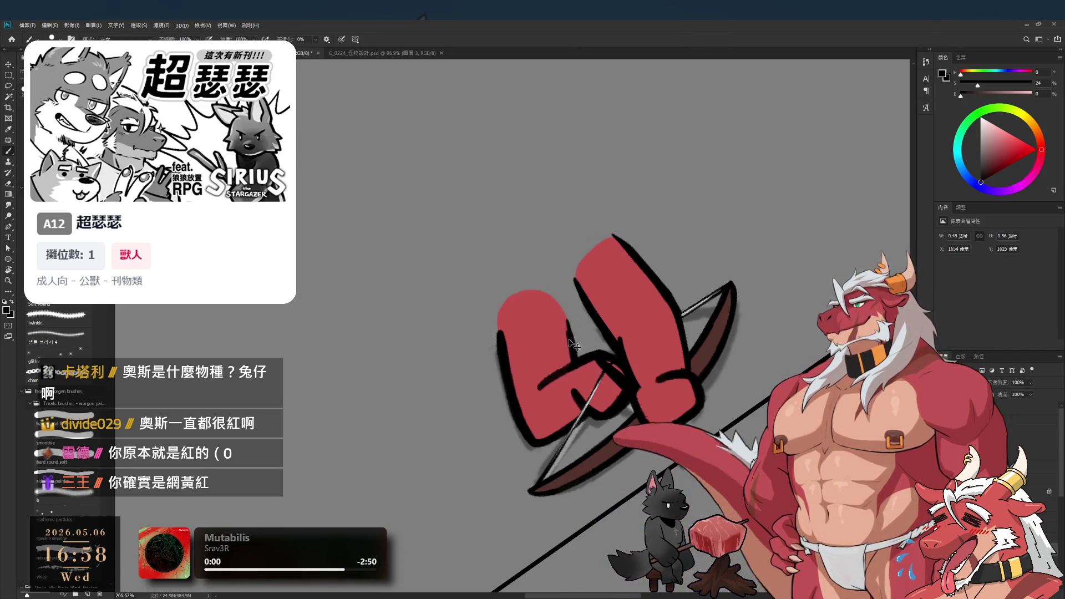
pyautogui.press('z')
pyautogui.moveTo(571, 358); pyautogui.dragTo(575, 360)
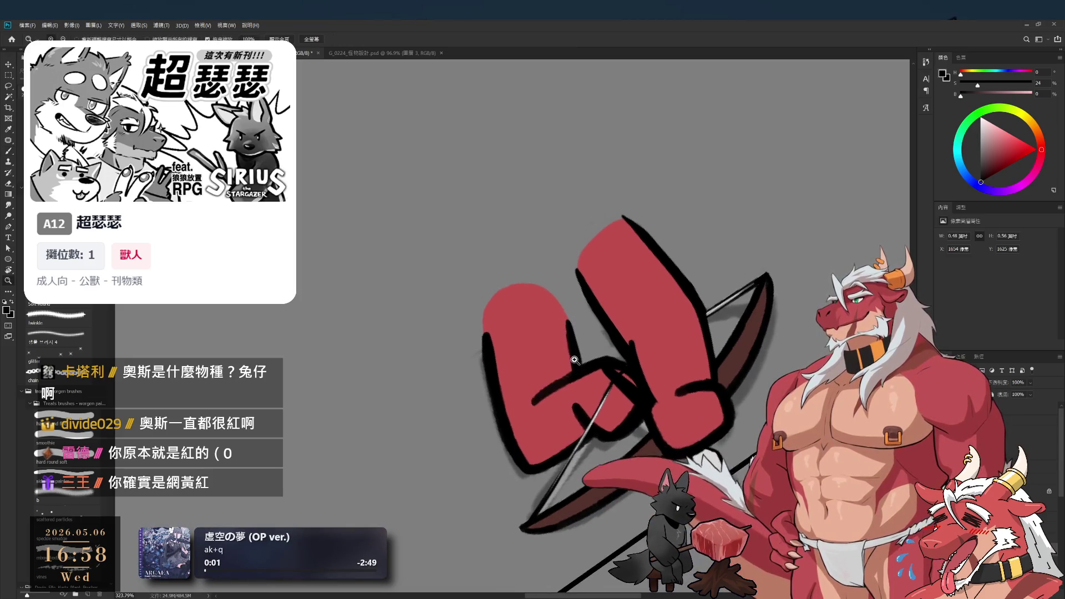
pyautogui.click(555, 337)
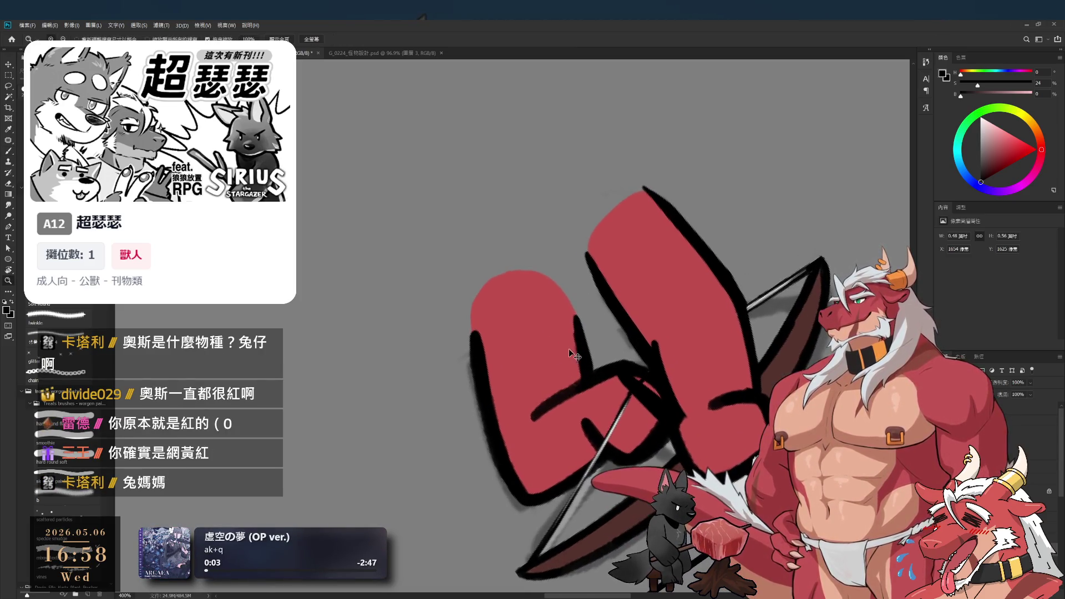
pyautogui.press('b')
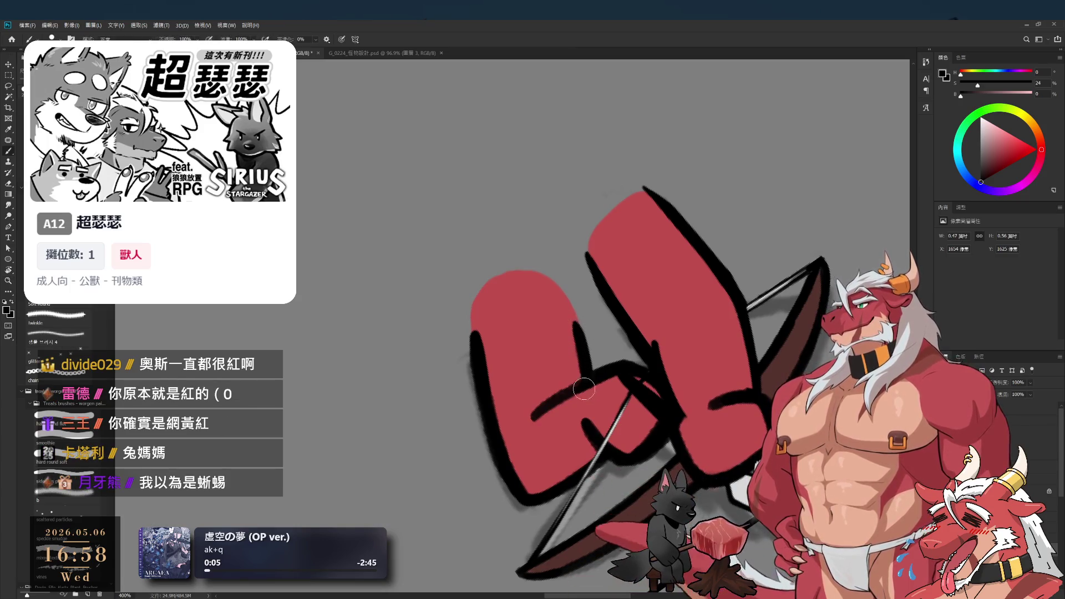
pyautogui.press('e')
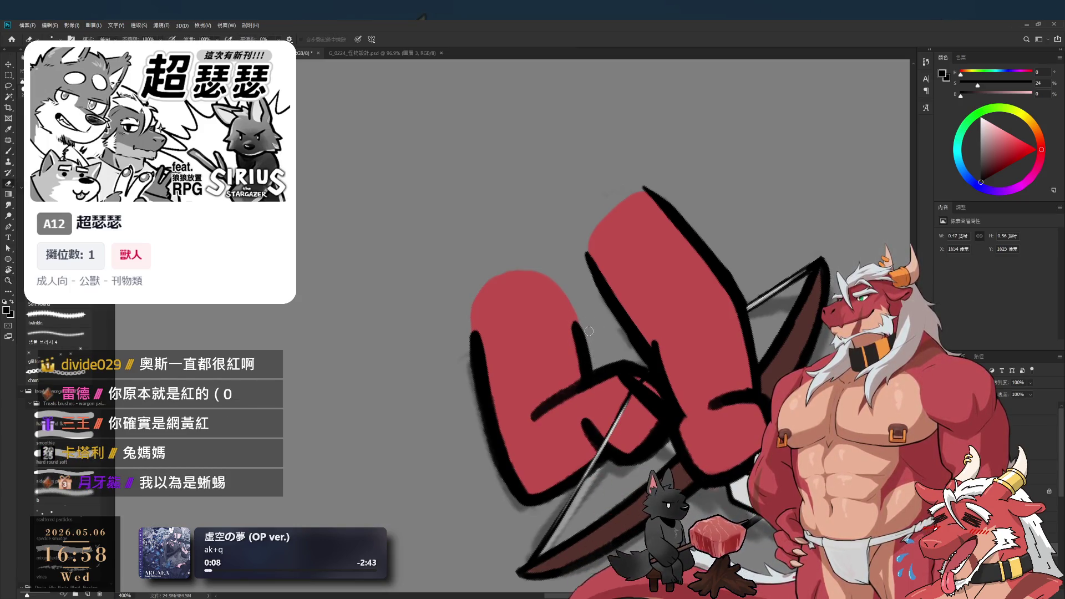
# Straighten the canvas view upright and zoom out to see the whole bow
pyautogui.press('r')
pyautogui.moveTo(593, 359)
pyautogui.mouseDown()
pyautogui.moveTo(677, 361)
pyautogui.moveTo(499, 360)
pyautogui.moveTo(557, 358)
pyautogui.mouseUp()
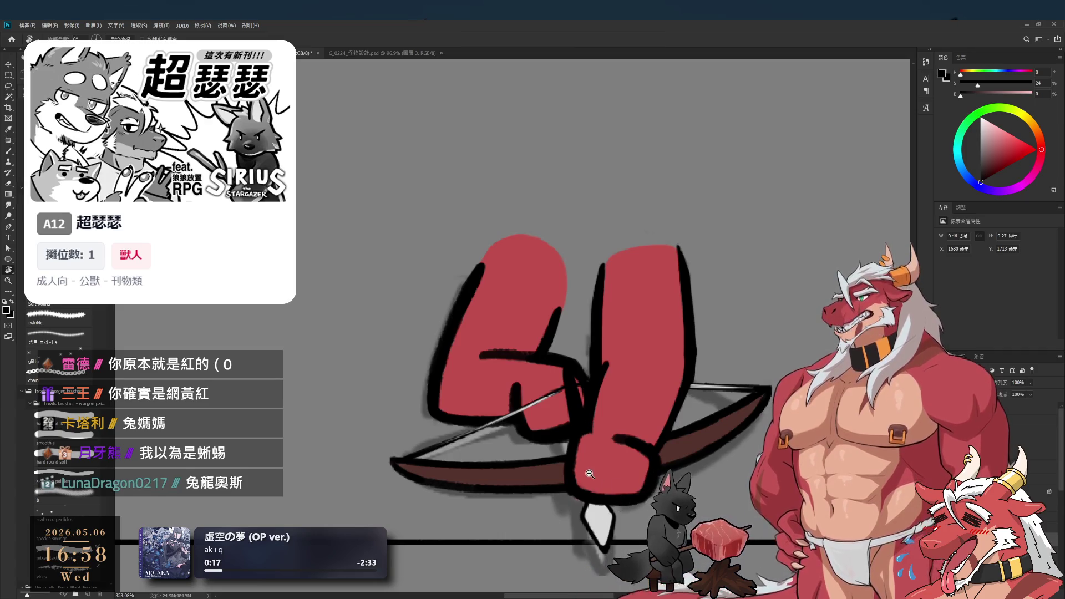
pyautogui.moveTo(589, 475); pyautogui.dragTo(565, 456)
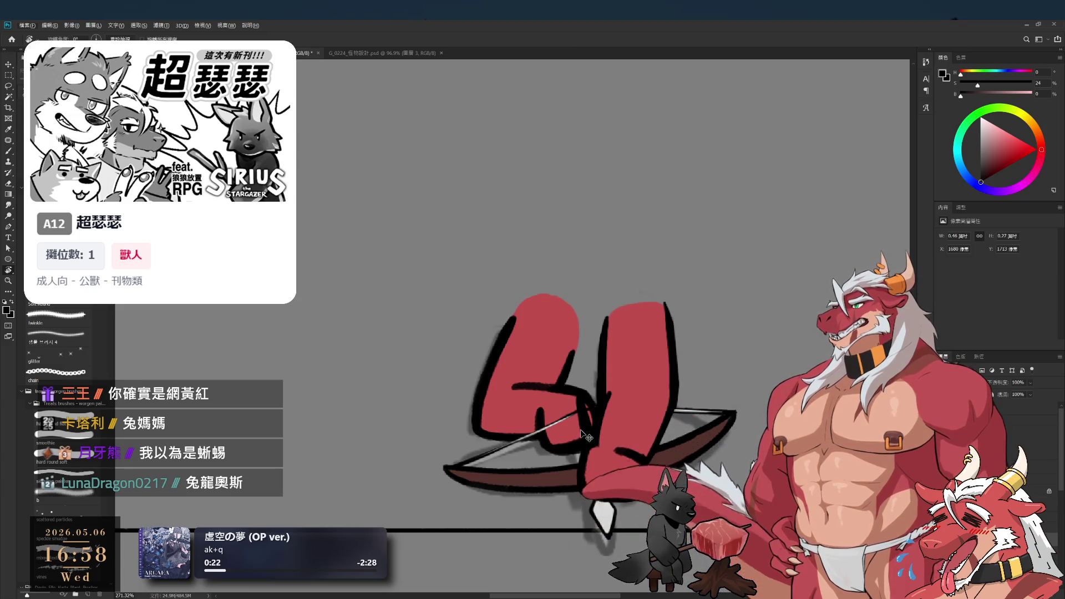
pyautogui.moveTo(582, 436)
pyautogui.mouseDown()
pyautogui.moveTo(556, 404)
pyautogui.moveTo(532, 399)
pyautogui.moveTo(560, 514)
pyautogui.mouseUp()
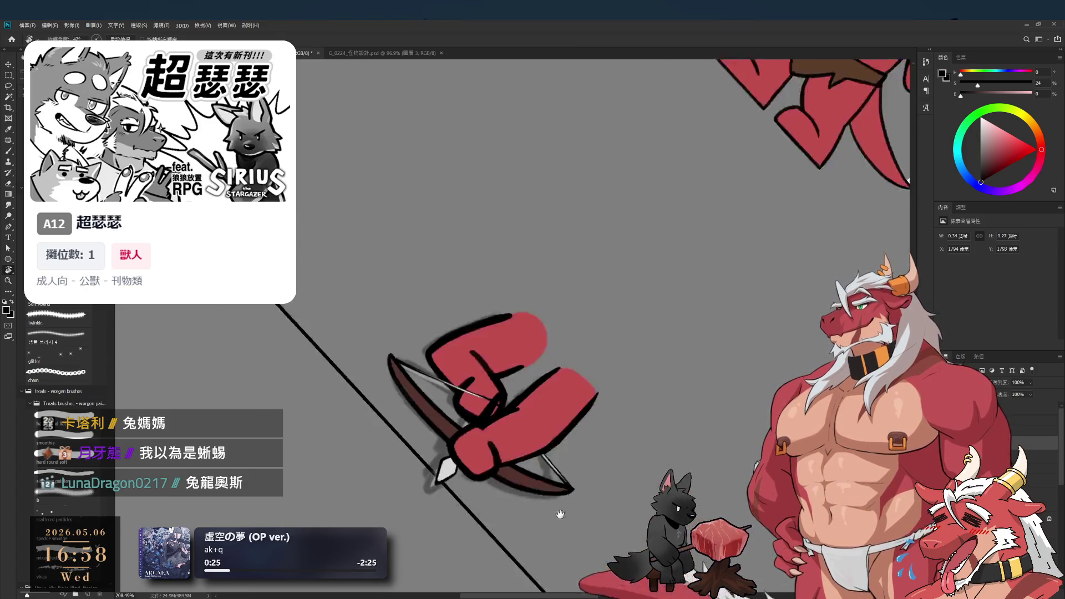
pyautogui.scroll(5, 496, 508)
# Tilt the view about -10 degrees, undo the stray red blob, and sample the fists' red
pyautogui.press('e')
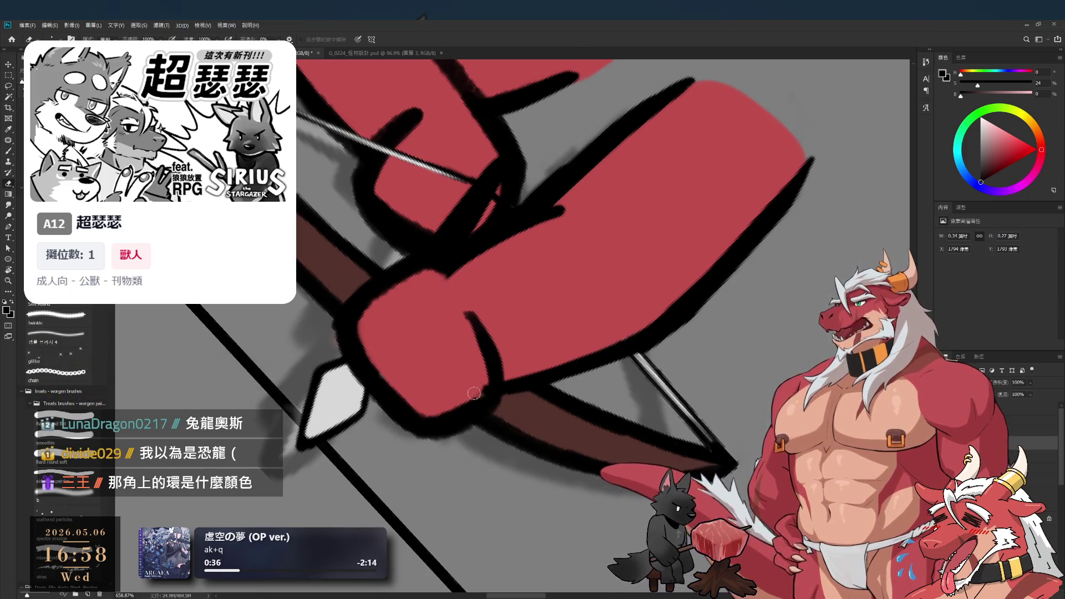
pyautogui.press('r')
pyautogui.moveTo(462, 392)
pyautogui.mouseDown()
pyautogui.moveTo(511, 310)
pyautogui.moveTo(573, 288)
pyautogui.moveTo(464, 444)
pyautogui.mouseUp()
pyautogui.scroll(-2, 573, 288)
pyautogui.scroll(2, 573, 288)
pyautogui.hotkey('ctrl', 'z')
pyautogui.press('b')
pyautogui.keyDown('alt'); pyautogui.click(460, 383); pyautogui.keyUp('alt')
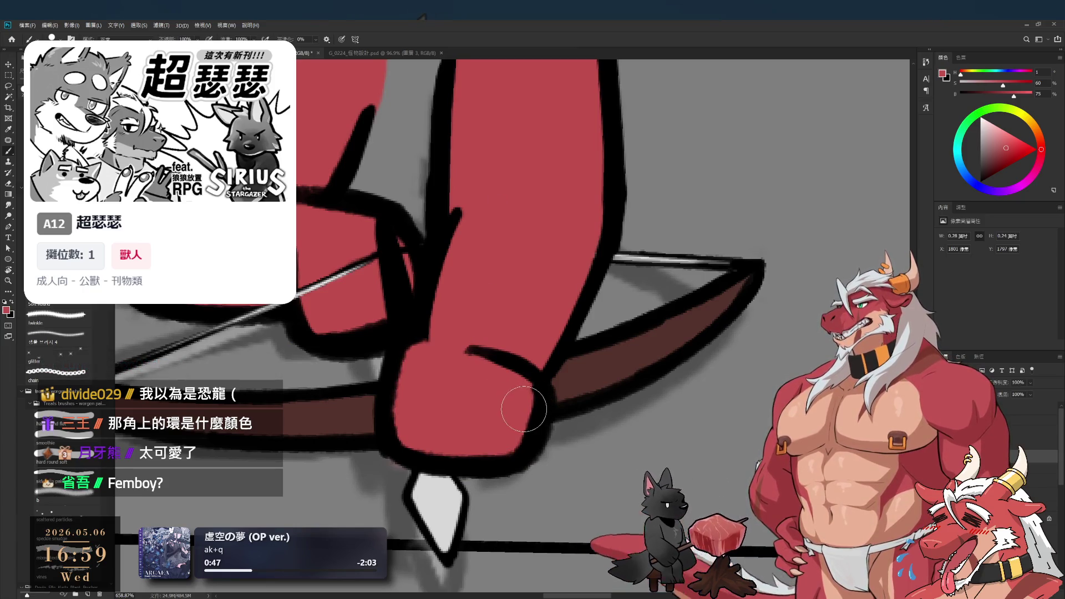
# Thicken and lengthen the stroke where the lower fist meets the bow
pyautogui.keyDown('alt'); pyautogui.click(595, 455); pyautogui.keyUp('alt')
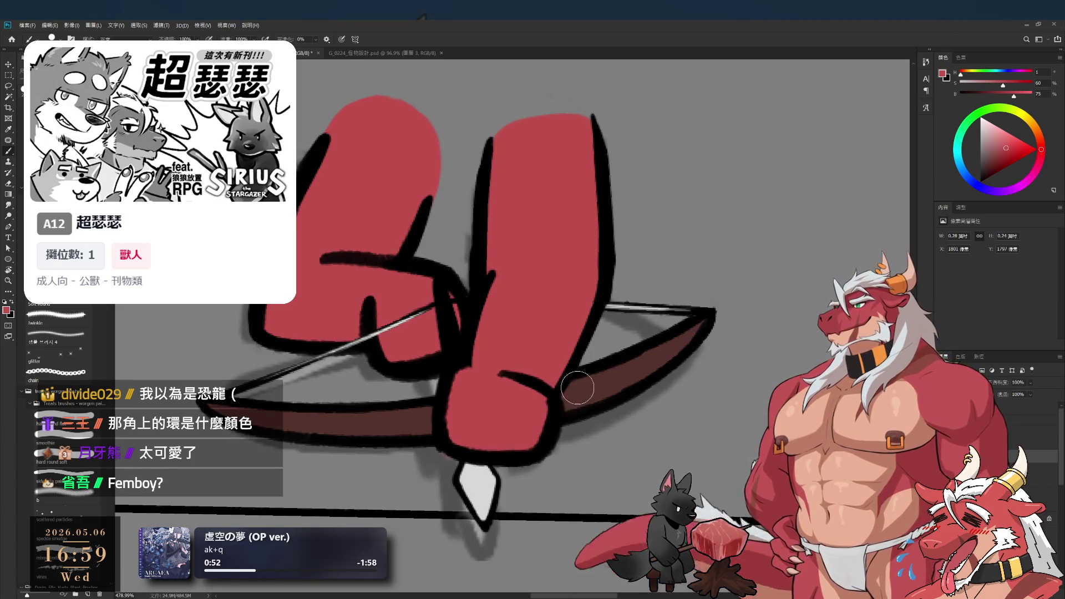
pyautogui.moveTo(563, 423); pyautogui.dragTo(639, 416)
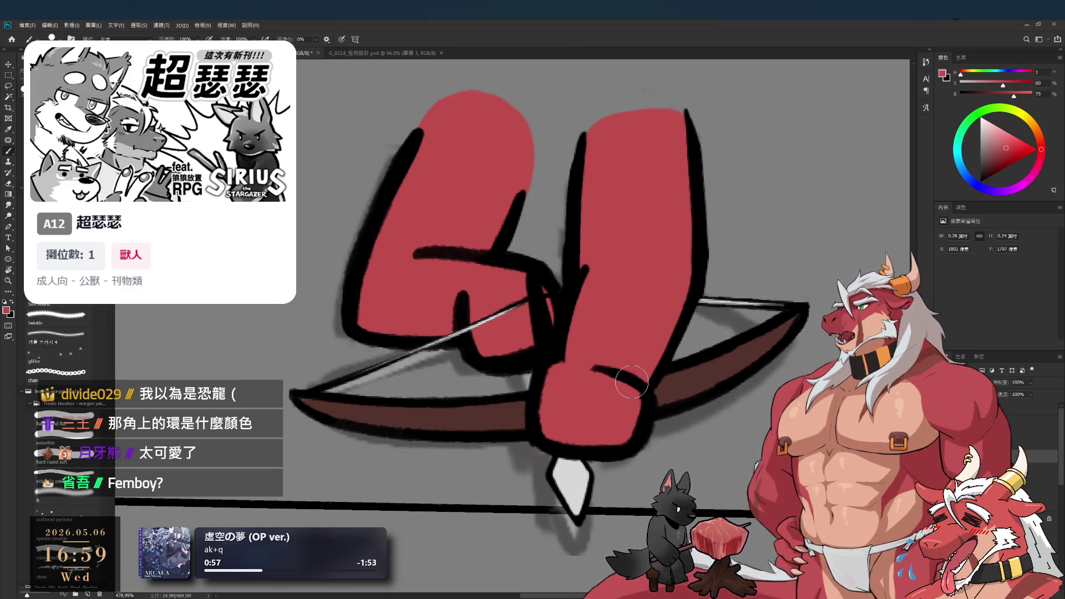
pyautogui.moveTo(641, 375)
pyautogui.mouseDown()
pyautogui.moveTo(623, 358)
pyautogui.moveTo(648, 390)
pyautogui.mouseUp()
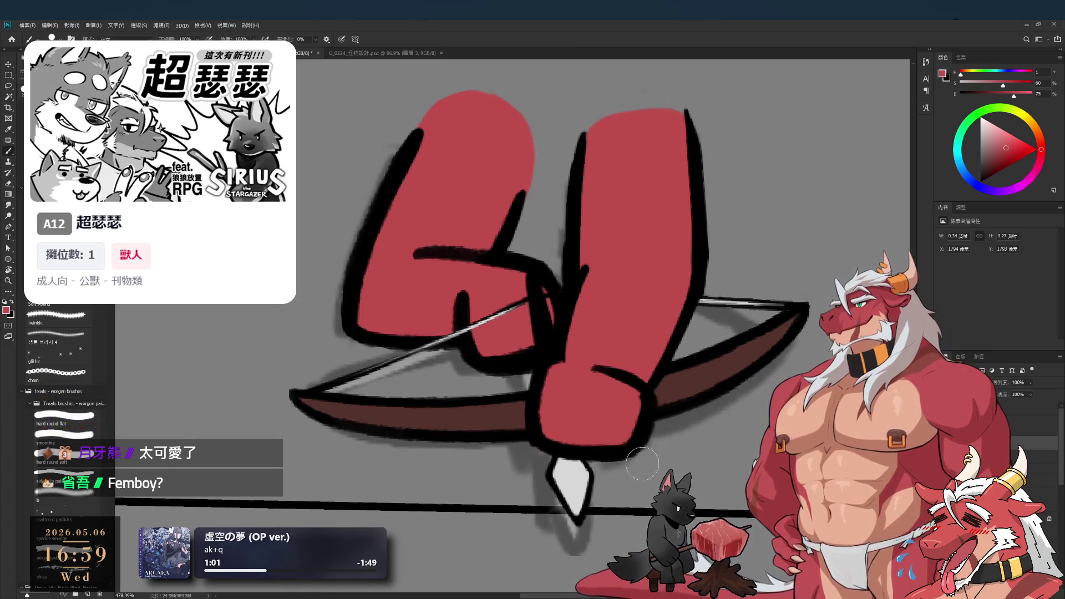
pyautogui.press('e')
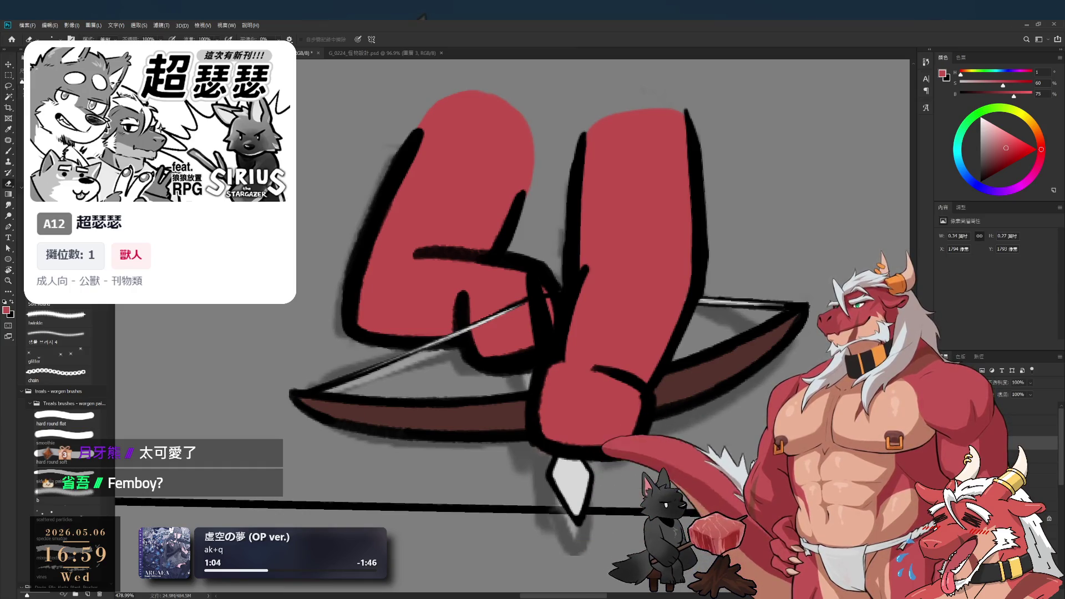
# Rotate the view so the bow is near vertical, reset paint to black, and shrink the brush
pyautogui.press('r')
pyautogui.moveTo(675, 294)
pyautogui.mouseDown()
pyautogui.moveTo(656, 405)
pyautogui.moveTo(632, 435)
pyautogui.mouseUp()
pyautogui.moveTo(703, 331)
pyautogui.mouseDown()
pyautogui.moveTo(561, 316)
pyautogui.moveTo(535, 360)
pyautogui.moveTo(529, 338)
pyautogui.moveTo(535, 444)
pyautogui.mouseUp()
pyautogui.press('b')
pyautogui.press('d')
pyautogui.press('[')
pyautogui.press('[')
pyautogui.press('[')
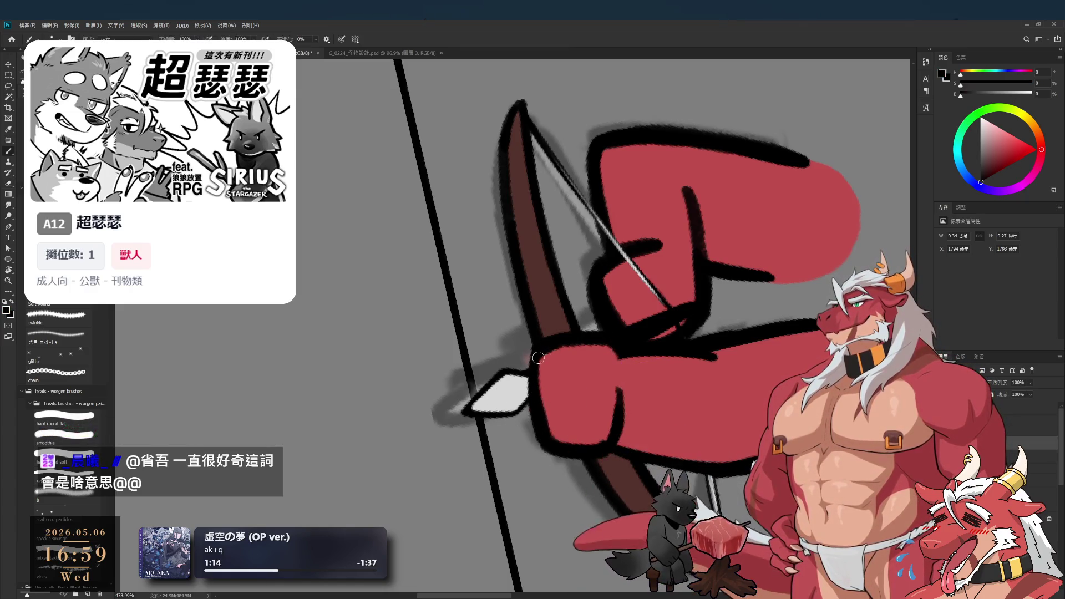
# Outline the lower hand's left edge in black
pyautogui.moveTo(544, 351); pyautogui.dragTo(549, 416)
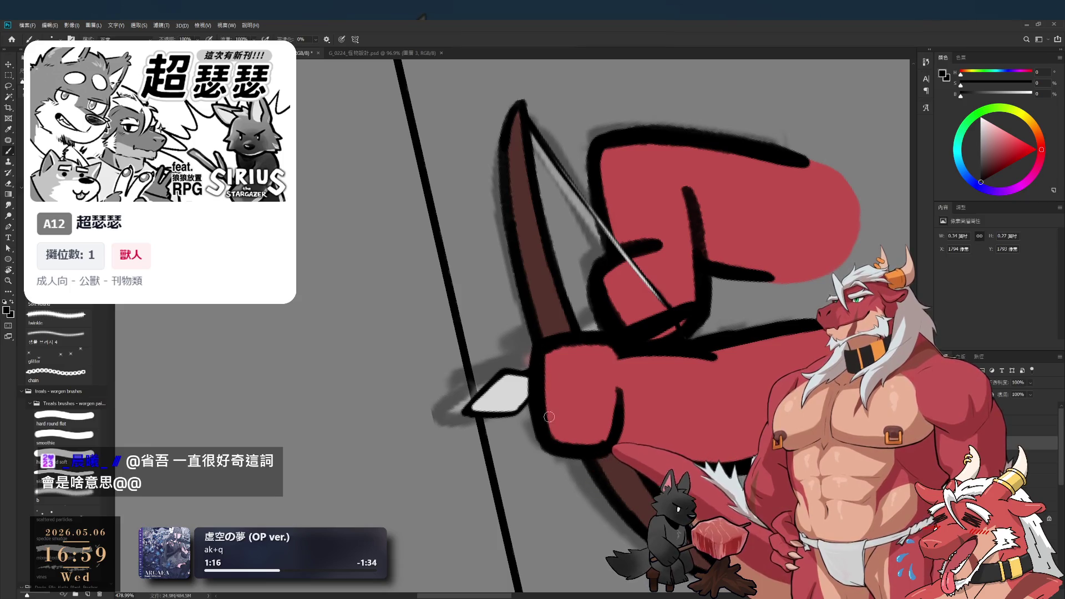
pyautogui.scroll(1, 522, 407)
pyautogui.press('e')
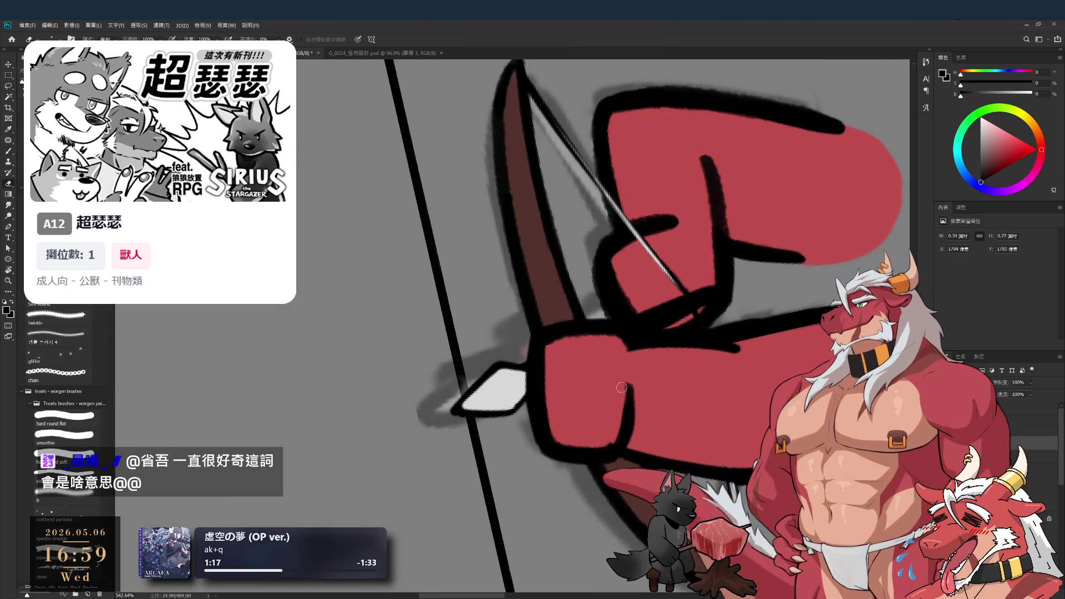
pyautogui.press('b')
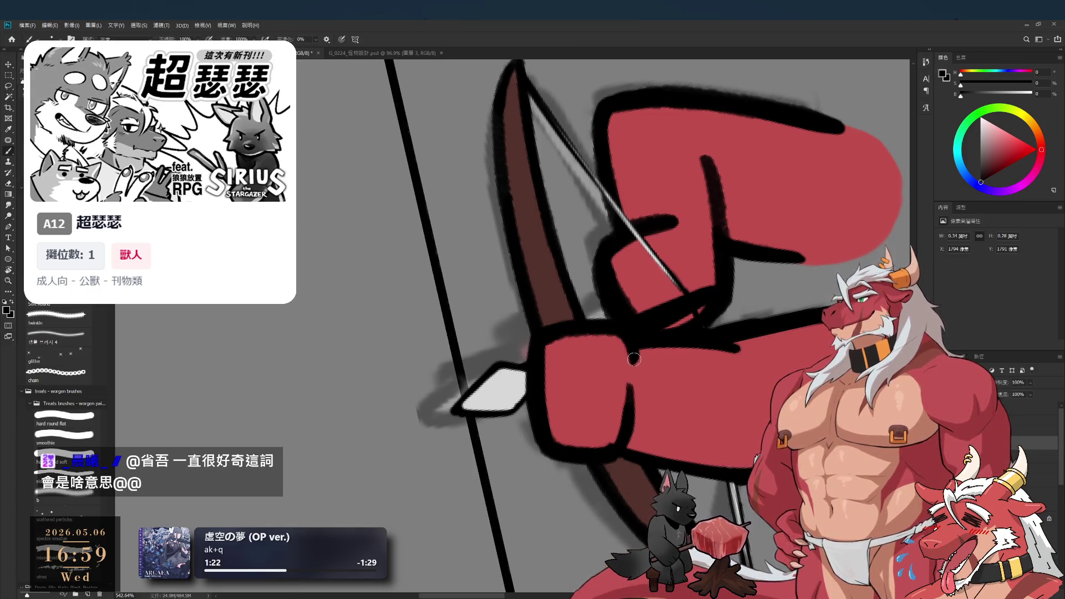
pyautogui.press('e')
# Turn the view so arm and bow stand upright, reposition the lower red hand, and sample its red
pyautogui.moveTo(651, 400); pyautogui.dragTo(637, 366)
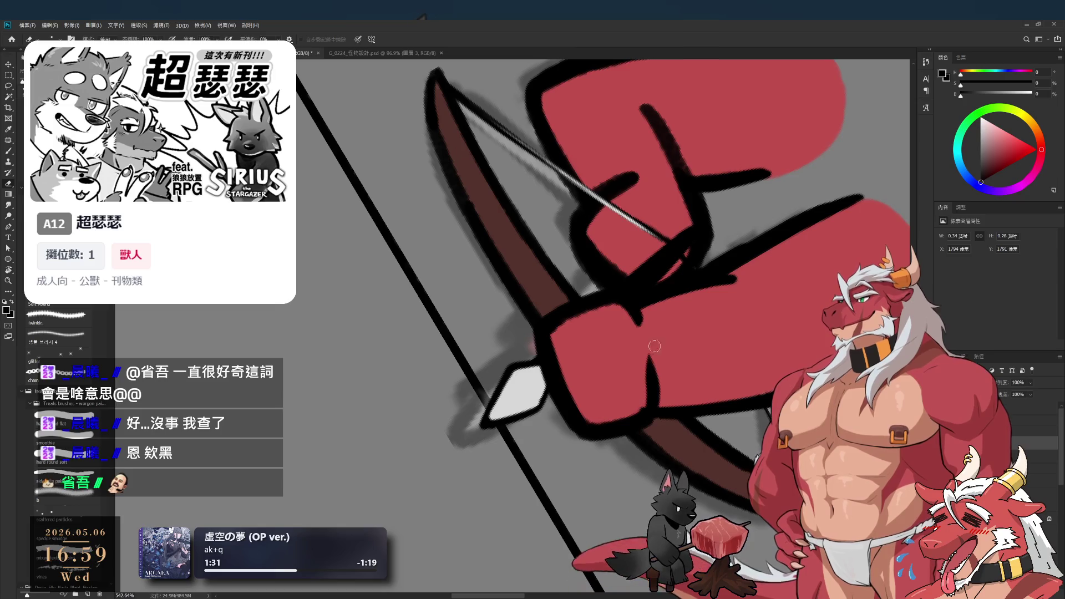
pyautogui.press('r')
pyautogui.moveTo(666, 392); pyautogui.dragTo(666, 343)
pyautogui.press('b')
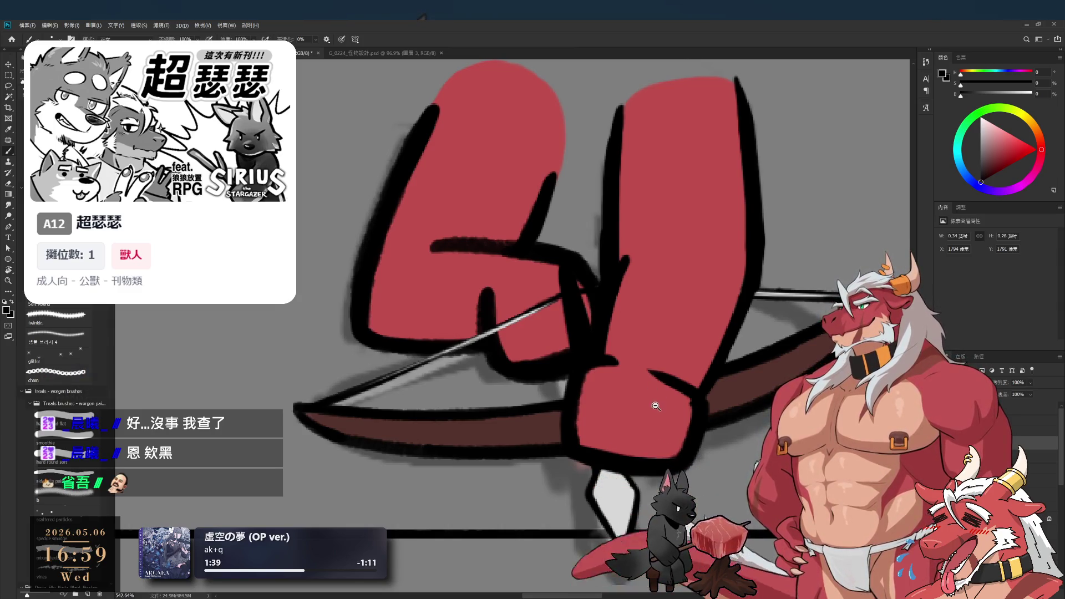
pyautogui.scroll(-4, 655, 406)
pyautogui.scroll(2, 644, 400)
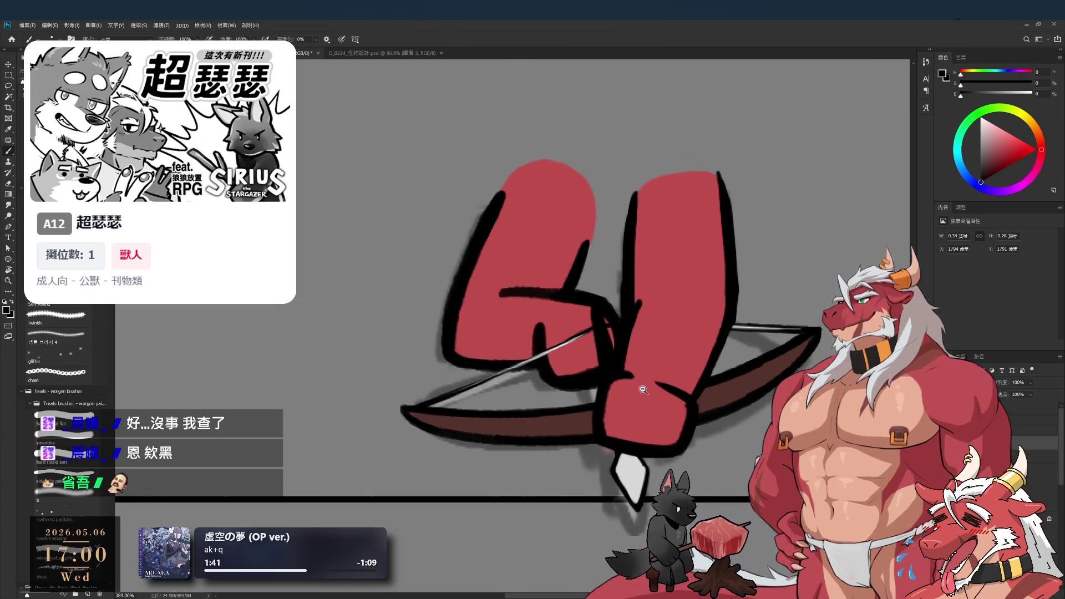
pyautogui.scroll(-2, 650, 396)
pyautogui.scroll(3, 646, 393)
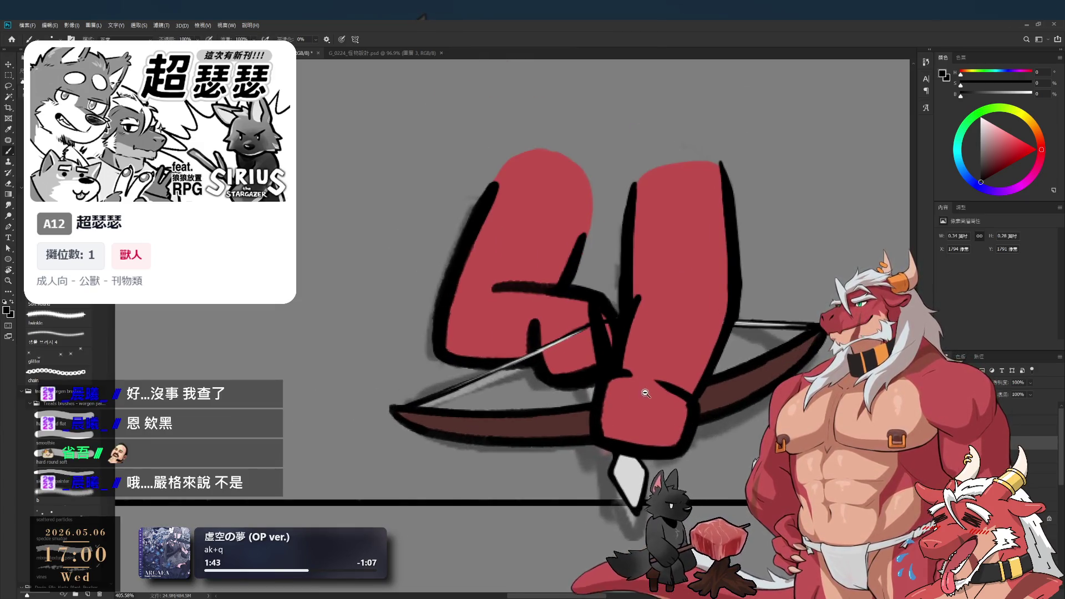
pyautogui.scroll(-2, 671, 396)
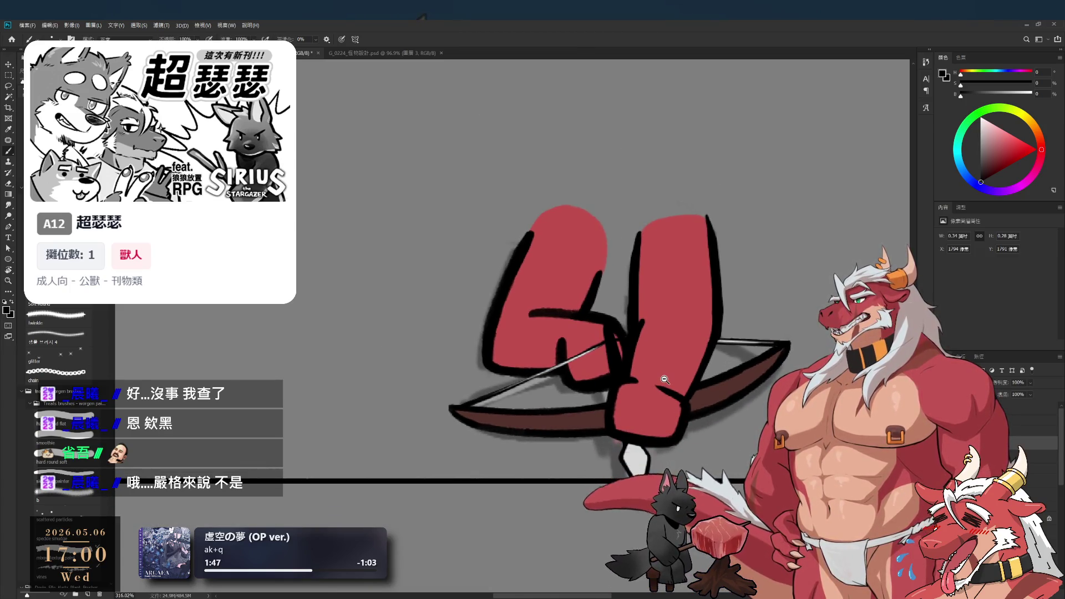
pyautogui.scroll(3, 698, 424)
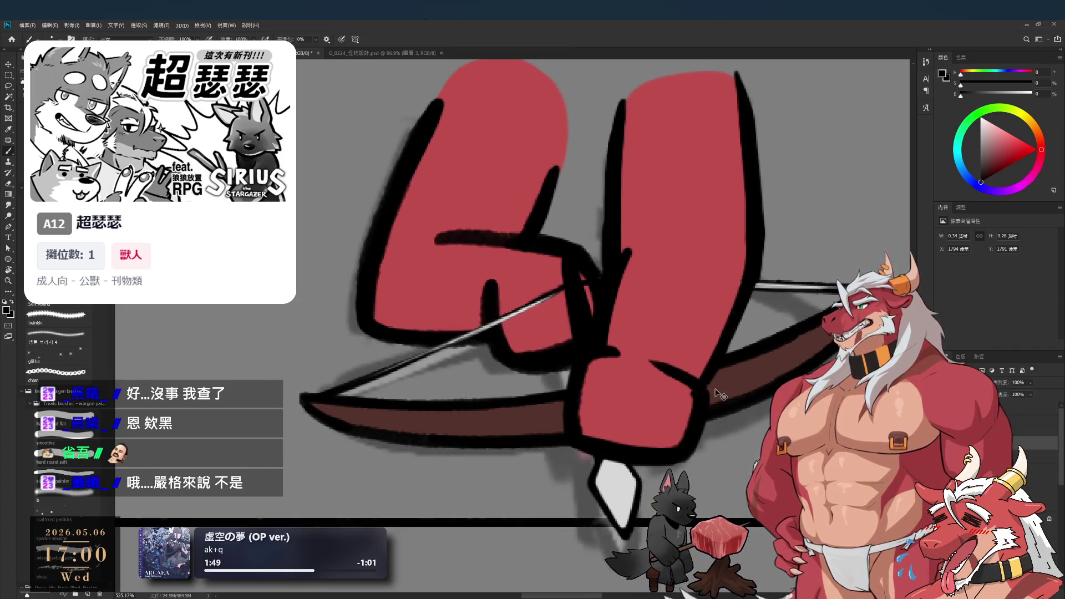
pyautogui.moveTo(698, 403); pyautogui.dragTo(662, 424)
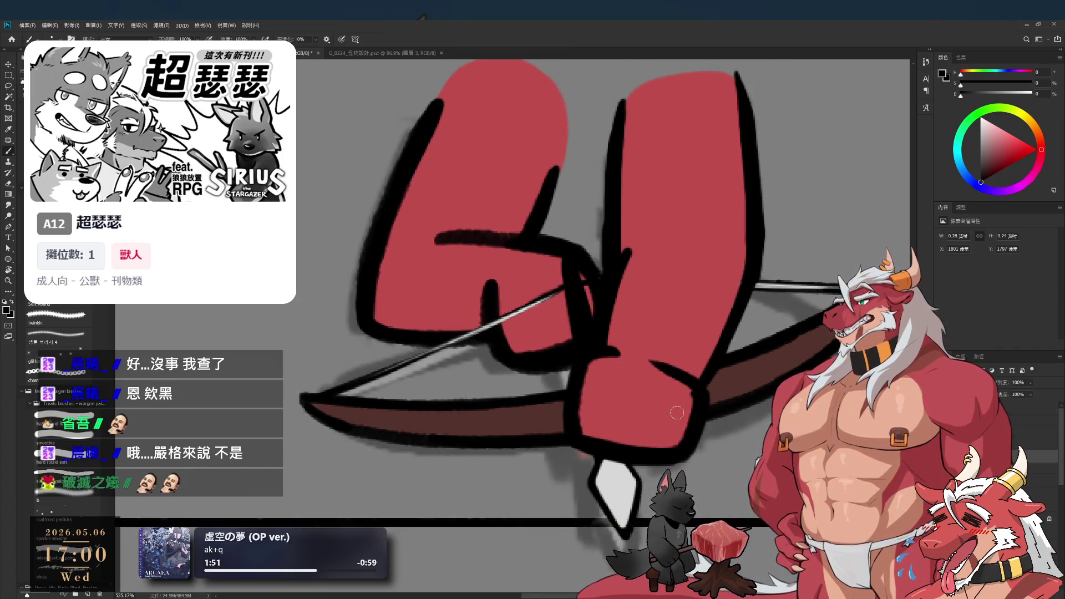
pyautogui.keyDown('alt'); pyautogui.click(680, 392); pyautogui.keyUp('alt')
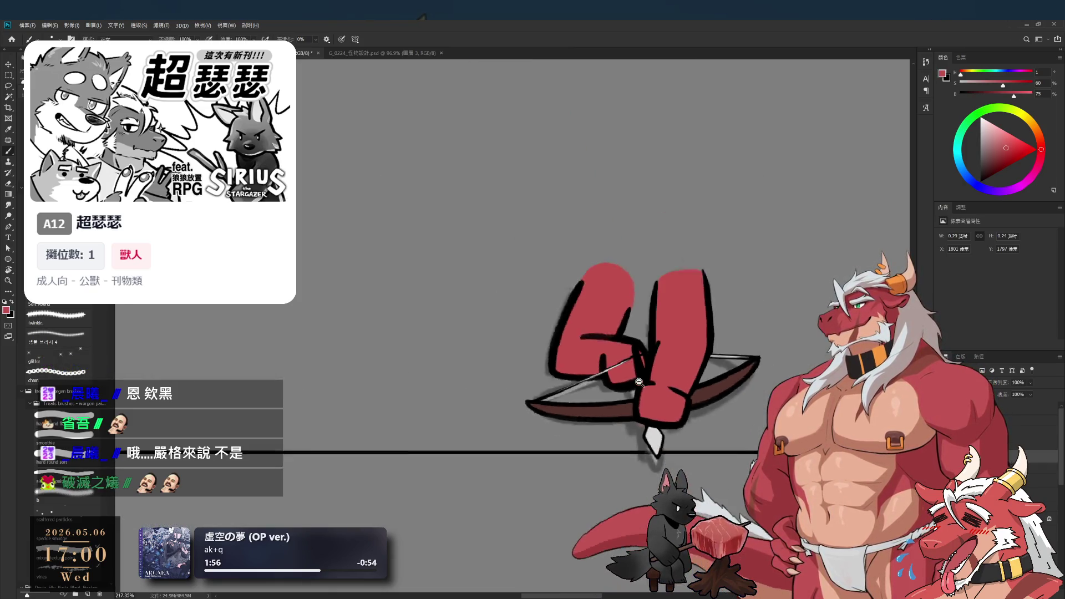
pyautogui.scroll(-2, 653, 390)
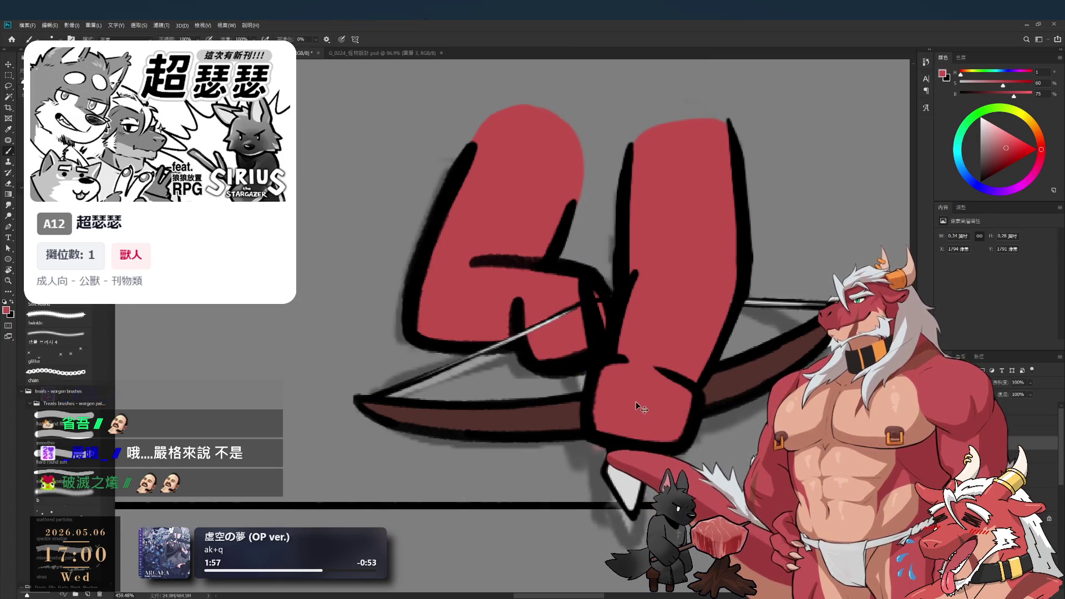
pyautogui.press('r')
pyautogui.moveTo(617, 368); pyautogui.dragTo(607, 441)
pyautogui.press('e')
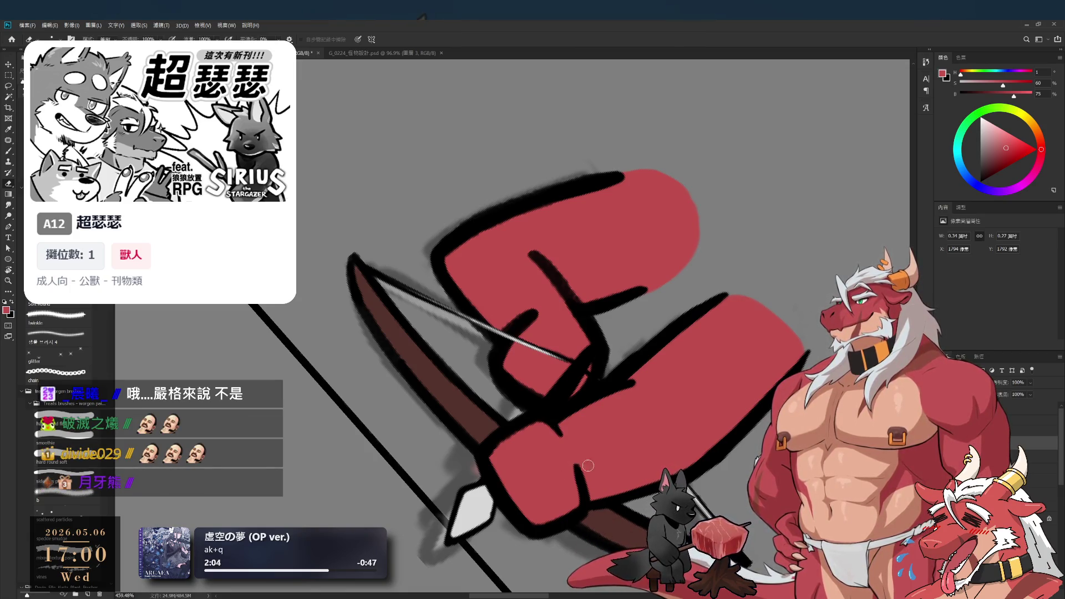
pyautogui.scroll(-3, 588, 465)
pyautogui.press('r')
pyautogui.moveTo(621, 183); pyautogui.dragTo(690, 208)
pyautogui.scroll(-4, 643, 349)
pyautogui.scroll(3, 674, 418)
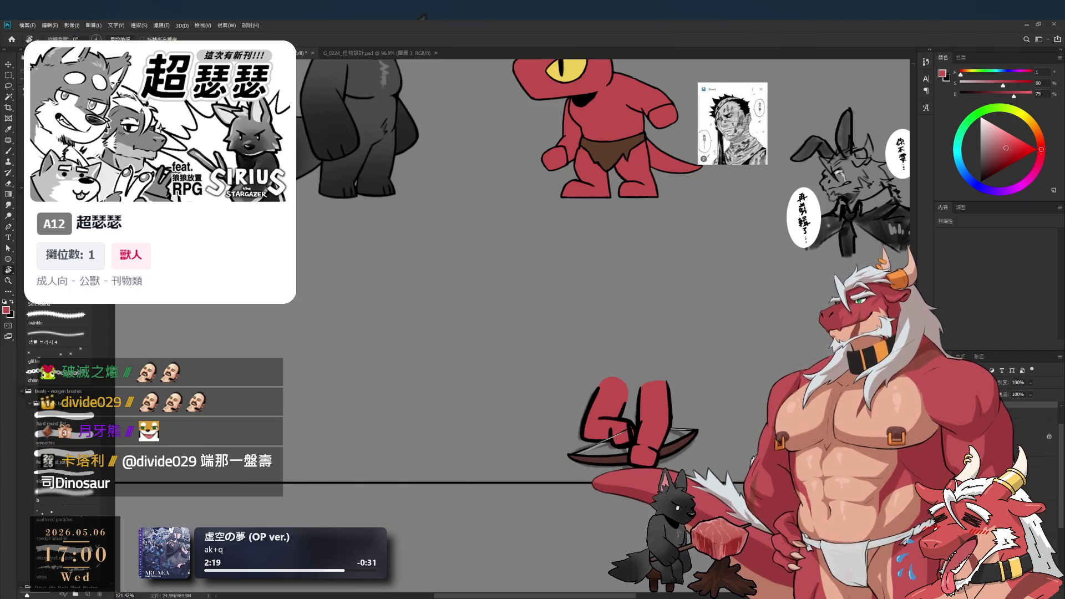
# Step through the character's layers and reveal the full lizard body around the arms
pyautogui.click(602, 481)
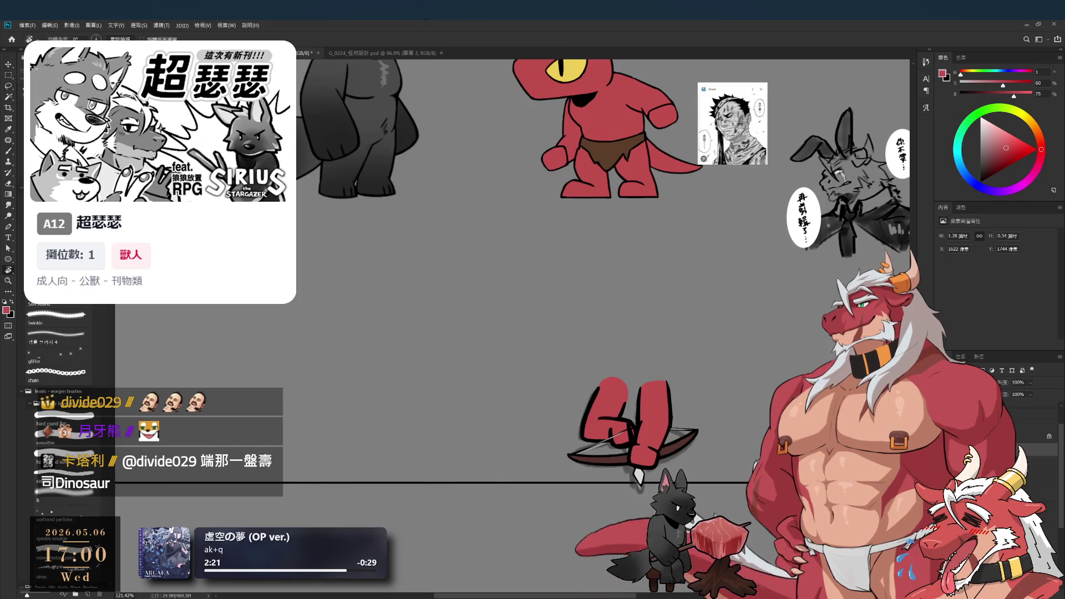
pyautogui.click(1041, 405)
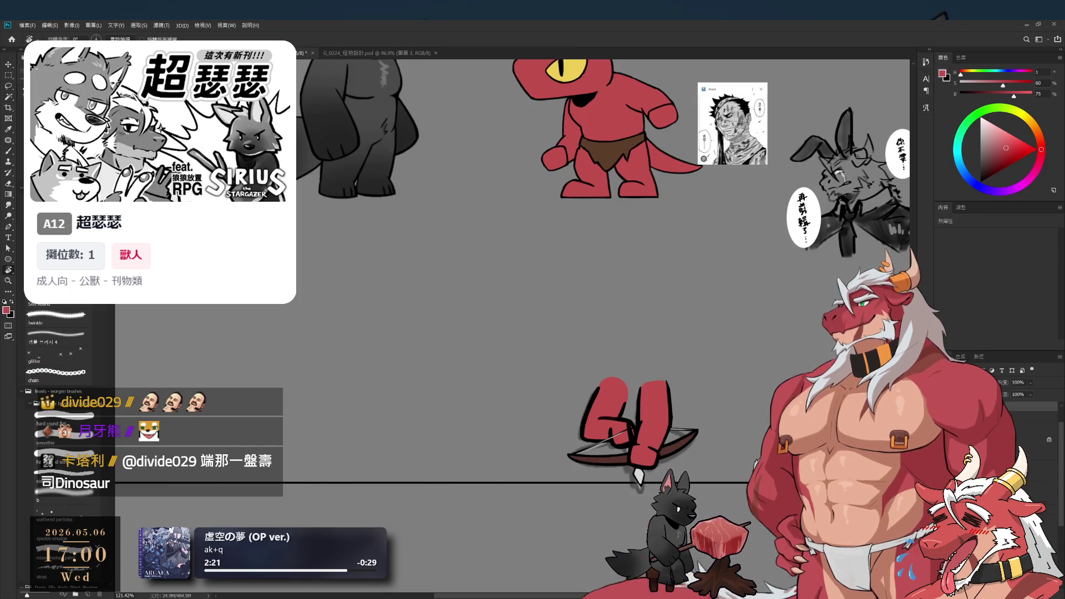
pyautogui.click(615, 408)
pyautogui.click(1040, 486)
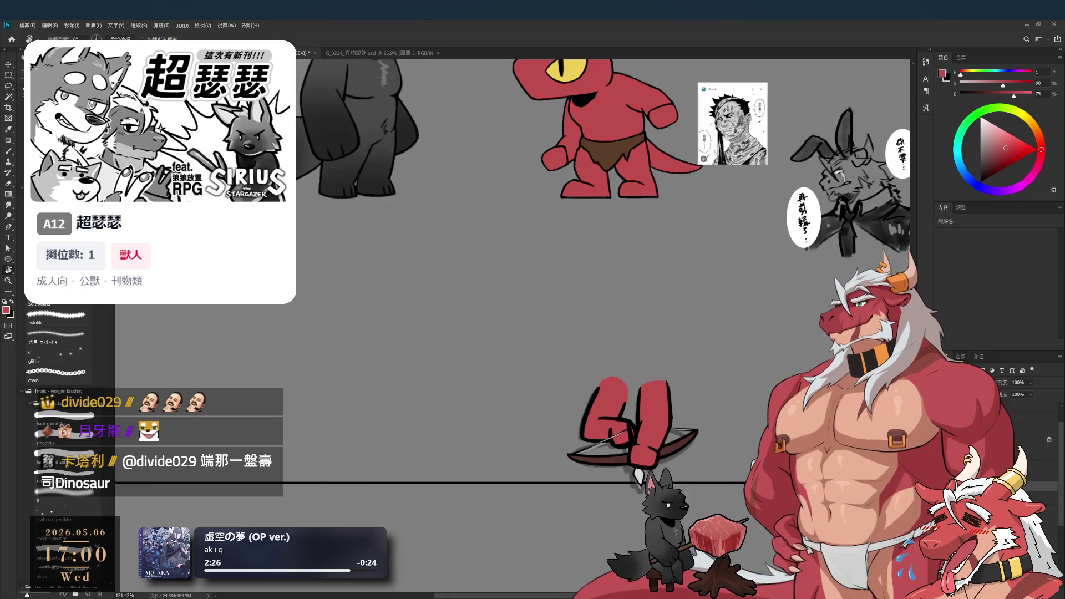
pyautogui.hotkey('ctrl', 'z')
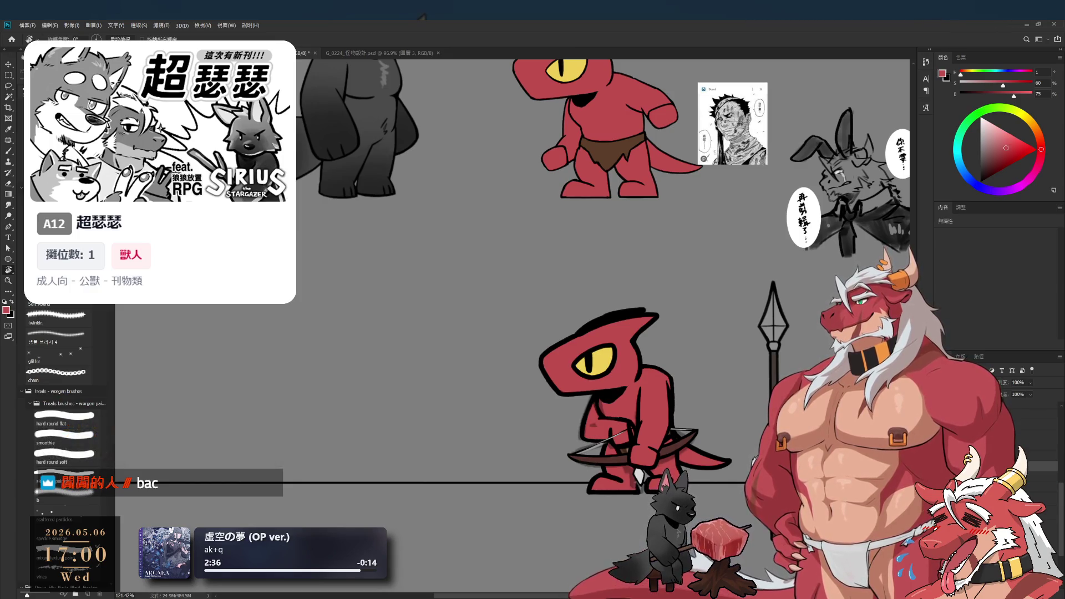
# Select the lizard's layer directly from the artwork and return to the Brush
pyautogui.scroll(2, 603, 458)
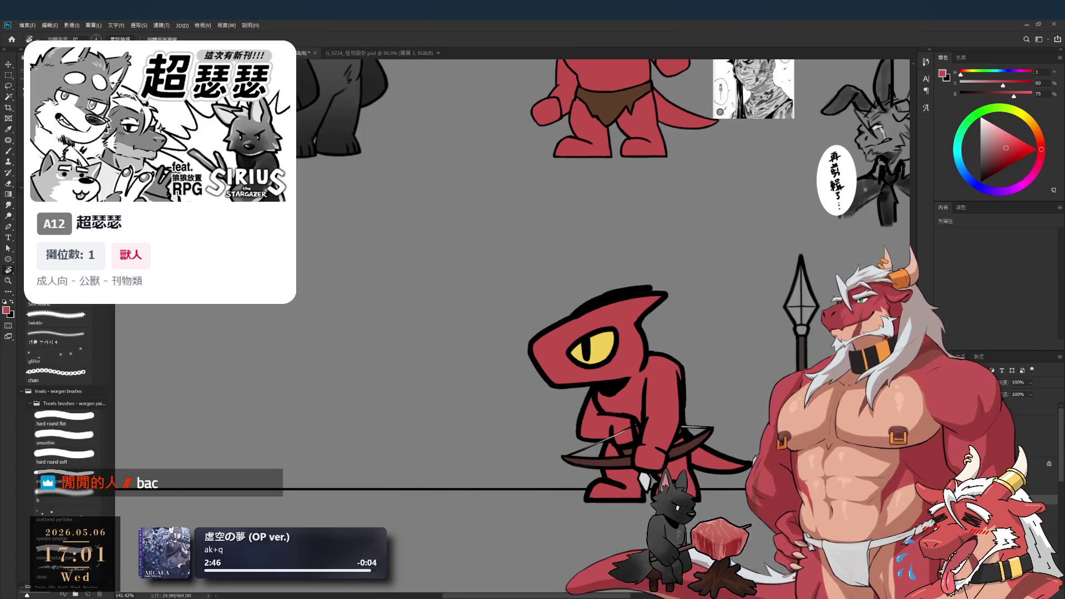
pyautogui.hotkey('ctrl', 'w')
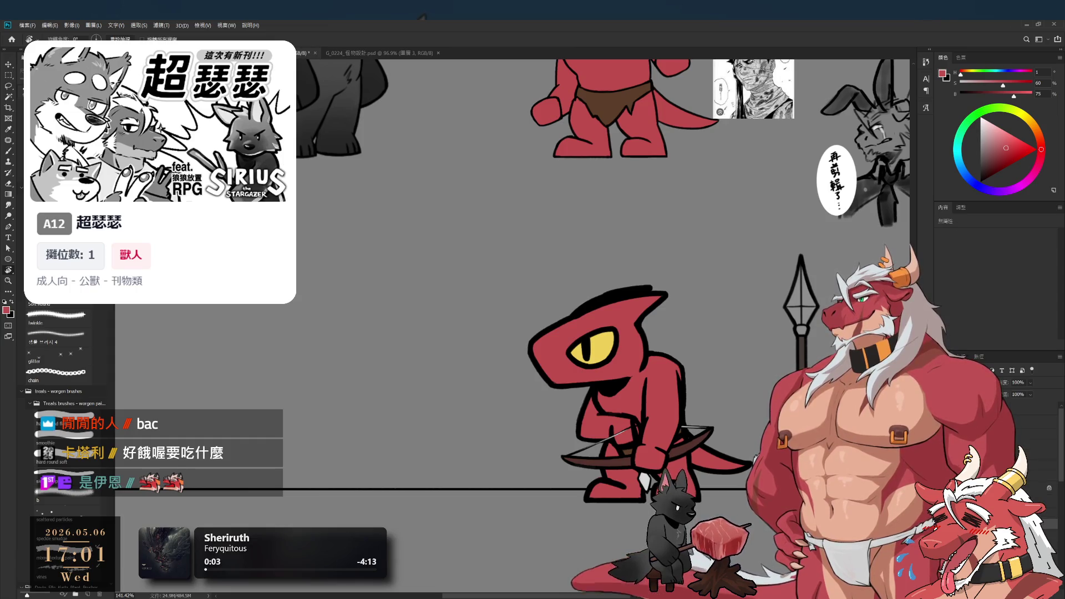
pyautogui.keyDown('ctrl'); pyautogui.click(688, 380); pyautogui.keyUp('ctrl')
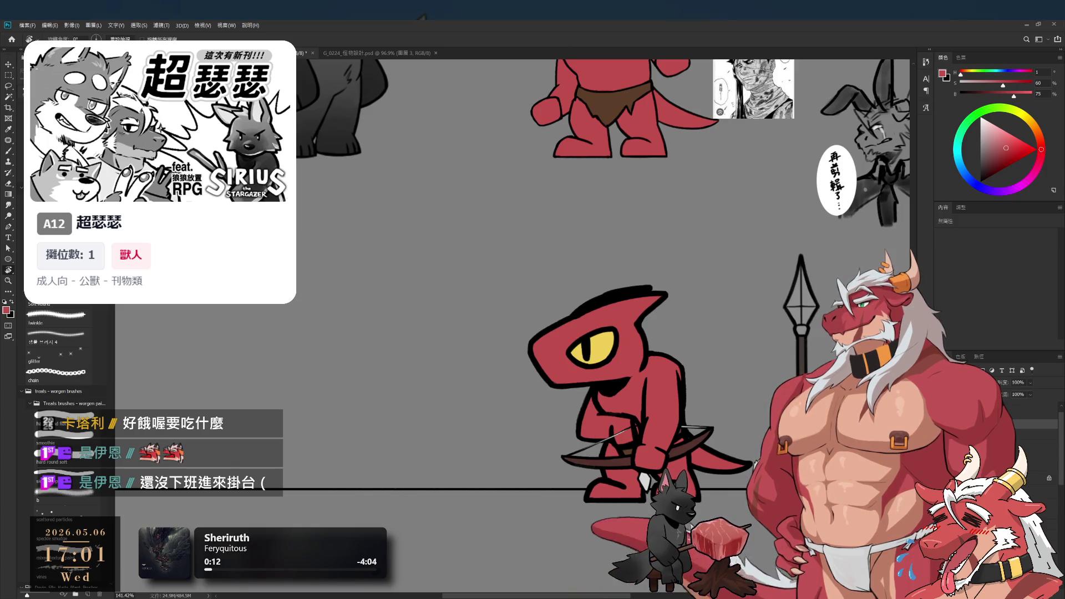
pyautogui.click(688, 377)
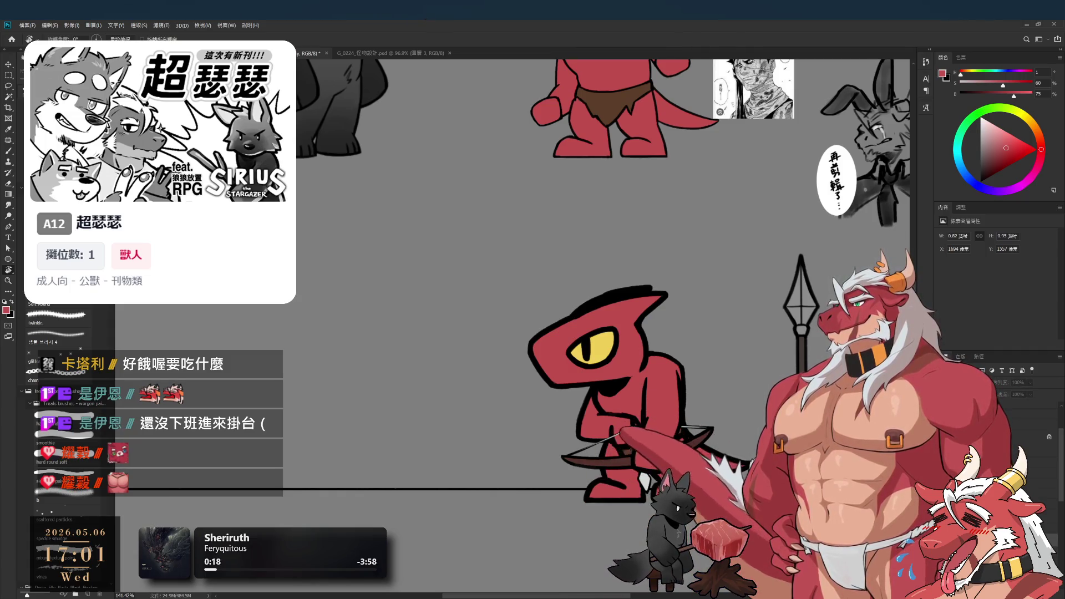
pyautogui.scroll(3, 728, 391)
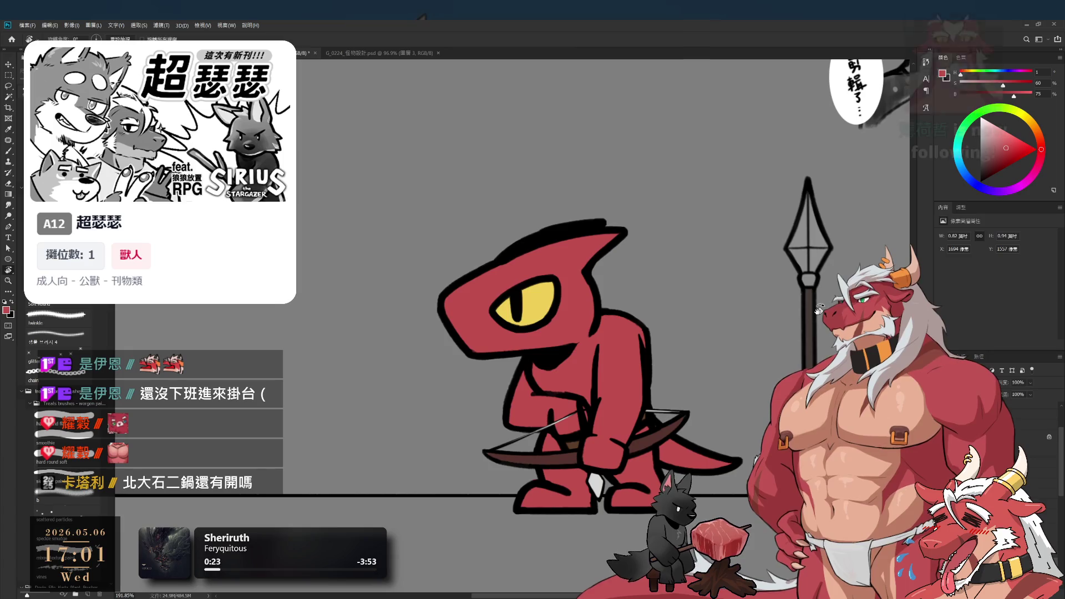
pyautogui.press('b')
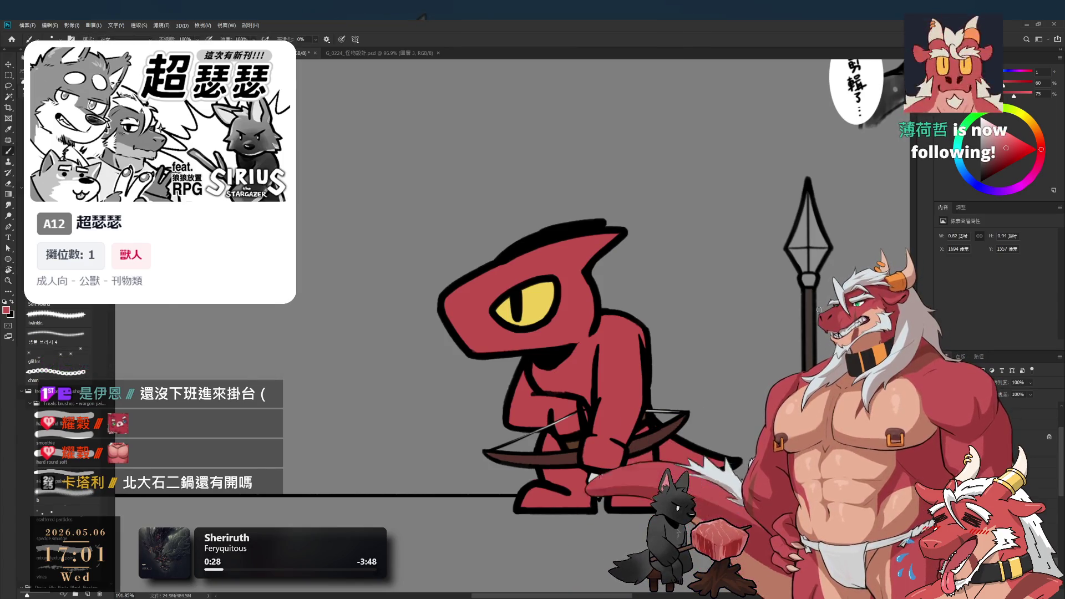
# Zoom in on the red lizard archer and set the Brush to paint in black
pyautogui.press('e')
pyautogui.scroll(-4, 643, 333)
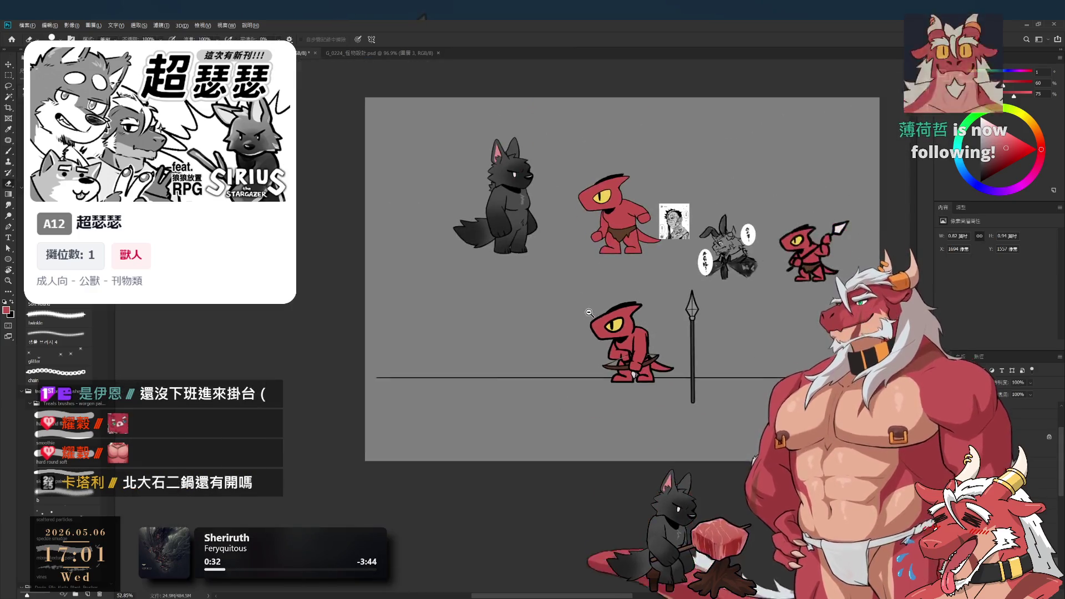
pyautogui.scroll(2, 596, 324)
pyautogui.moveTo(603, 325); pyautogui.dragTo(628, 316)
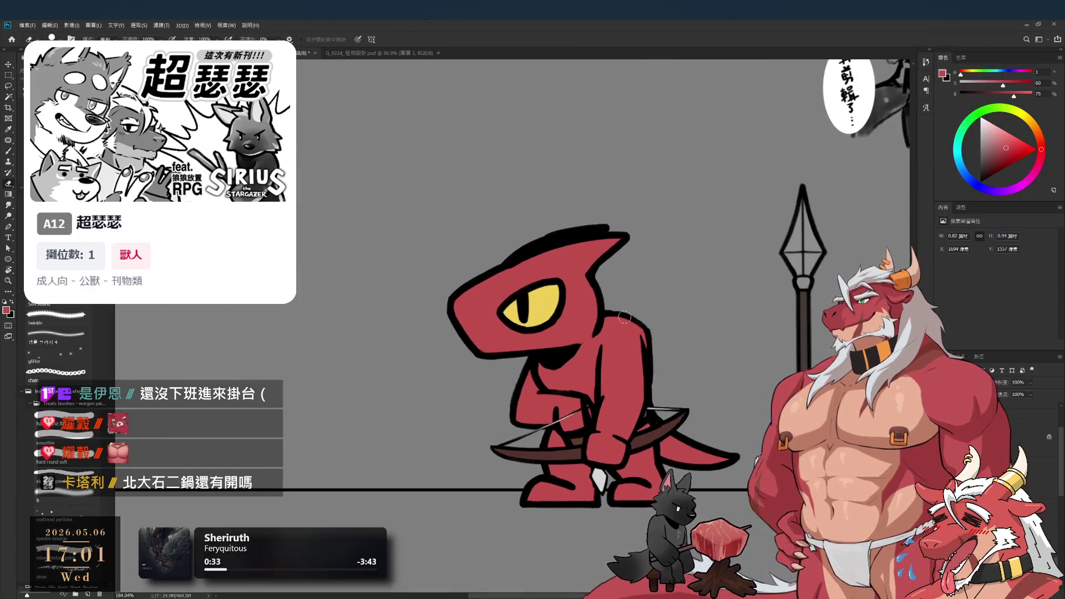
pyautogui.press('b')
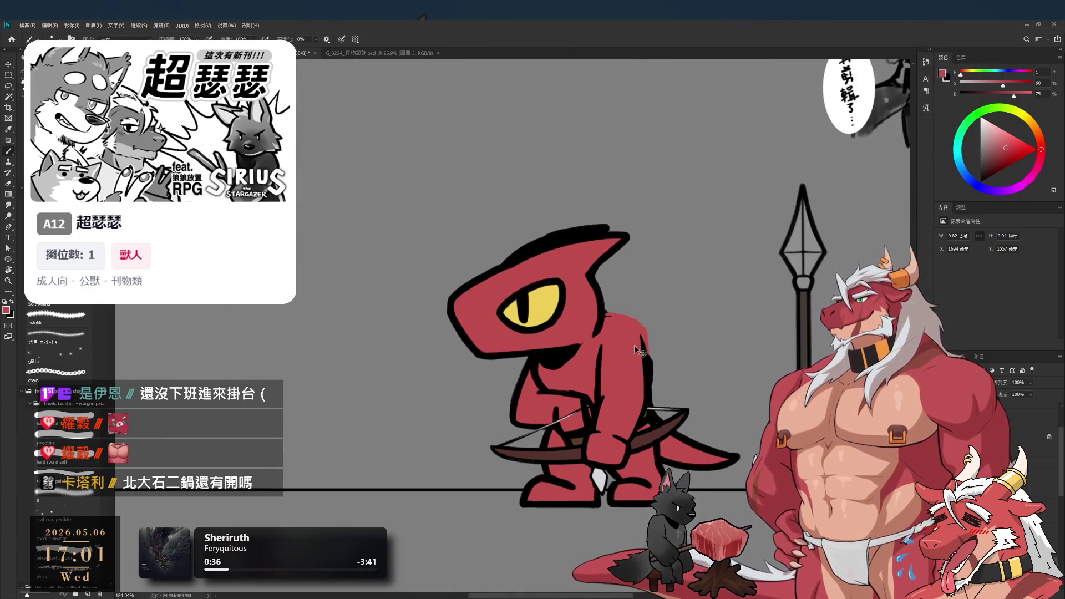
pyautogui.press('d')
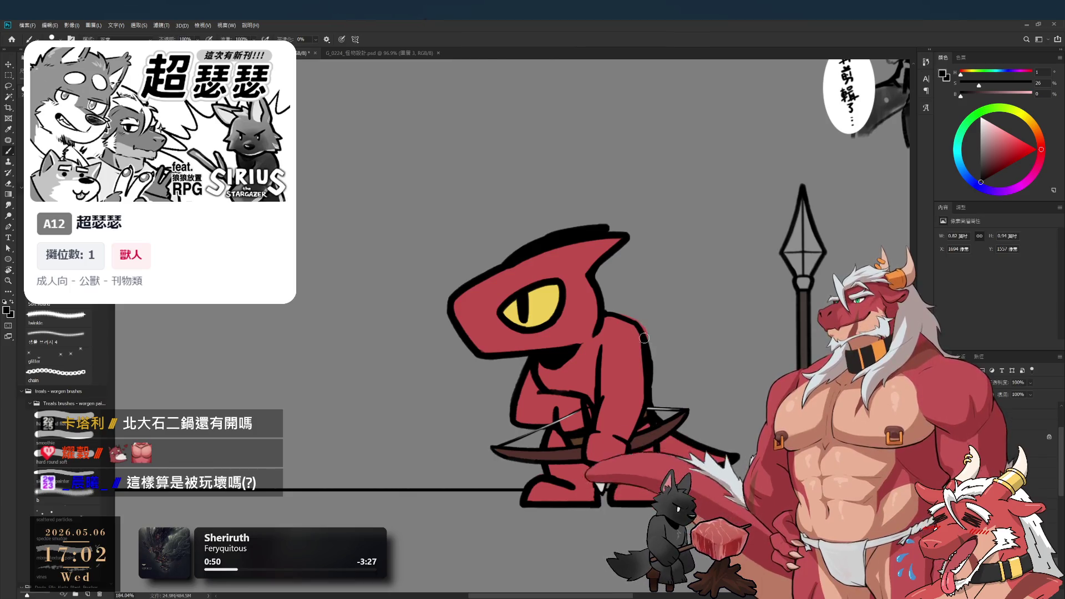
# Compare the body with and without the latest stroke, then tilt and zoom onto the body edge
pyautogui.hotkey('ctrl', 'z')
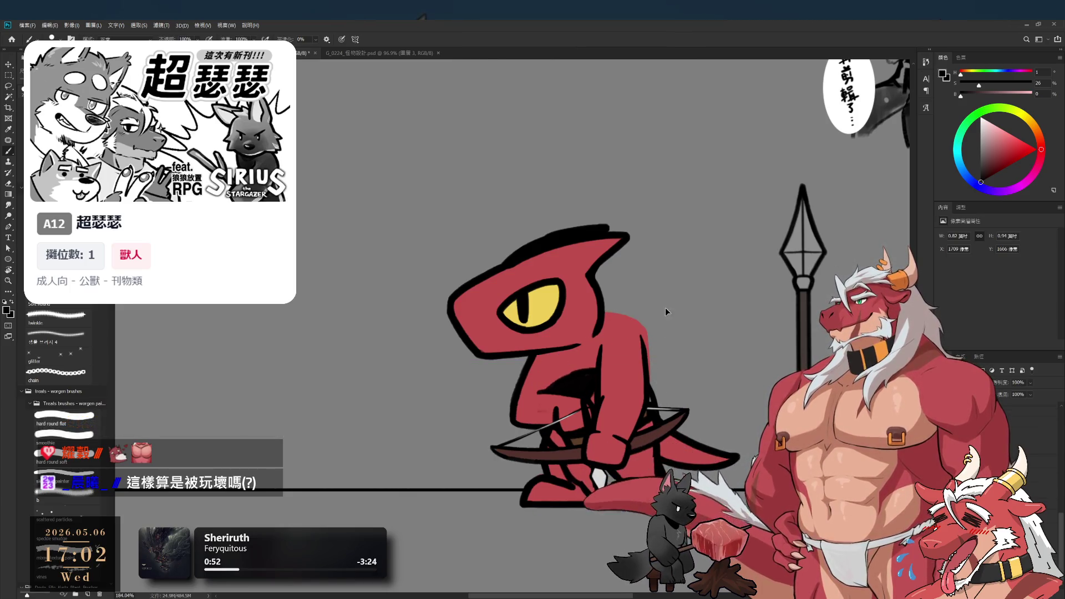
pyautogui.hotkey('ctrl', 'z')
pyautogui.hotkey('ctrl', 'z')
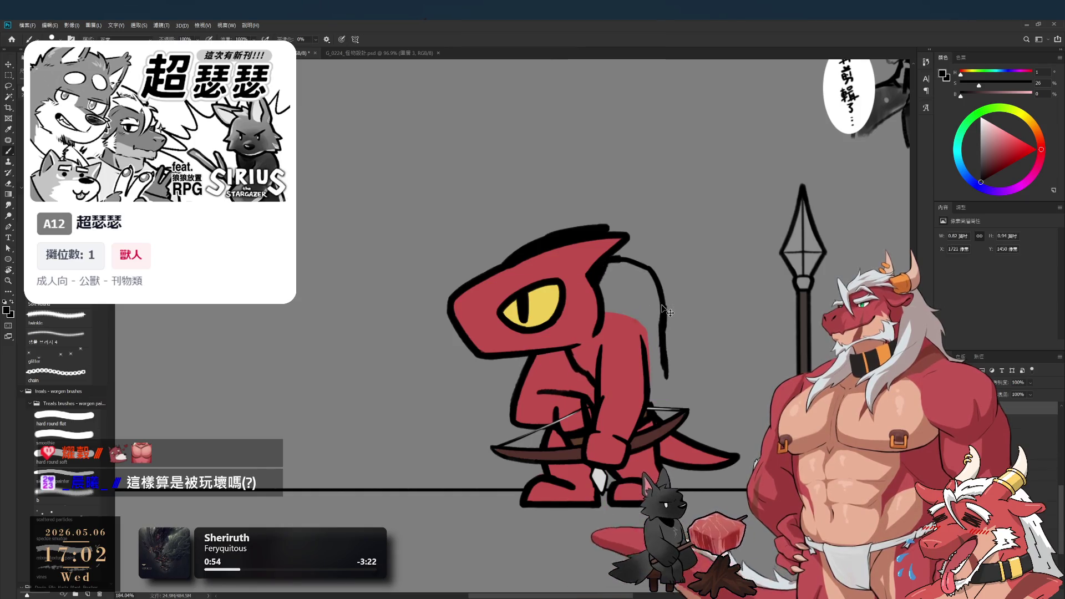
pyautogui.hotkey('ctrl', 'shift', 'z')
pyautogui.press('r')
pyautogui.moveTo(650, 354)
pyautogui.mouseDown()
pyautogui.moveTo(561, 363)
pyautogui.moveTo(588, 288)
pyautogui.moveTo(566, 166)
pyautogui.mouseUp()
pyautogui.moveTo(577, 238); pyautogui.dragTo(571, 322)
# Erase the red spill outside the body outline with a smaller eraser, then level the view
pyautogui.press('b')
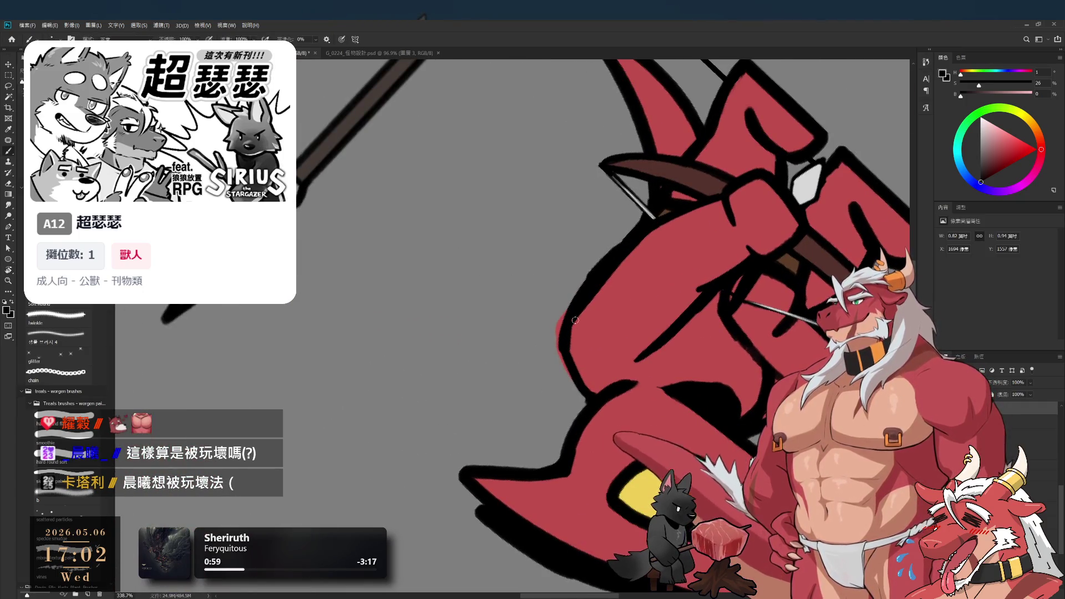
pyautogui.press('e')
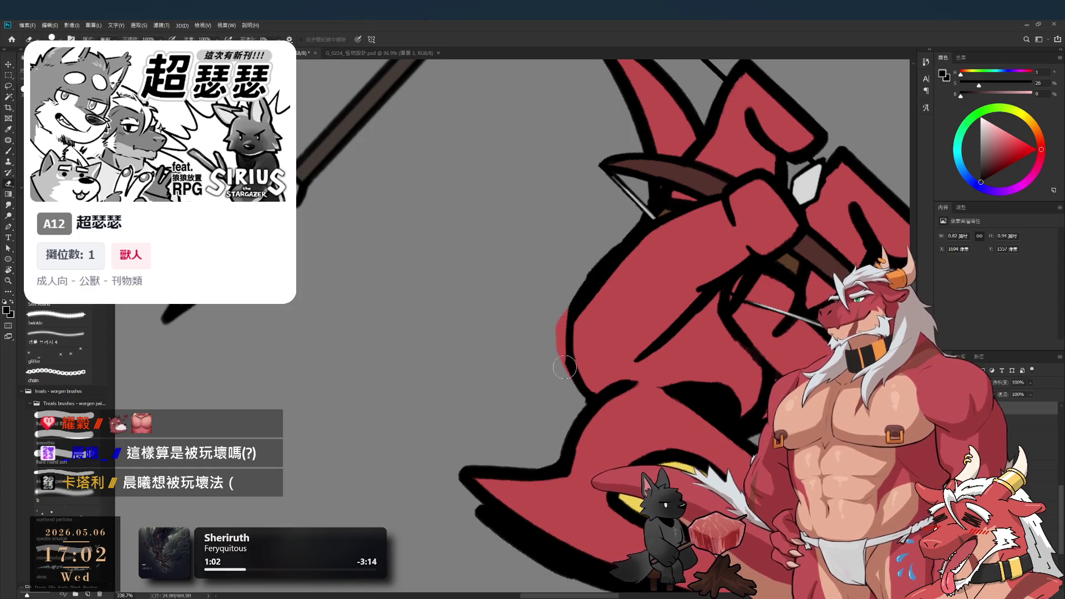
pyautogui.press('[')
pyautogui.press('[')
pyautogui.press('[')
pyautogui.moveTo(563, 313)
pyautogui.mouseDown()
pyautogui.moveTo(566, 378)
pyautogui.moveTo(593, 406)
pyautogui.moveTo(613, 405)
pyautogui.moveTo(588, 449)
pyautogui.moveTo(549, 471)
pyautogui.moveTo(574, 478)
pyautogui.mouseUp()
pyautogui.press('r')
pyautogui.scroll(3, 574, 478)
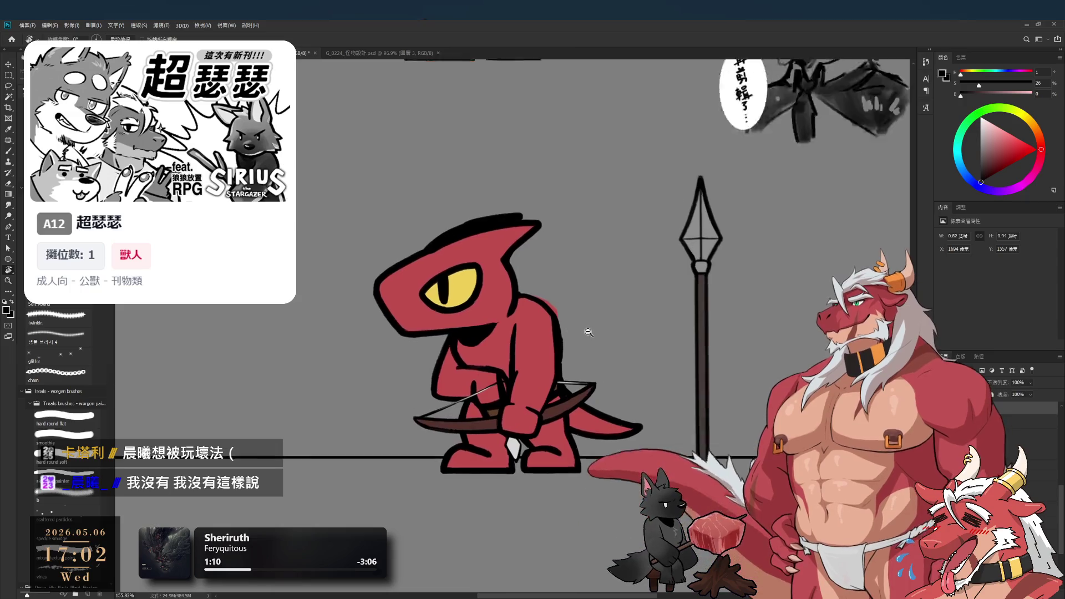
# Shift the red body shape right, commit it, and zoom out to view the whole archer
pyautogui.moveTo(549, 330)
pyautogui.mouseDown()
pyautogui.moveTo(604, 333)
pyautogui.moveTo(549, 311)
pyautogui.mouseUp()
pyautogui.press('e')
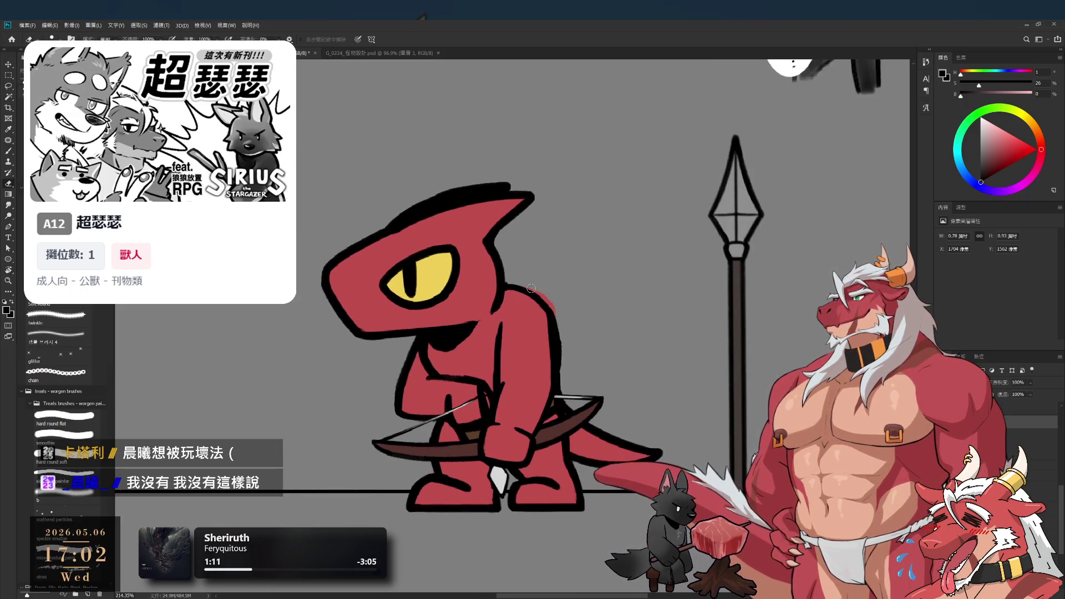
pyautogui.click(565, 329)
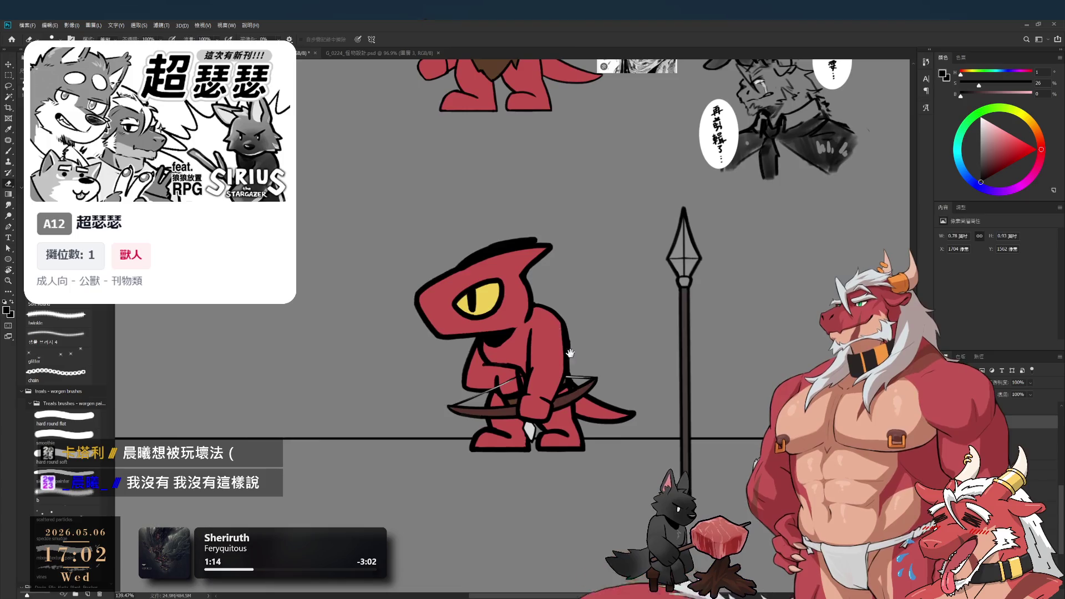
pyautogui.moveTo(566, 329); pyautogui.dragTo(640, 328)
pyautogui.scroll(-1, 640, 328)
pyautogui.scroll(1, 641, 328)
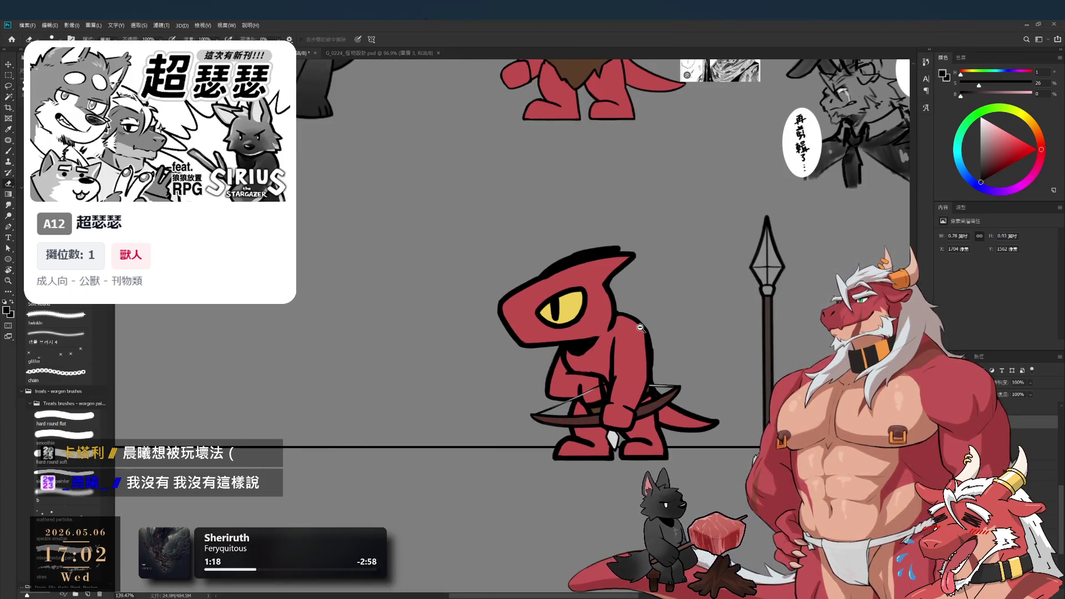
pyautogui.scroll(-1, 640, 328)
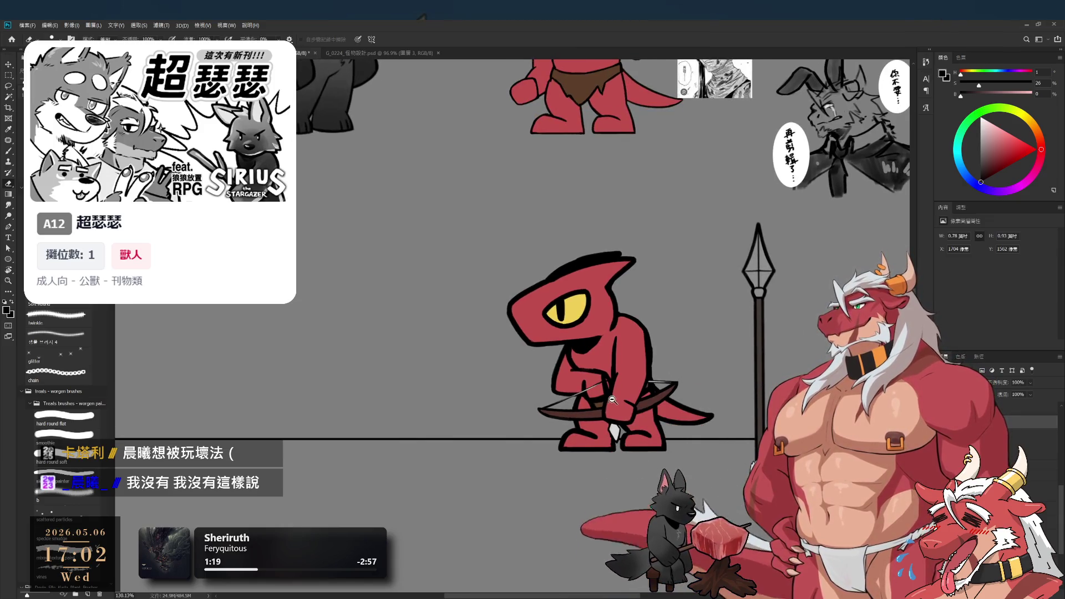
pyautogui.scroll(3, 612, 399)
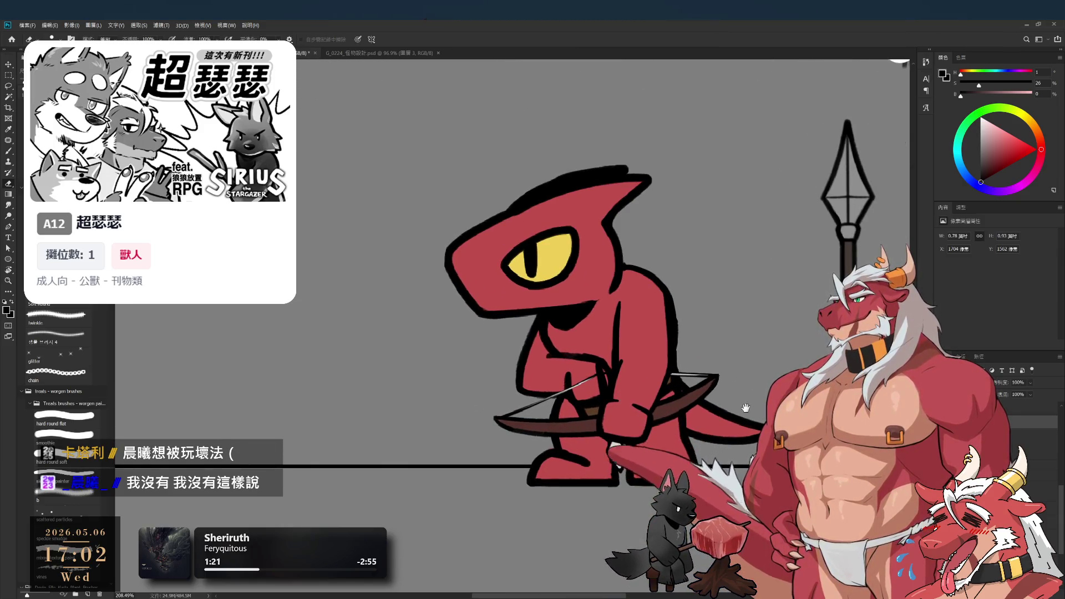
pyautogui.scroll(-3, 746, 408)
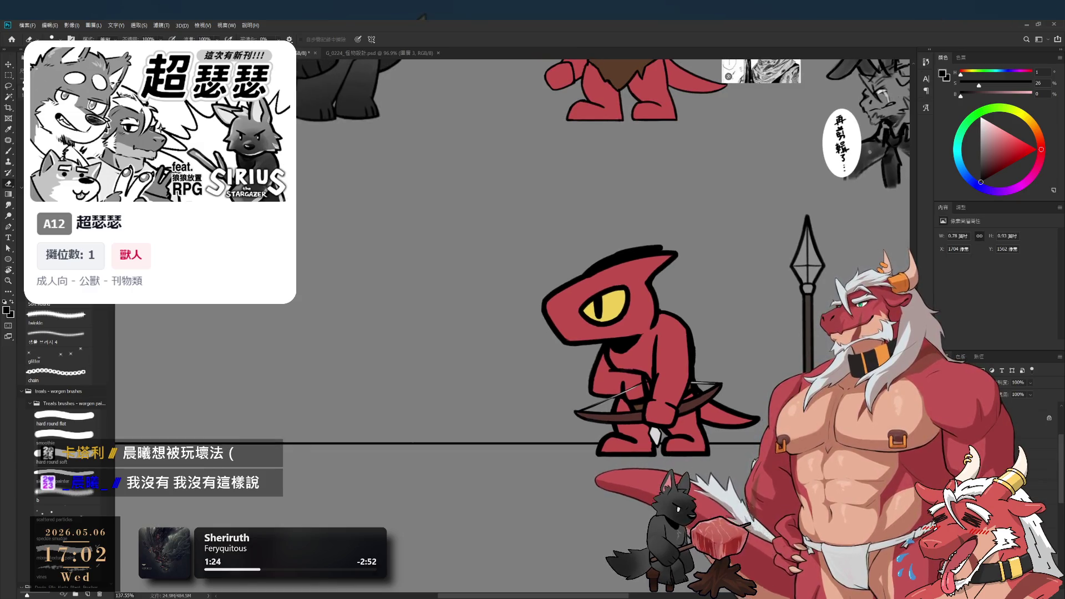
# Step through the layers and hide the reference sketch, speech bubble and manga images
pyautogui.hotkey('alt', '[')
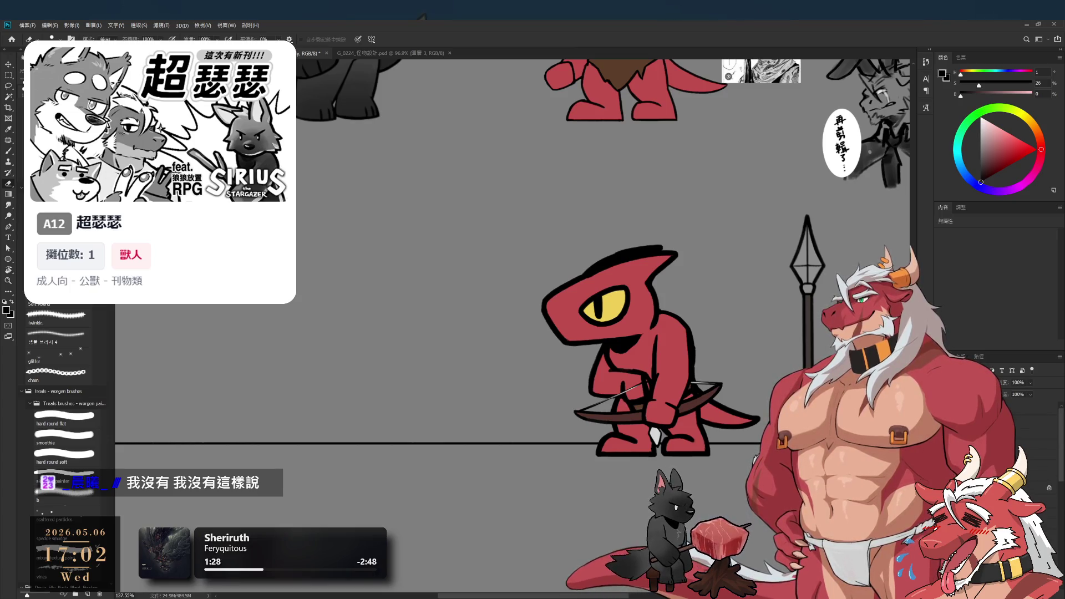
pyautogui.hotkey('alt', '[')
pyautogui.hotkey('alt', '[')
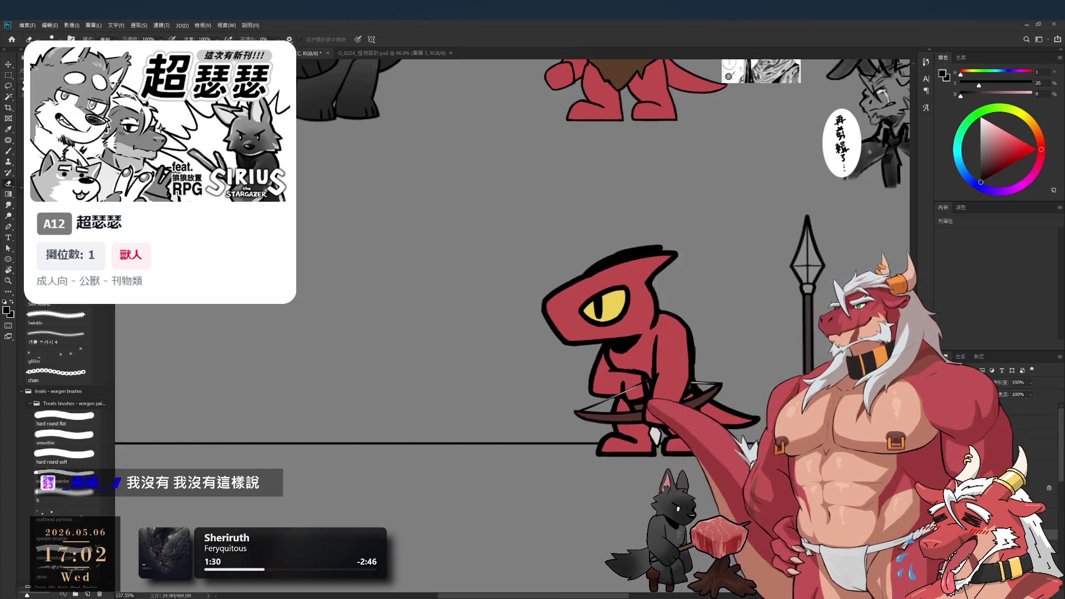
pyautogui.hotkey('alt', '[')
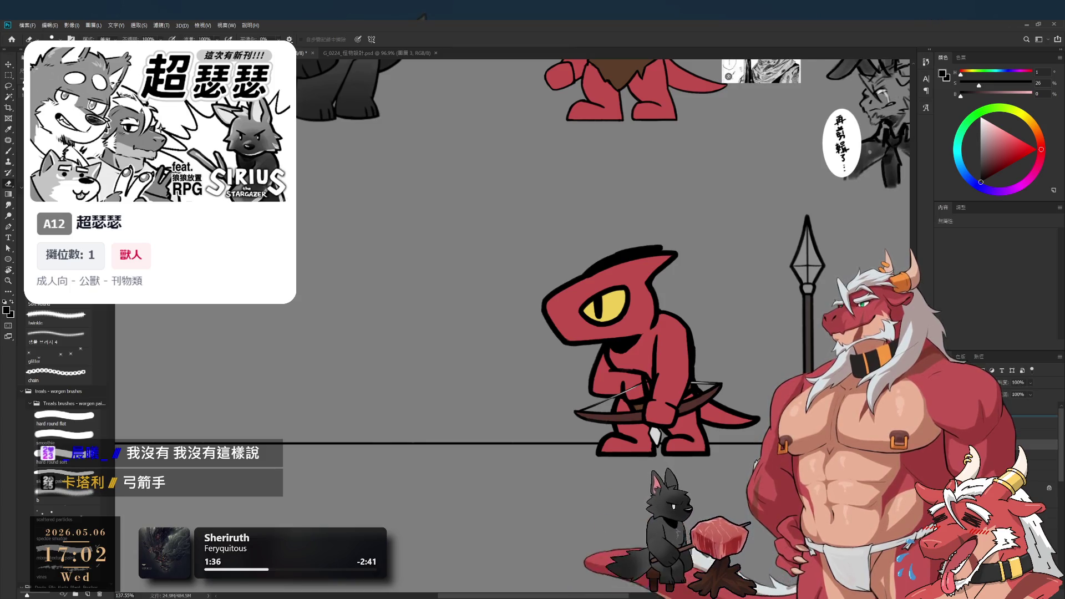
pyautogui.hotkey('alt', ']')
pyautogui.hotkey('ctrl', ',')
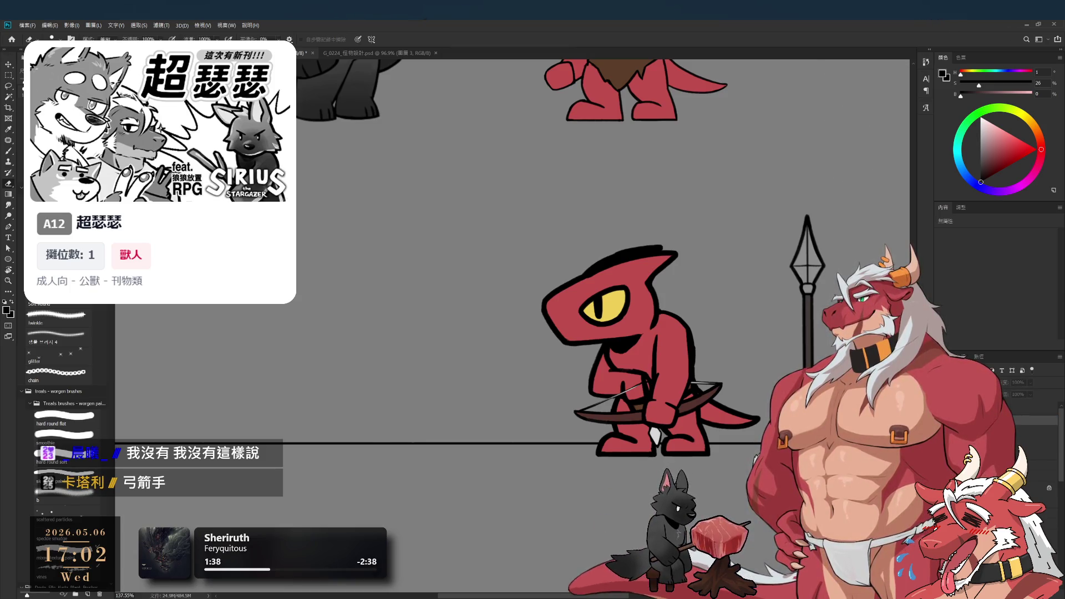
pyautogui.scroll(2, 562, 441)
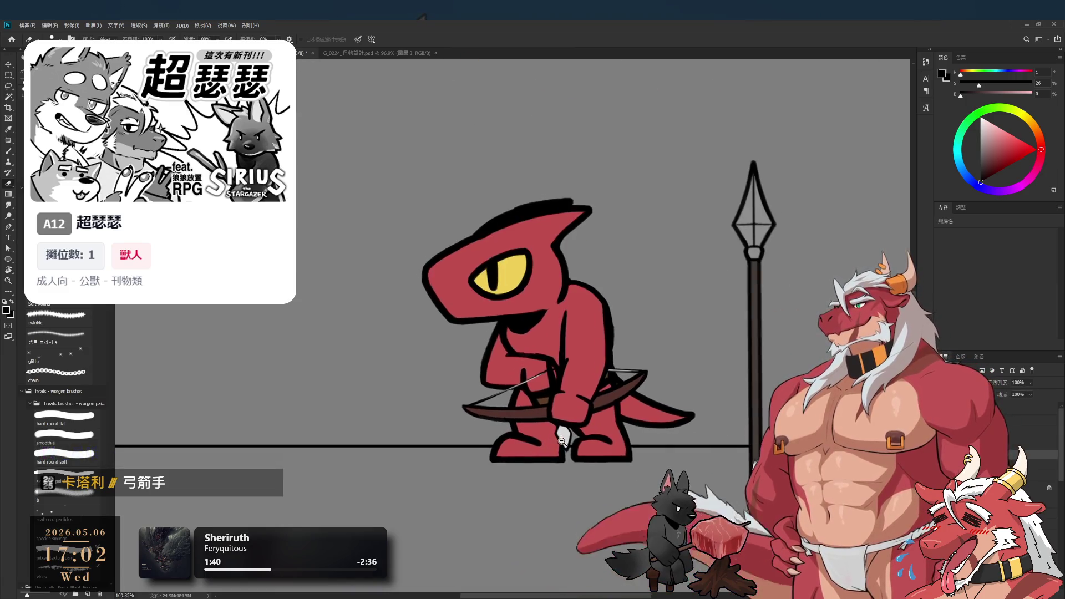
# Toggle the bow stroke off and on to compare, keeping the bow and bowstring
pyautogui.scroll(1, 562, 441)
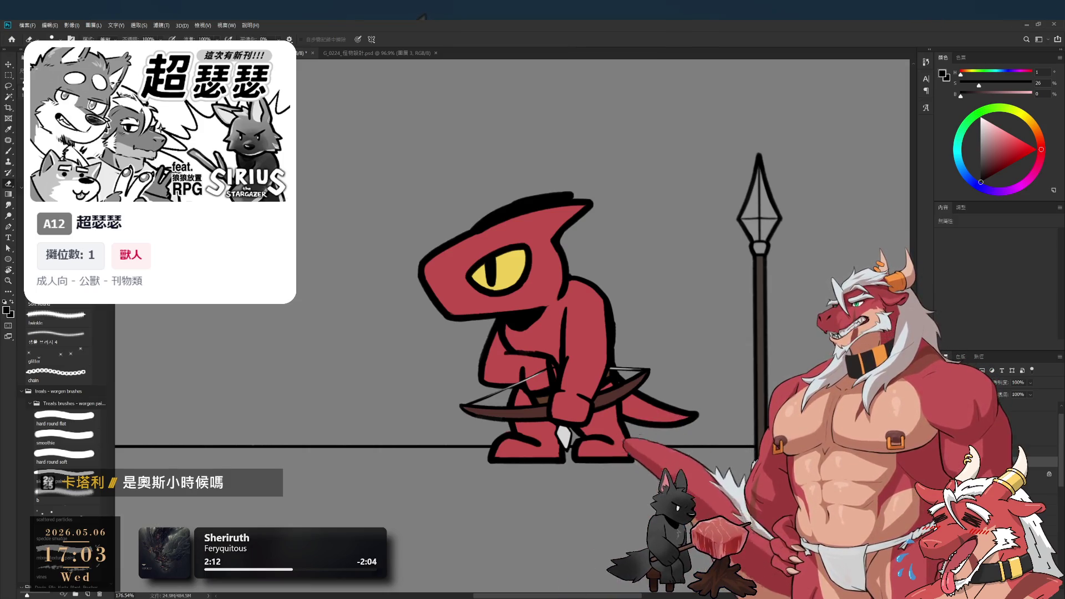
pyautogui.hotkey('ctrl', 'z')
pyautogui.hotkey('ctrl', 'shift', 'z')
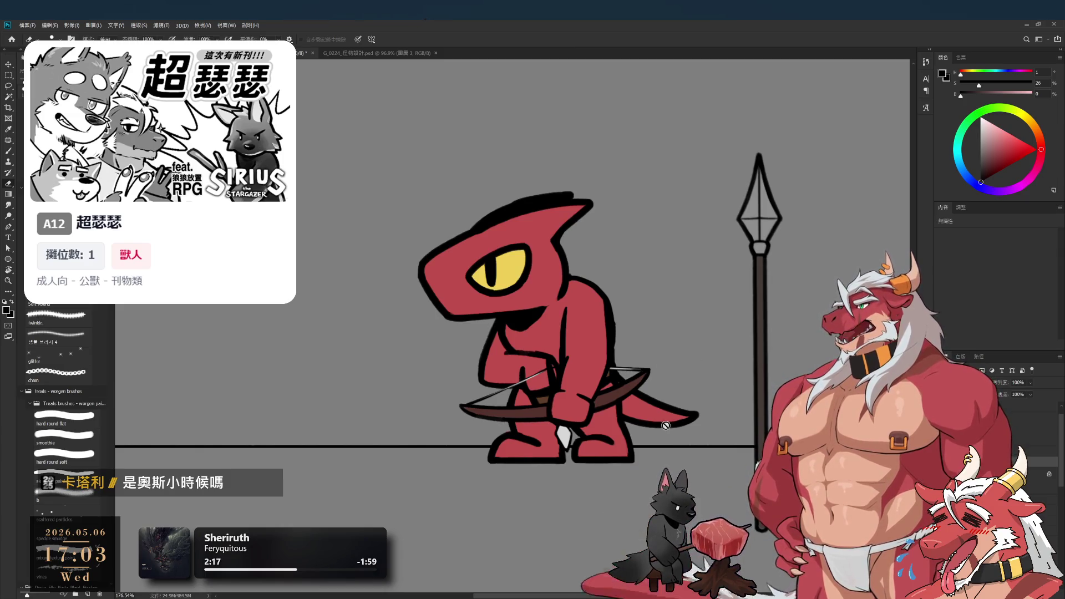
pyautogui.hotkey('ctrl', 'z')
pyautogui.hotkey('ctrl', 'shift', 'z')
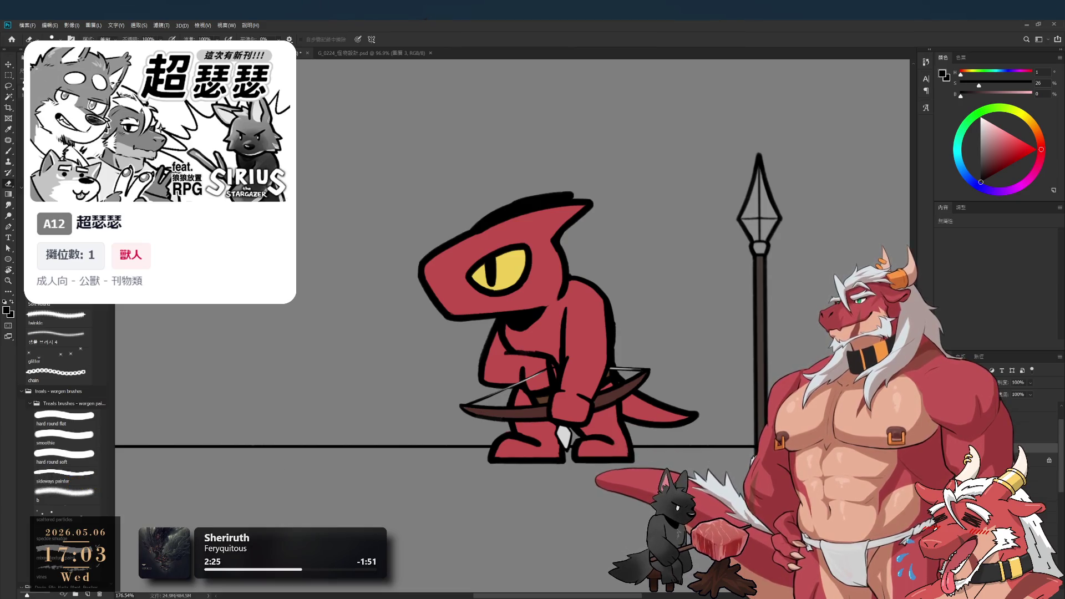
# Select the artwork layers and save the document
pyautogui.click(1031, 459)
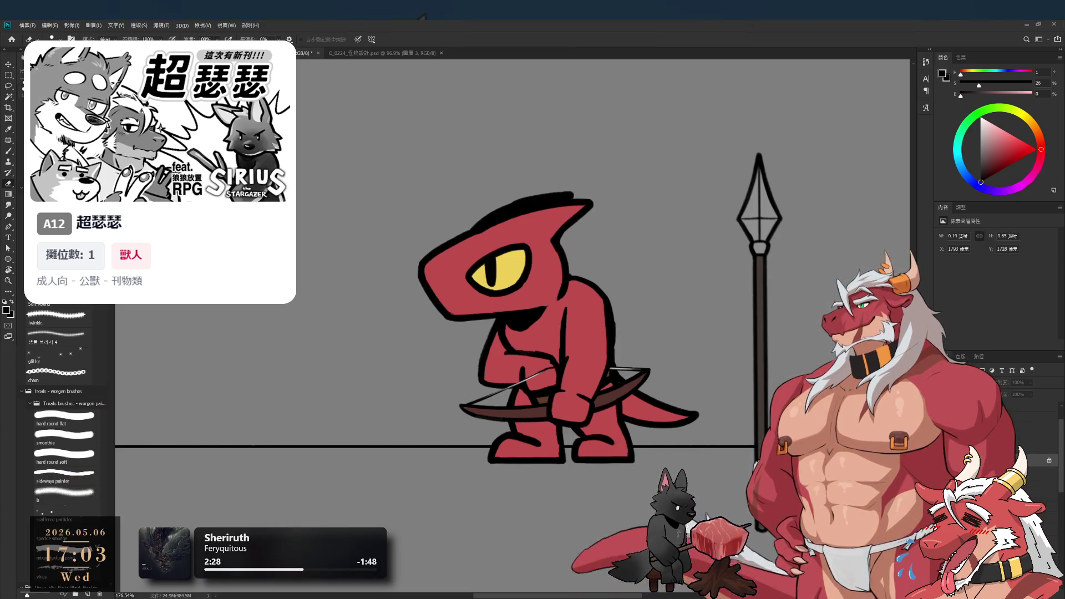
pyautogui.click(1031, 471)
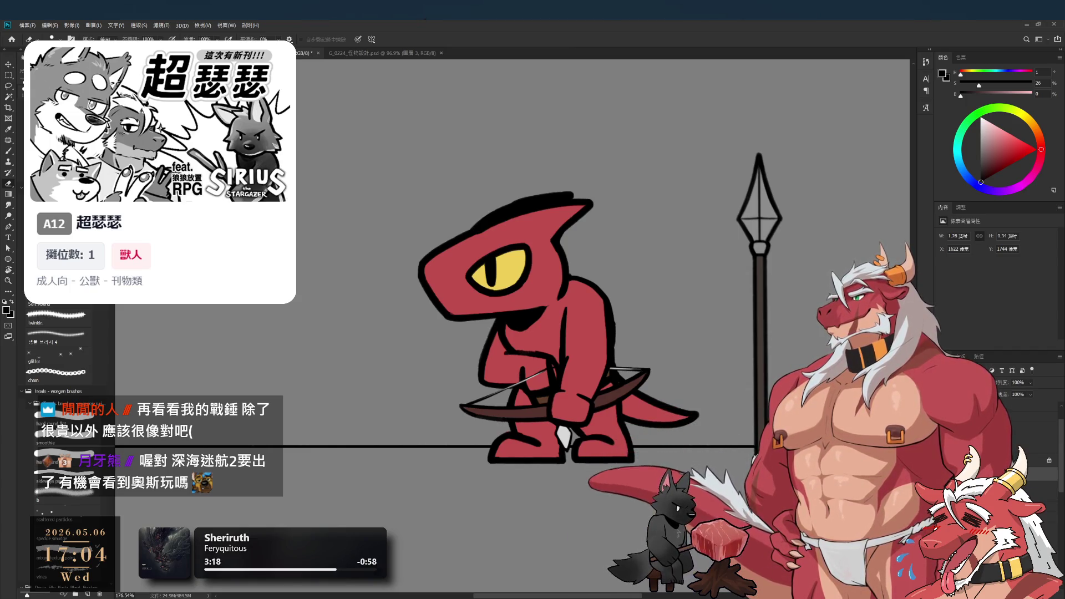
pyautogui.hotkey('ctrl', 's')
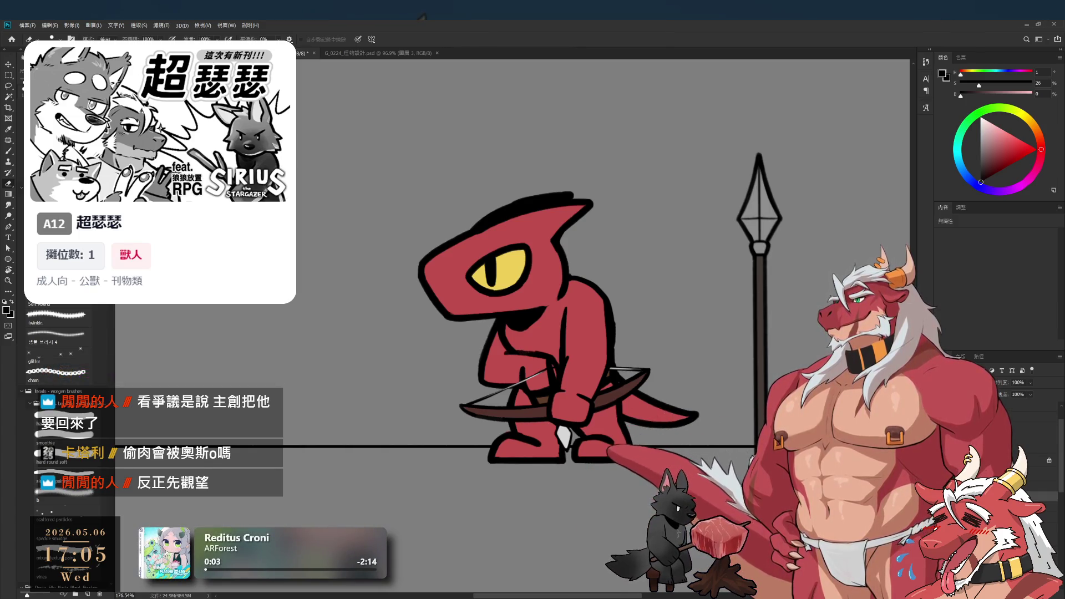
pyautogui.hotkey('ctrl', 'w')
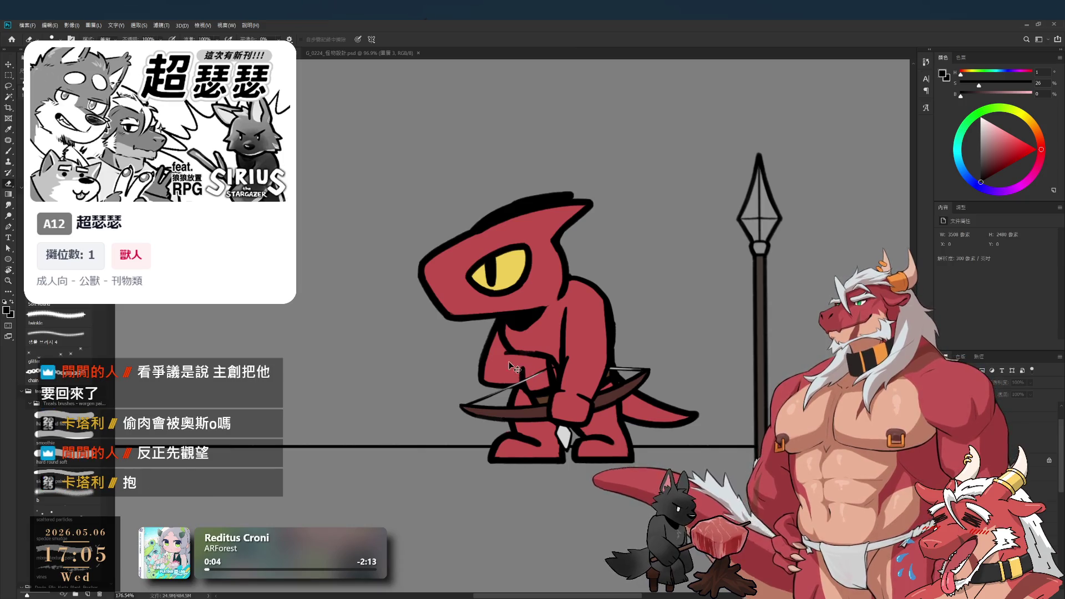
pyautogui.hotkey('ctrl', 'z')
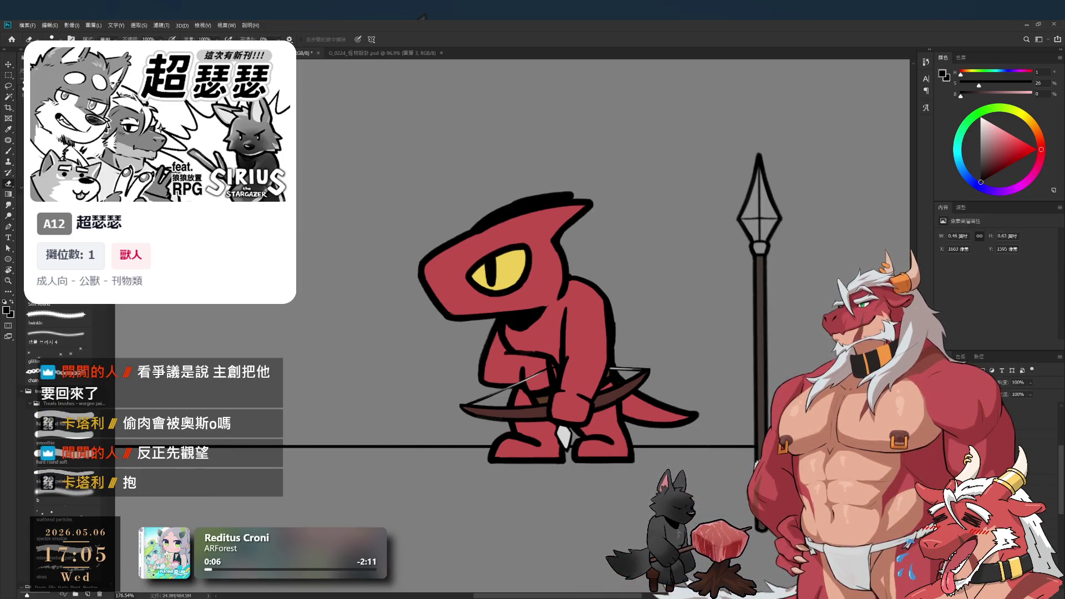
pyautogui.hotkey('ctrl', 'z')
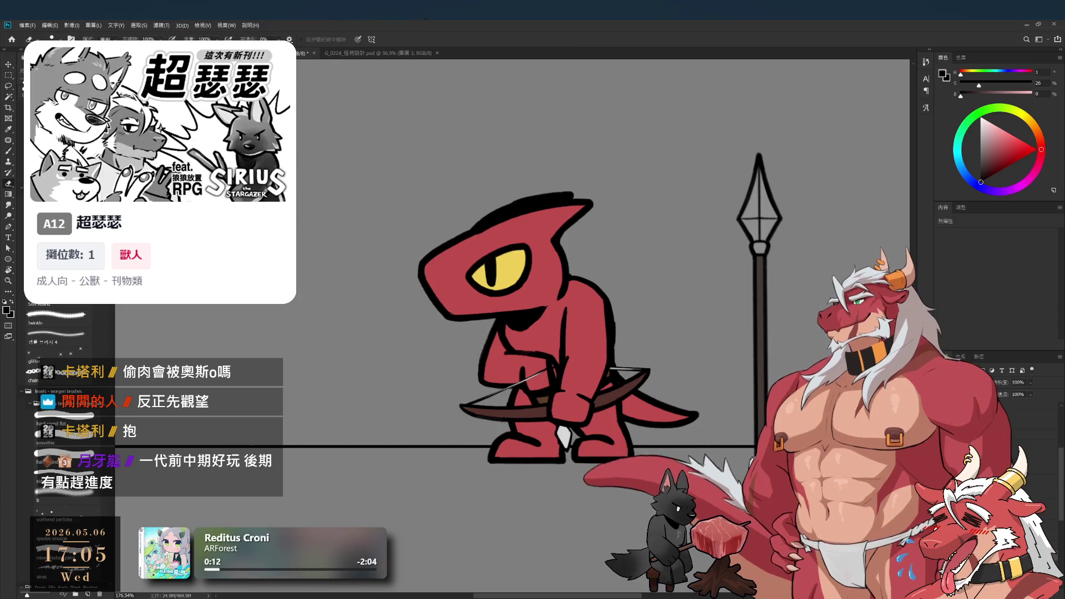
pyautogui.hotkey('ctrl', 'shift', 'z')
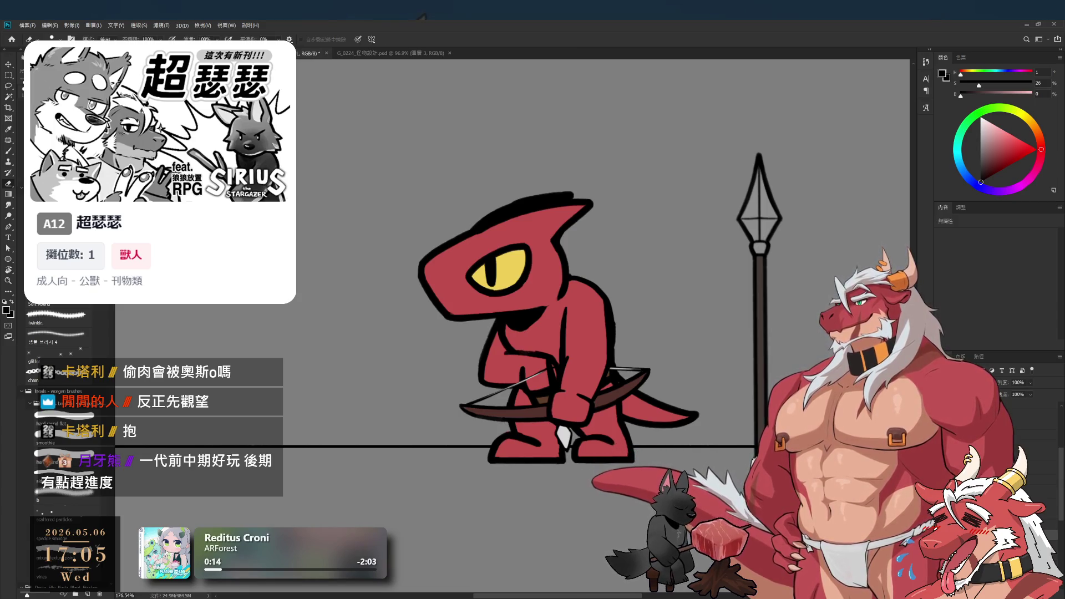
pyautogui.hotkey('ctrl', 'z')
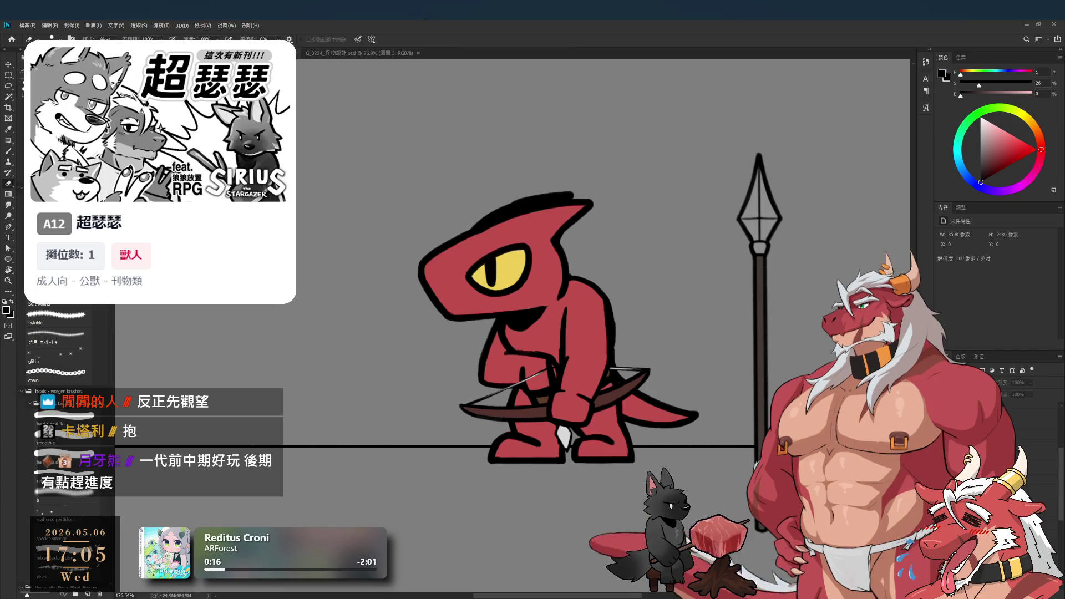
pyautogui.hotkey('ctrl', 'z')
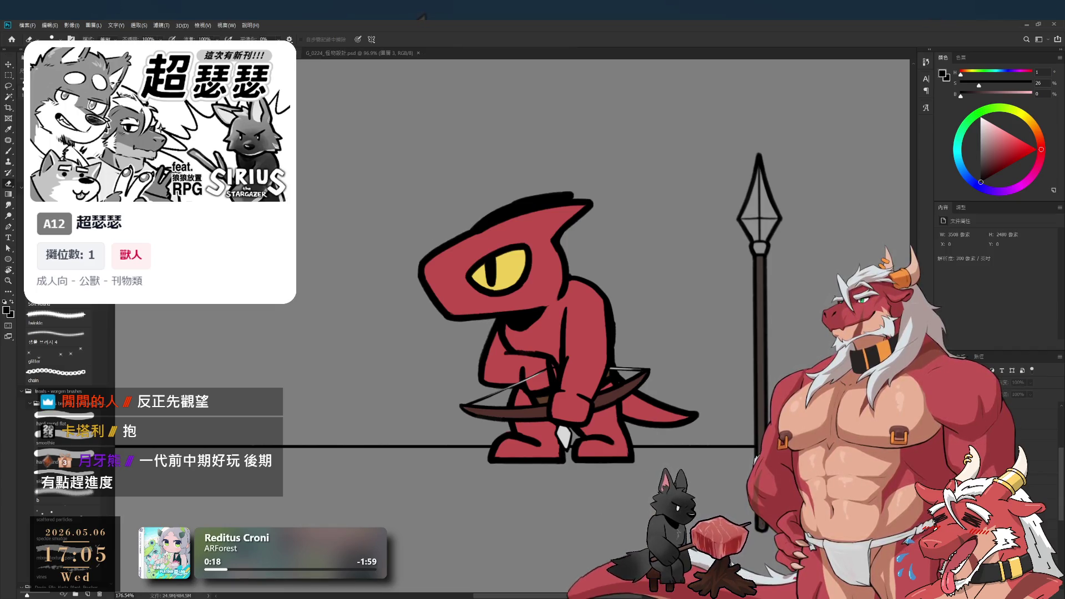
pyautogui.hotkey('ctrl', 'z')
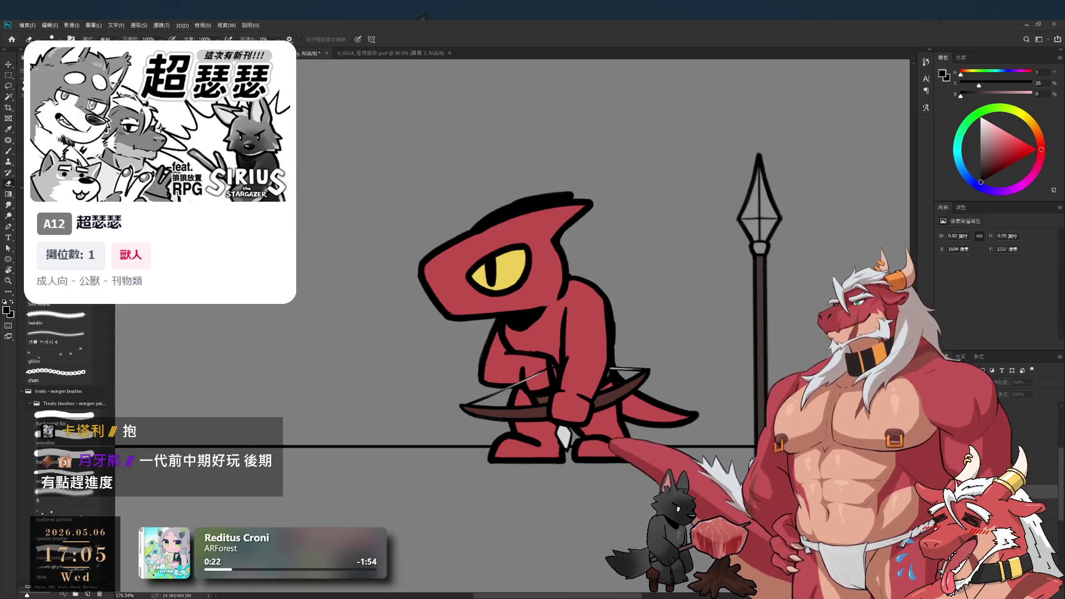
pyautogui.hotkey('ctrl', 'z')
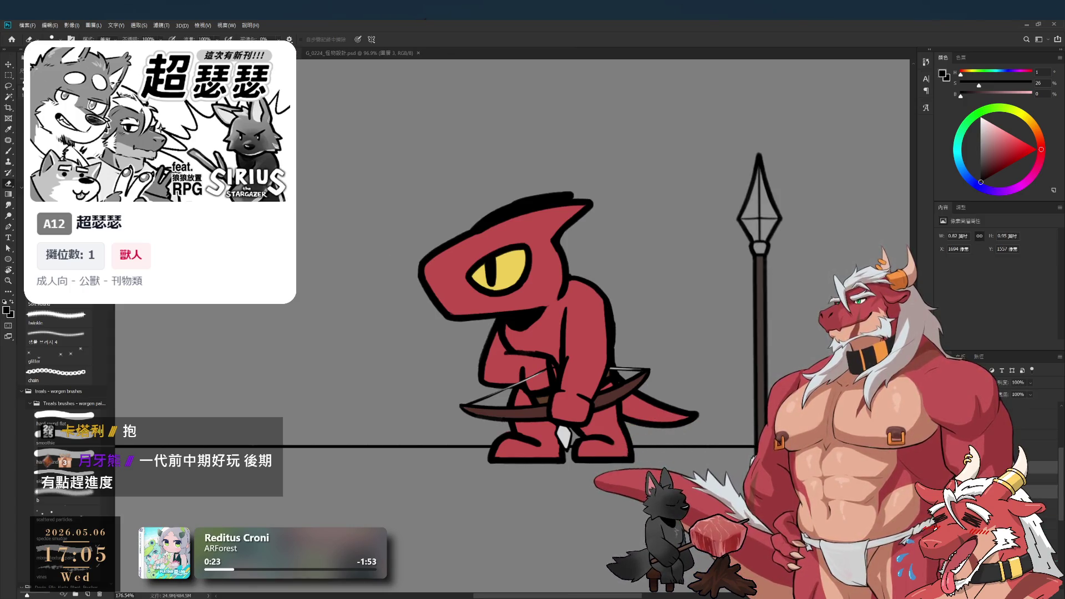
pyautogui.hotkey('ctrl', 'z')
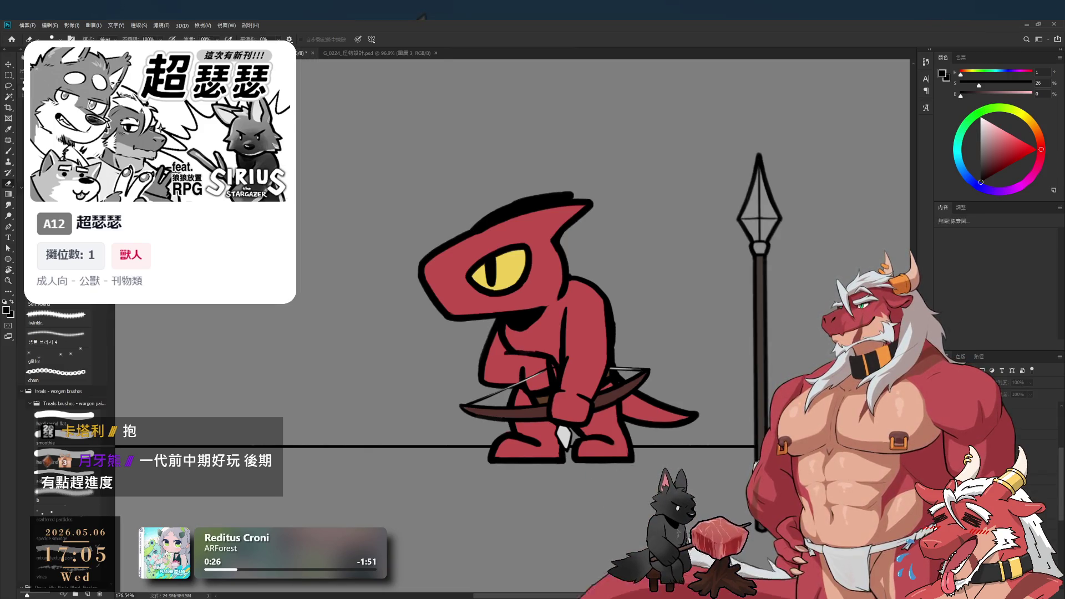
pyautogui.hotkey('ctrl', 'z')
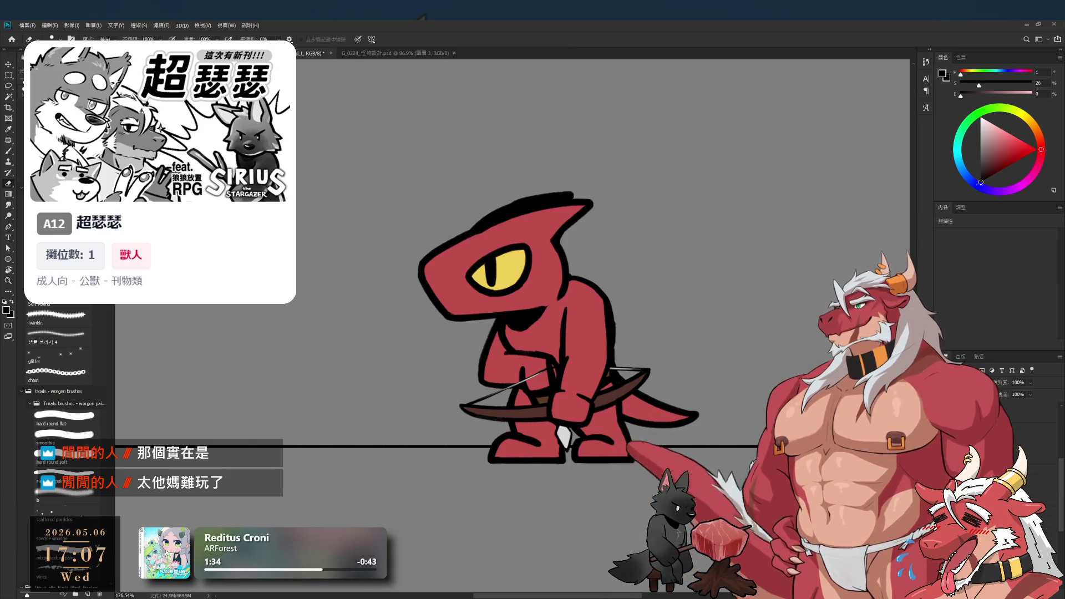
pyautogui.hotkey('alt', '[')
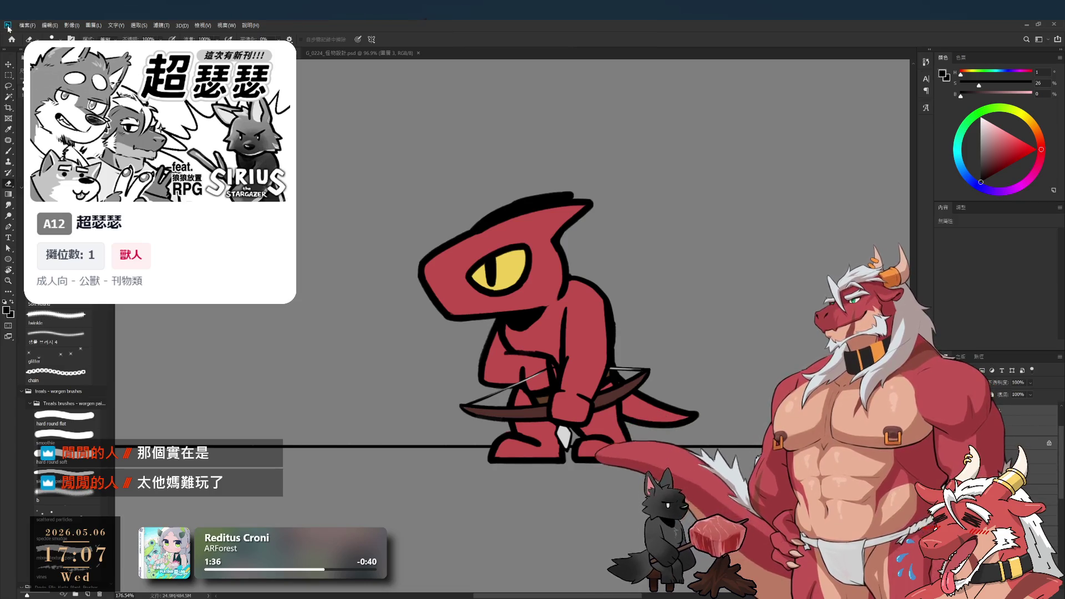
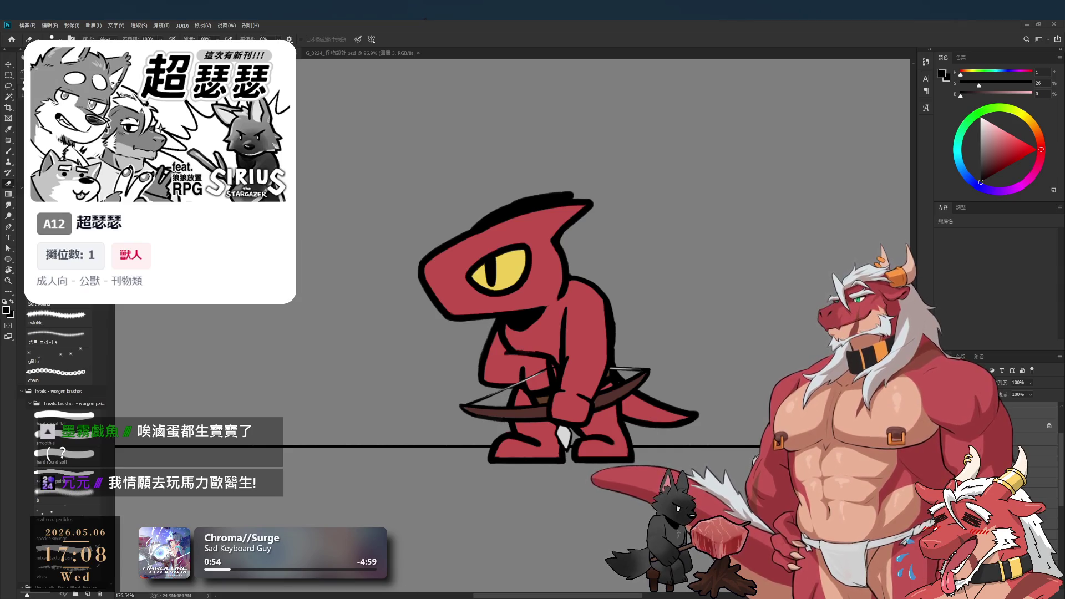
# Switch from the archer kobold drawing in Photoshop to the Spine M_01 walk animation
pyautogui.hotkey('alt', 'Tab')
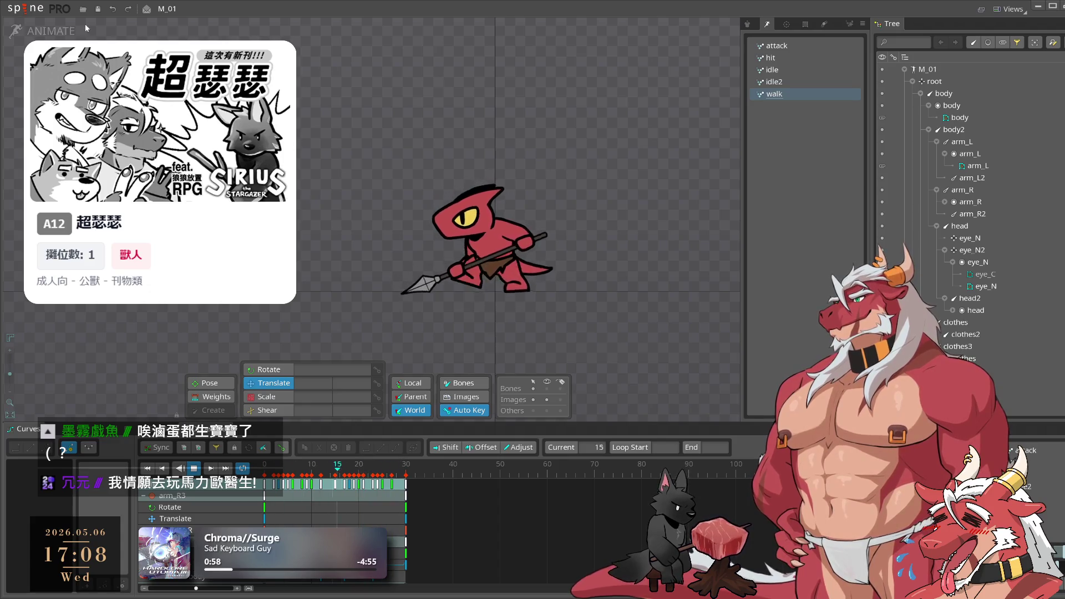
# Save the kobold Spine project as a copy named M_02
pyautogui.click(25, 8)
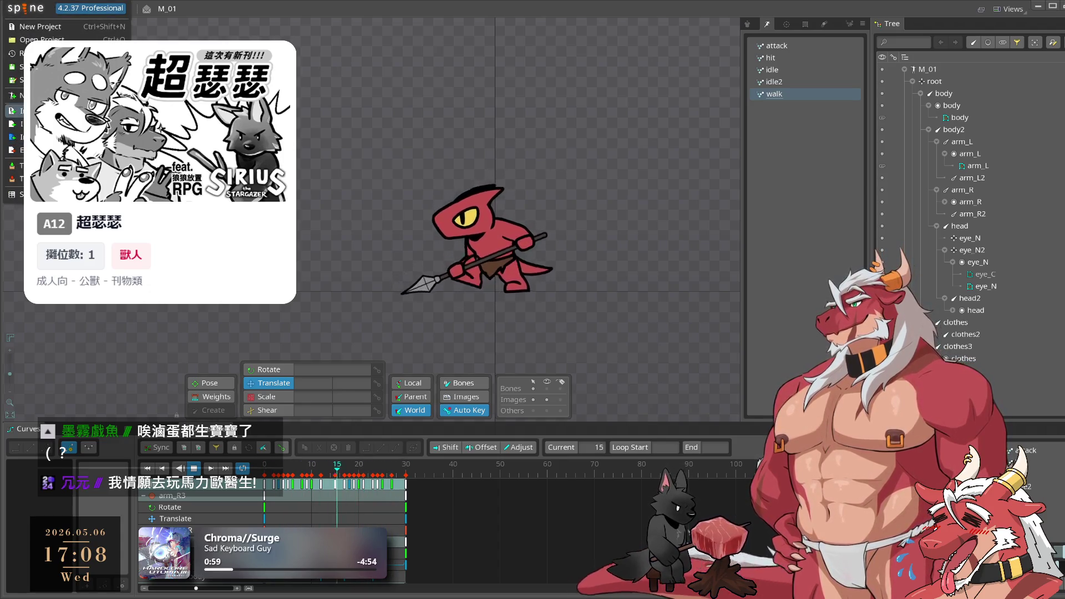
pyautogui.click(42, 39)
pyautogui.click(345, 415)
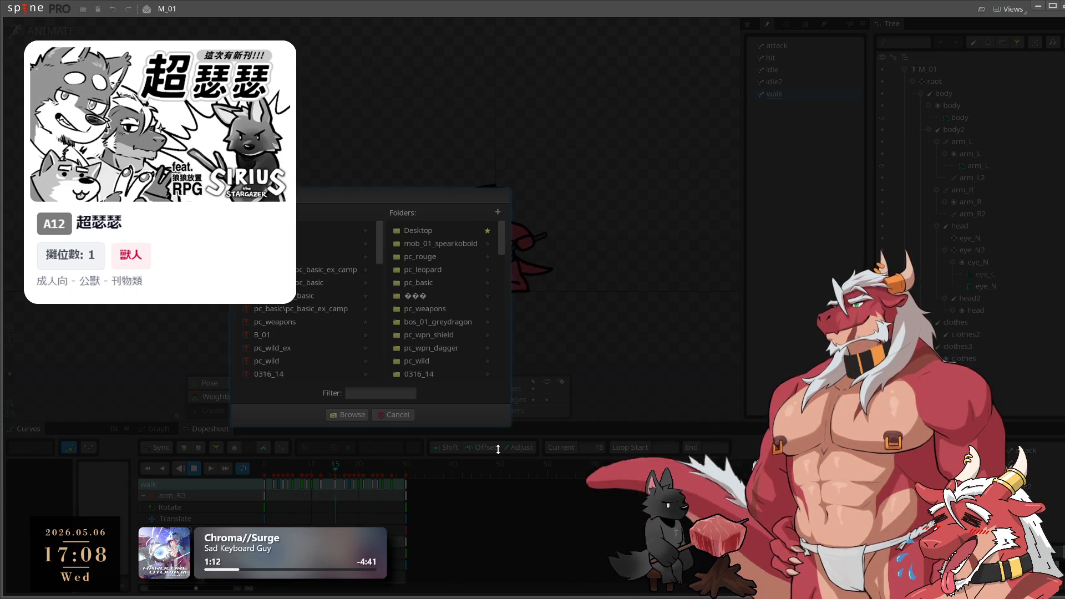
pyautogui.press('Return')
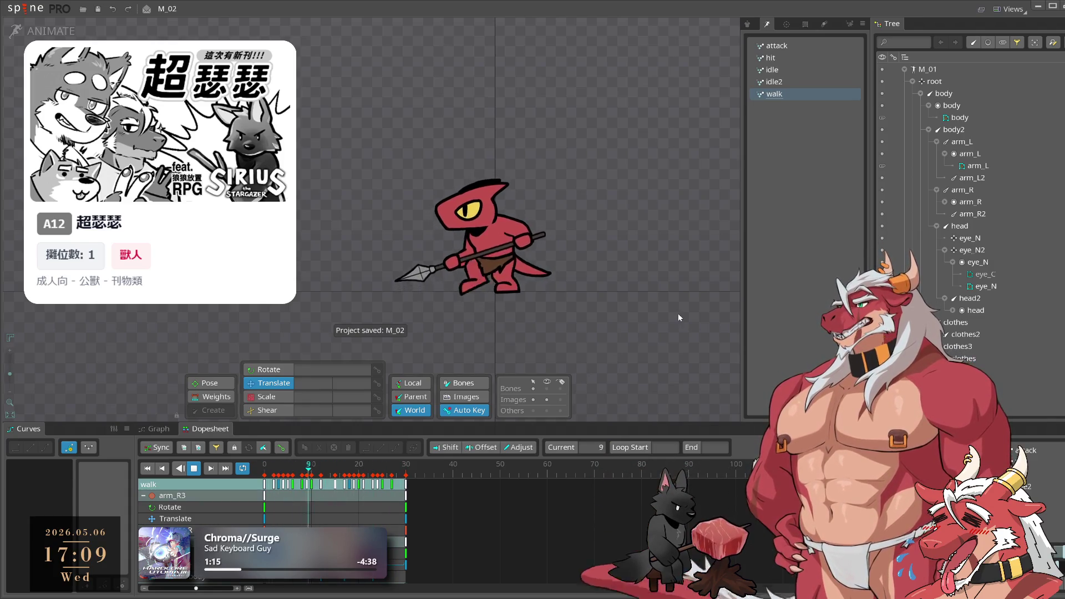
pyautogui.hotkey('ctrl', 'Tab')
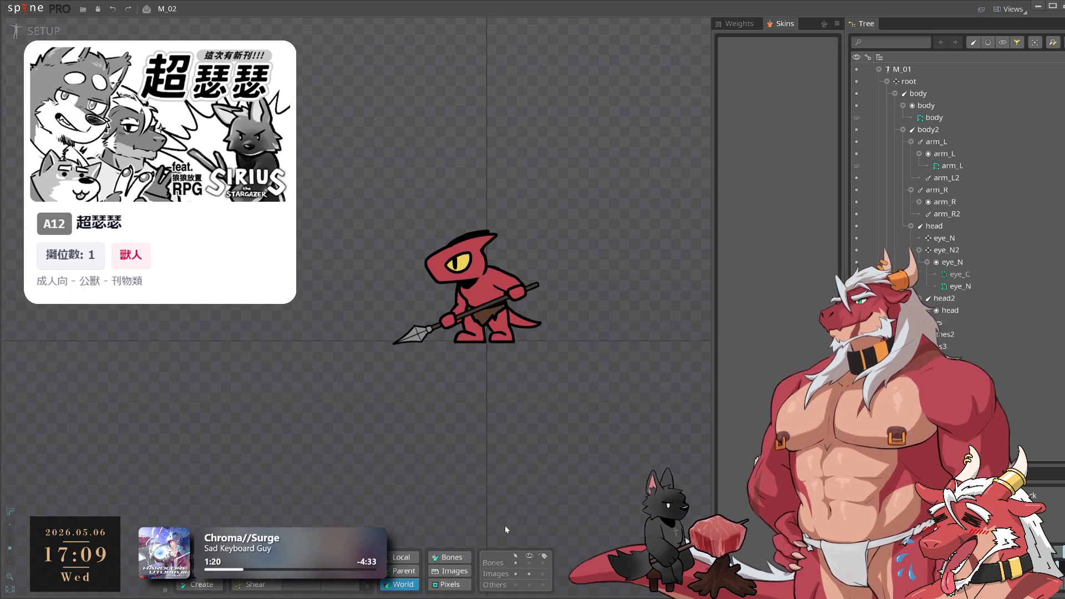
# Enter Setup mode and collapse M_01's root bone and Animations list in the Tree
pyautogui.click(534, 562)
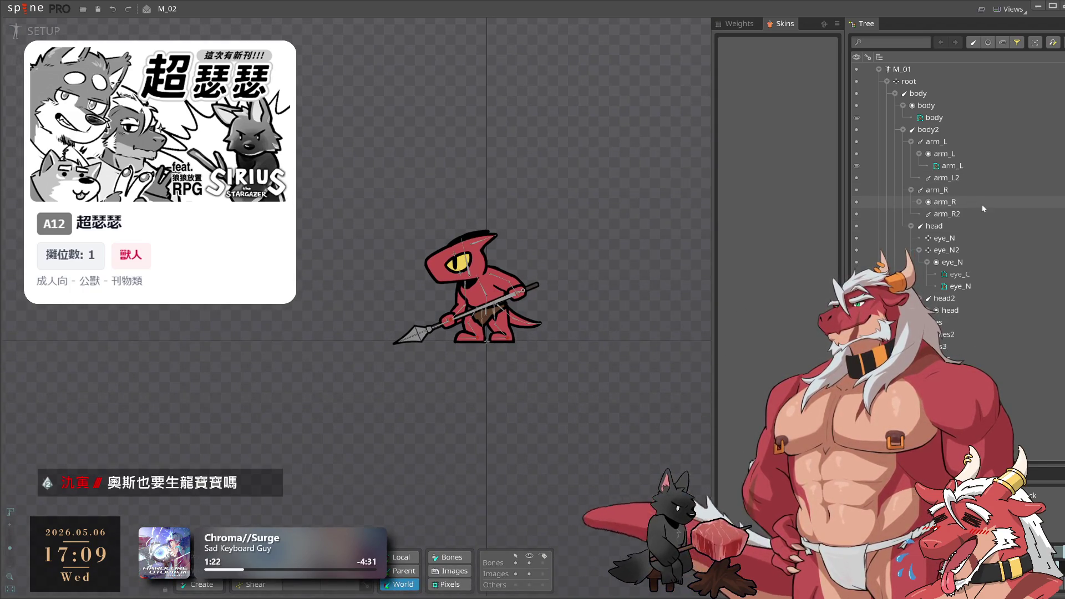
pyautogui.click(914, 69)
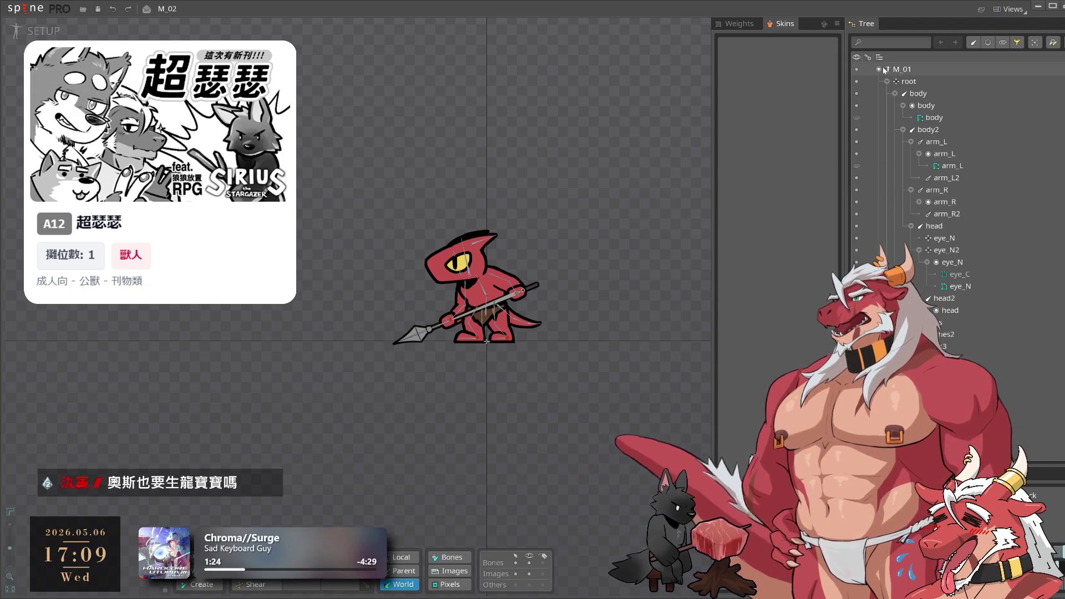
pyautogui.press('Left')
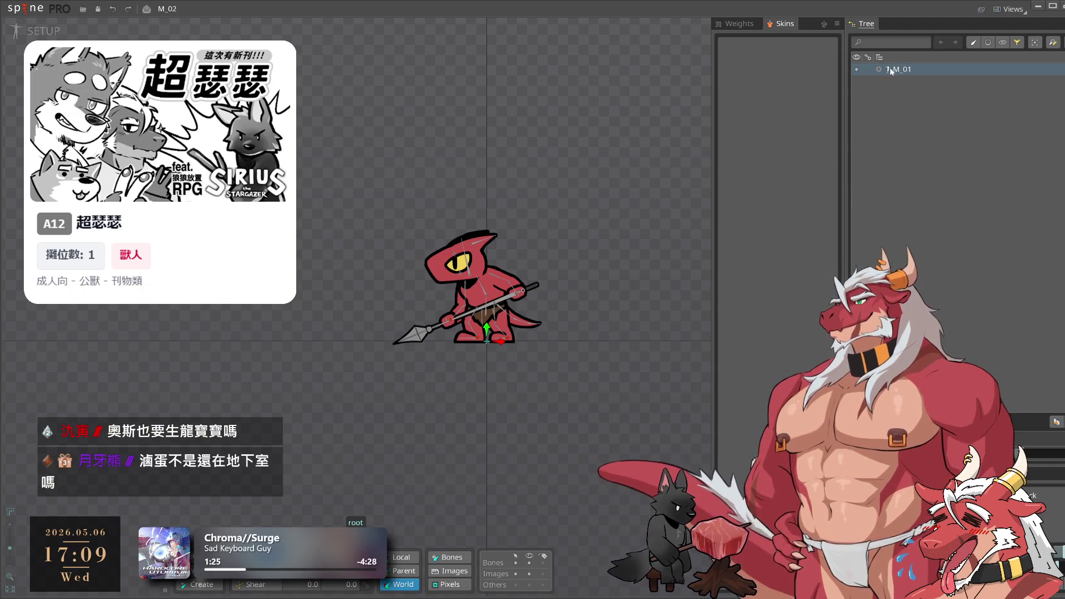
pyautogui.click(880, 69)
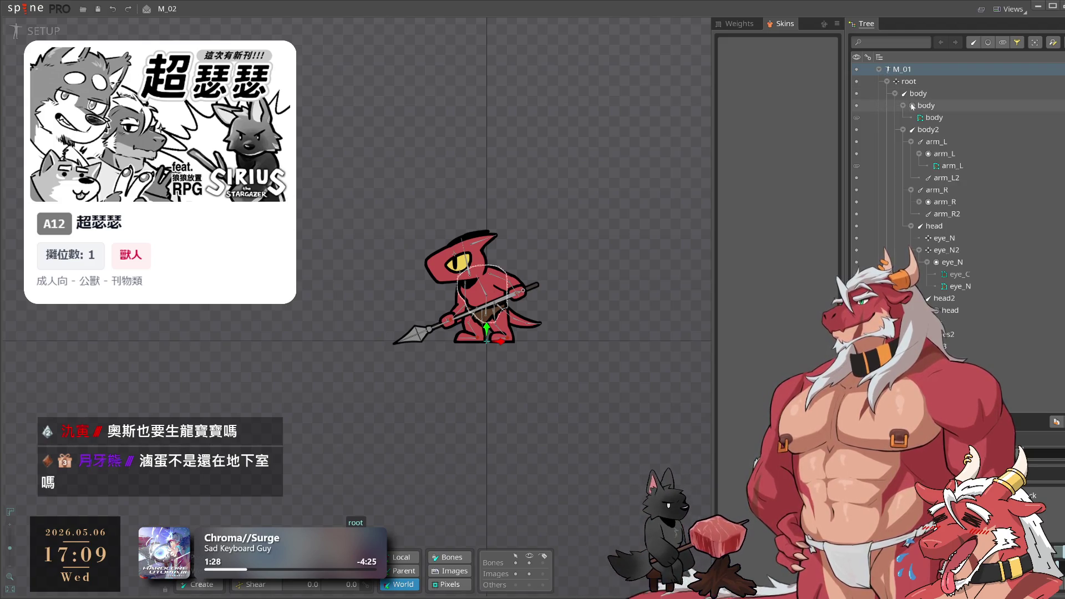
pyautogui.click(887, 81)
pyautogui.click(887, 142)
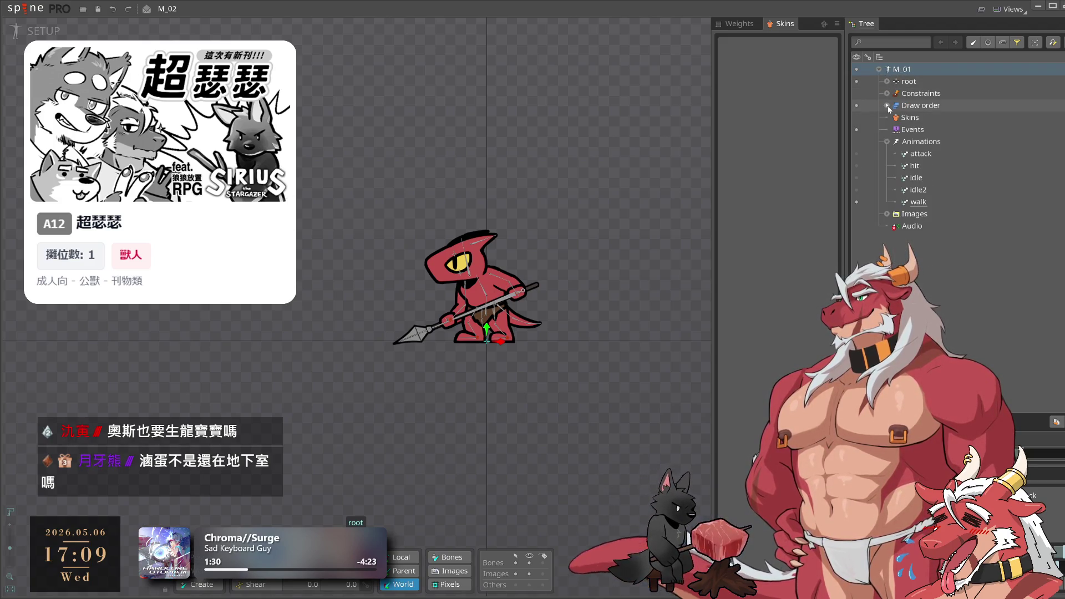
pyautogui.click(886, 142)
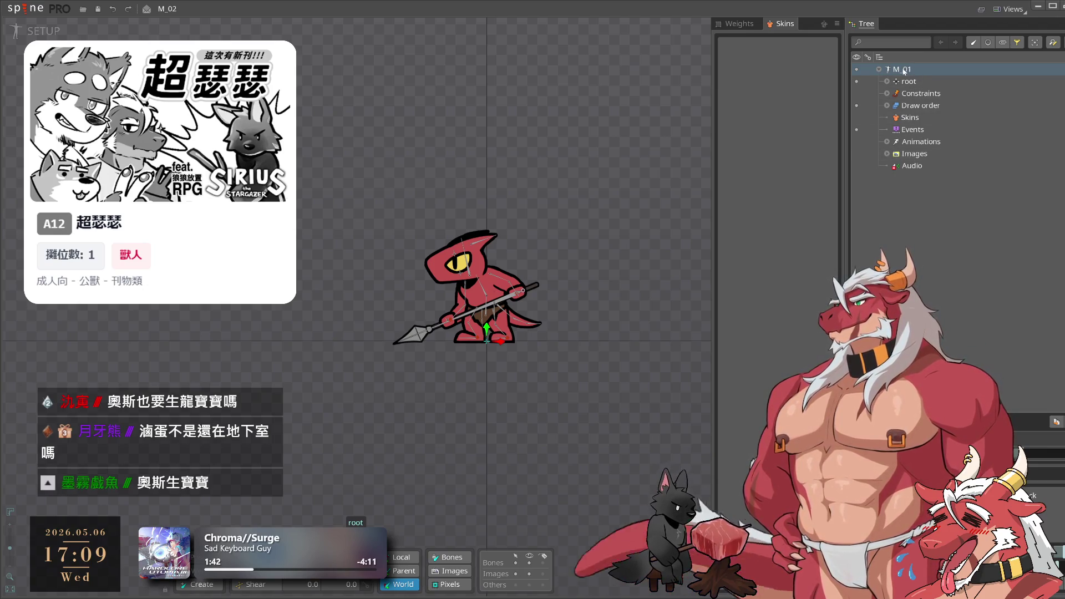
pyautogui.click(53, 9)
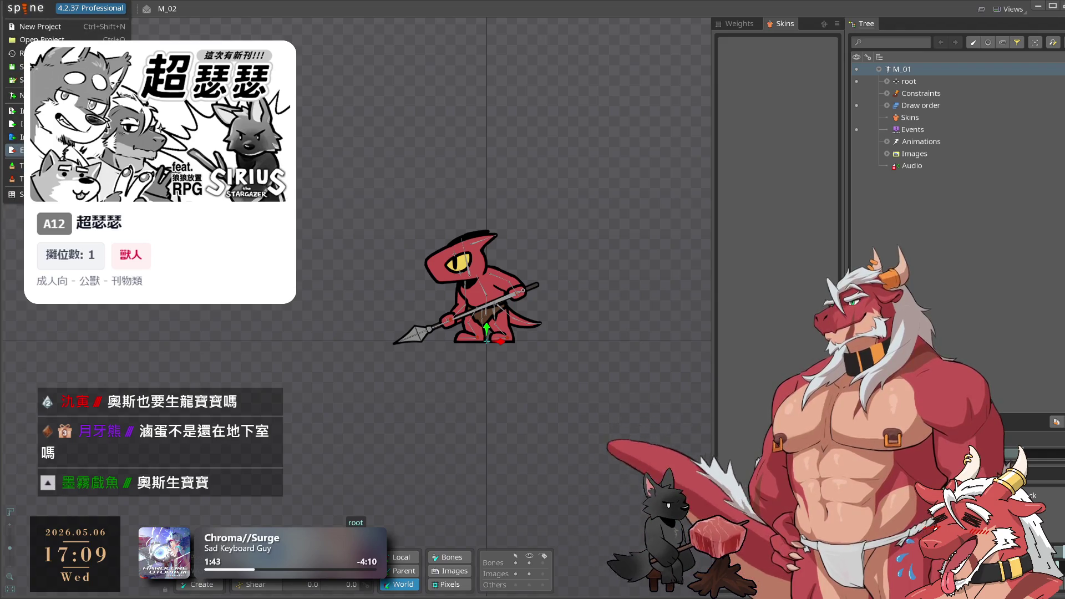
# Import the M_02 art folder into the current project as a new skeleton named M_02
pyautogui.click(56, 123)
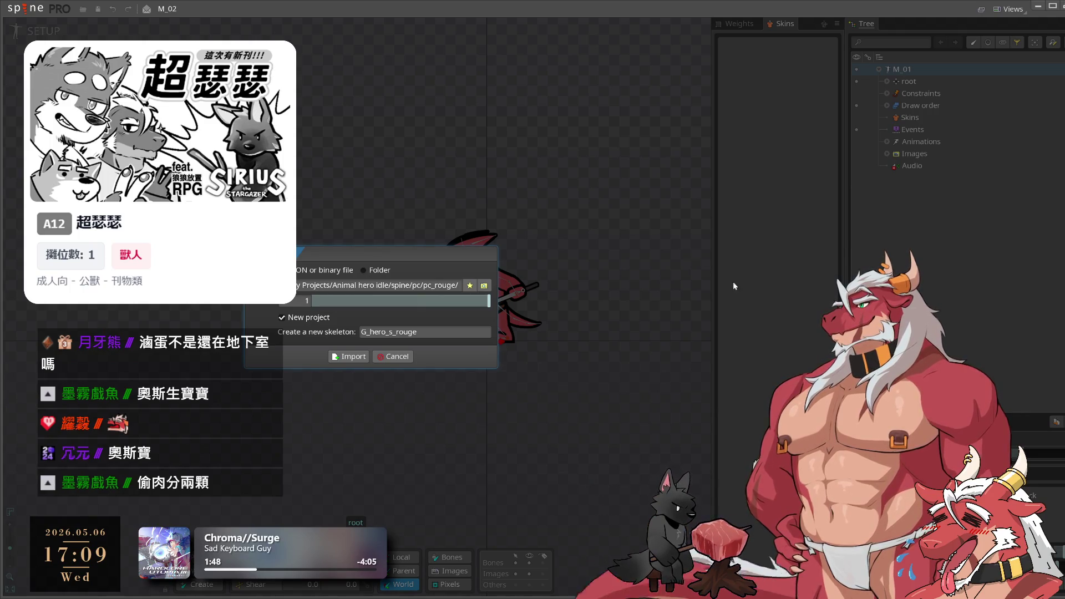
pyautogui.click(482, 286)
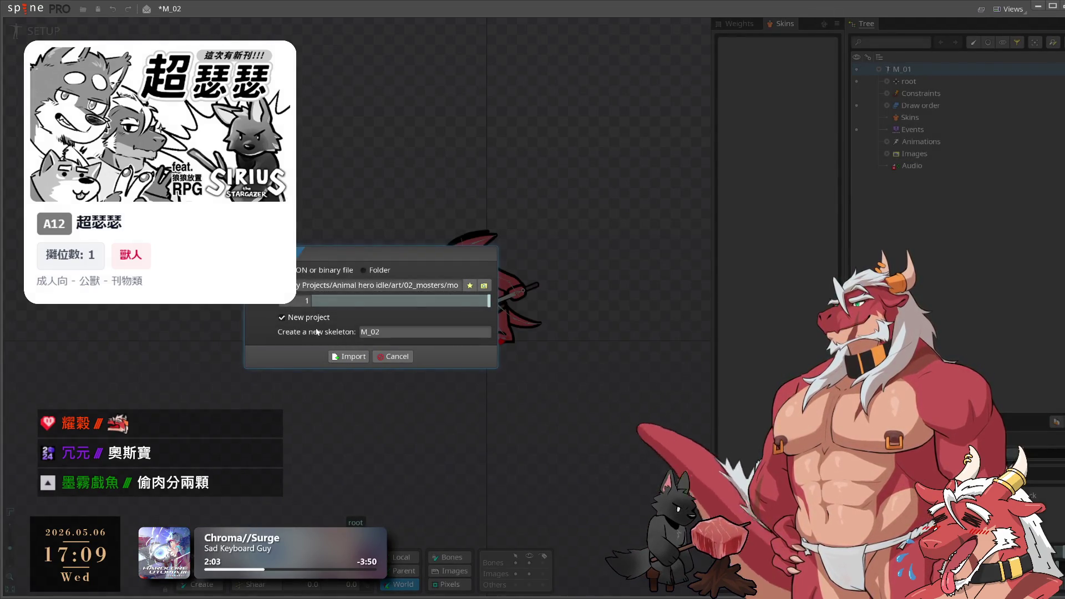
pyautogui.click(319, 317)
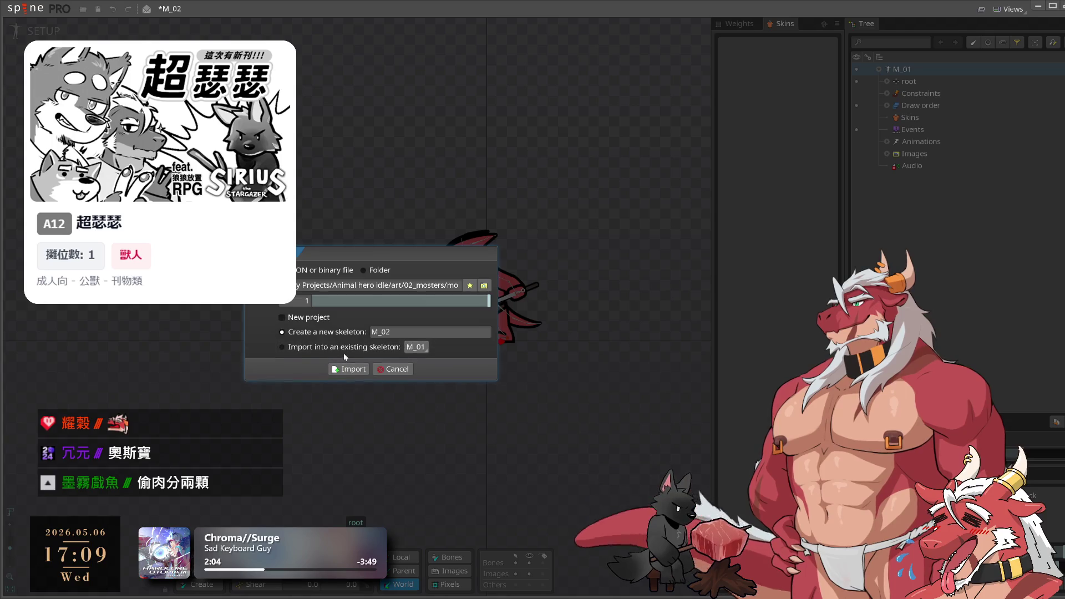
pyautogui.click(347, 370)
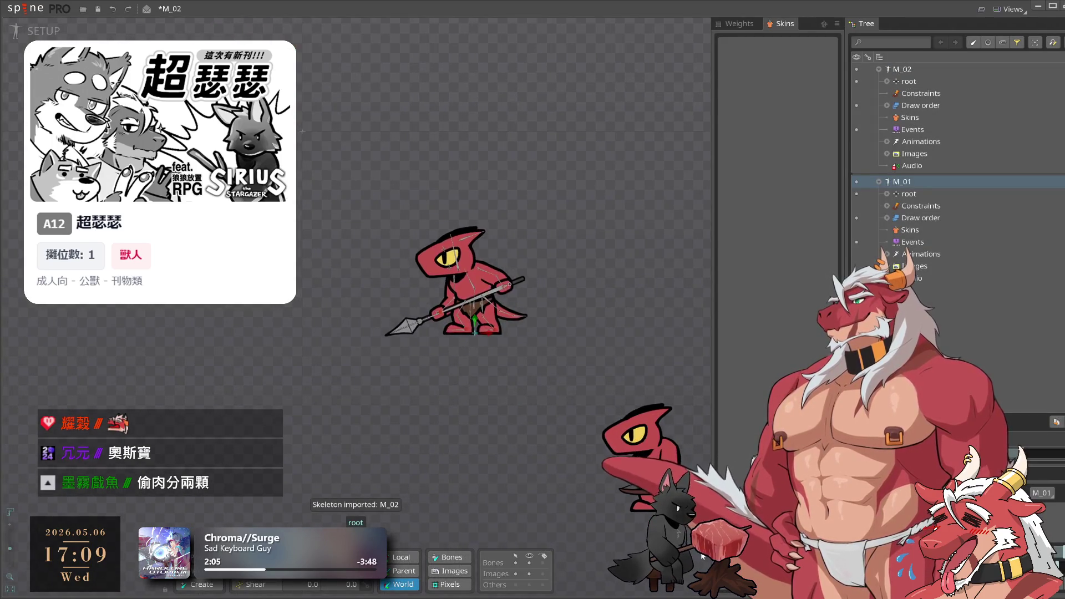
pyautogui.click(541, 369)
# Move the M_02 archer onto the spearman's position and hide the M_01 skeleton
pyautogui.click(657, 476)
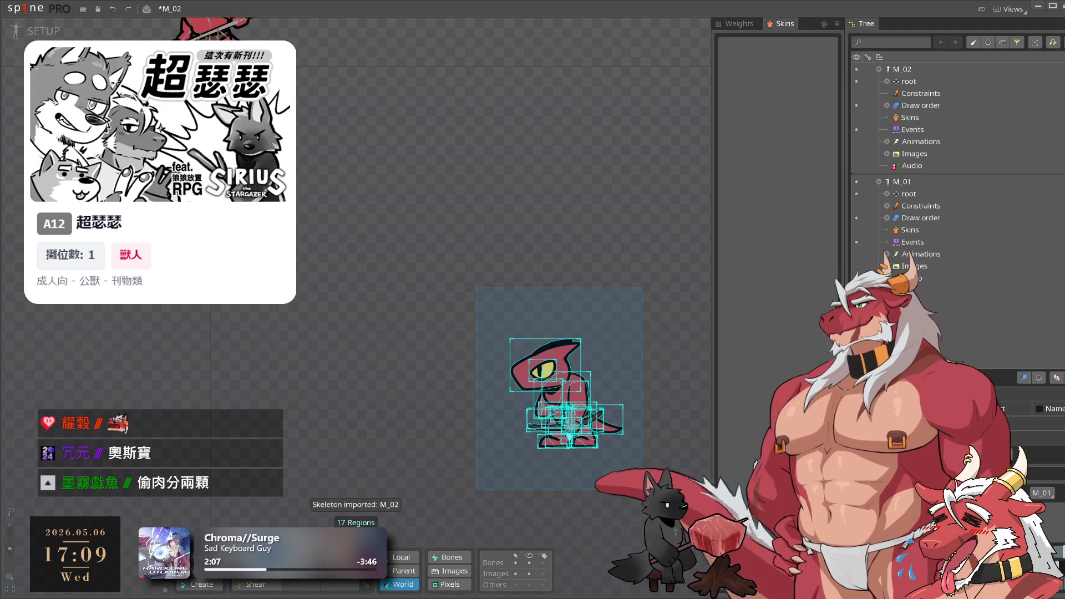
pyautogui.moveTo(658, 476); pyautogui.dragTo(521, 307)
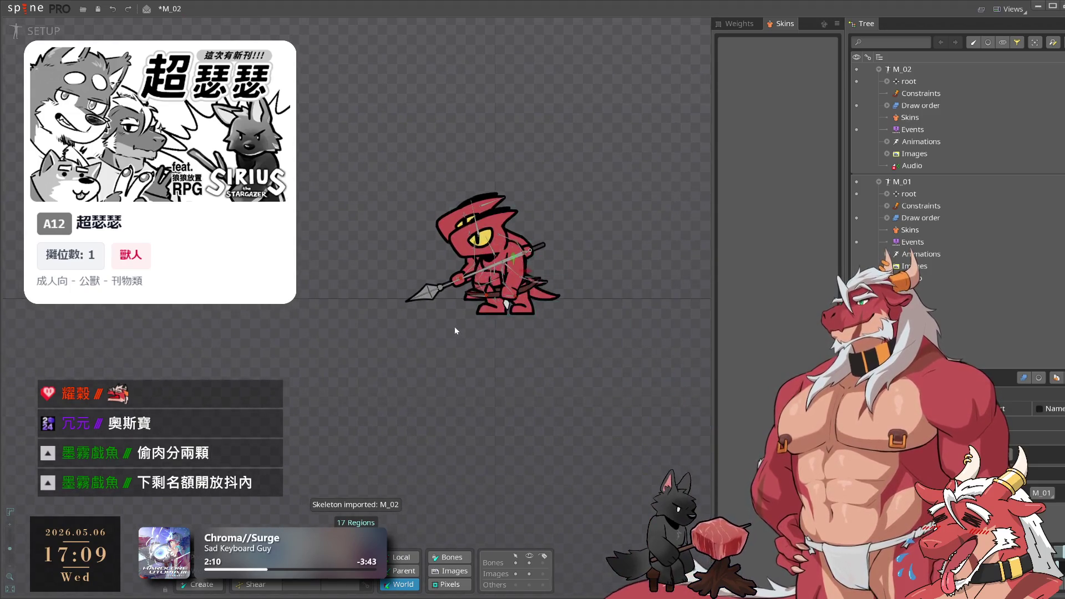
pyautogui.scroll(5, 454, 313)
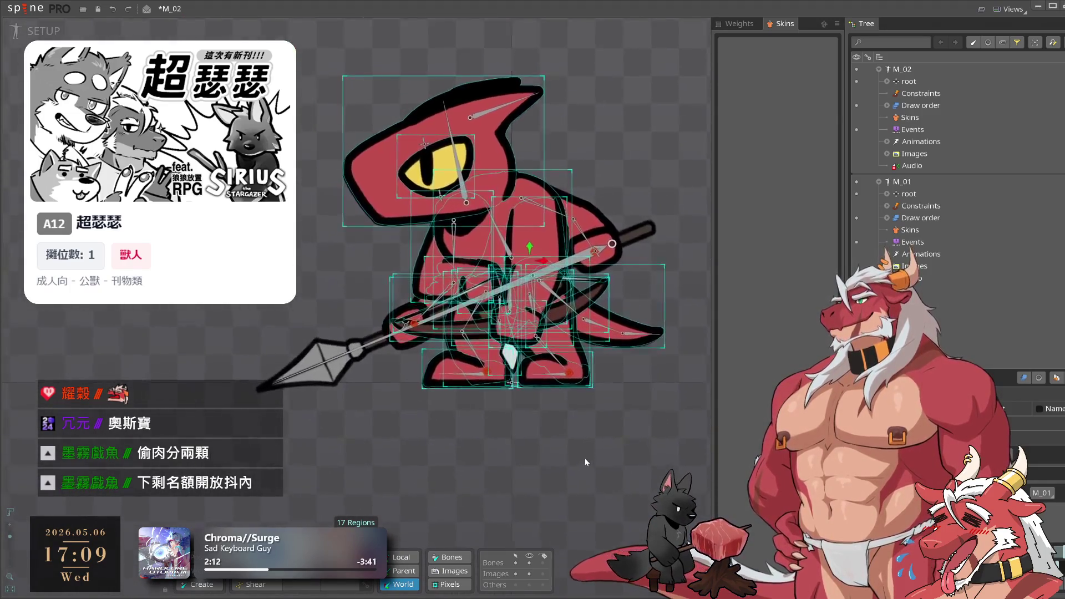
pyautogui.scroll(2, 607, 434)
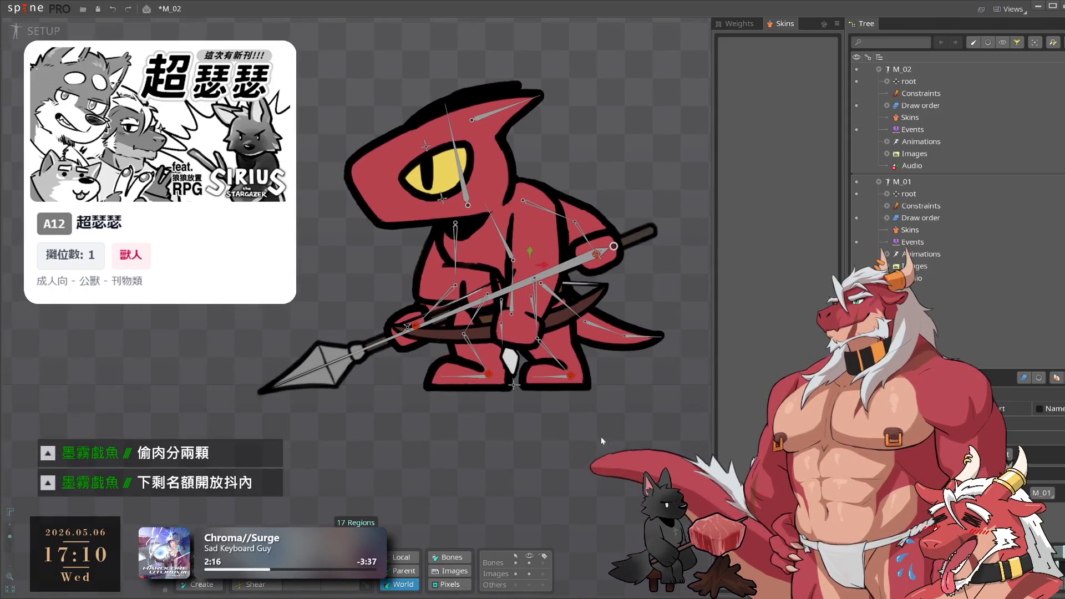
pyautogui.hotkey('ctrl', 'a')
pyautogui.click(601, 441)
pyautogui.scroll(-3, 600, 441)
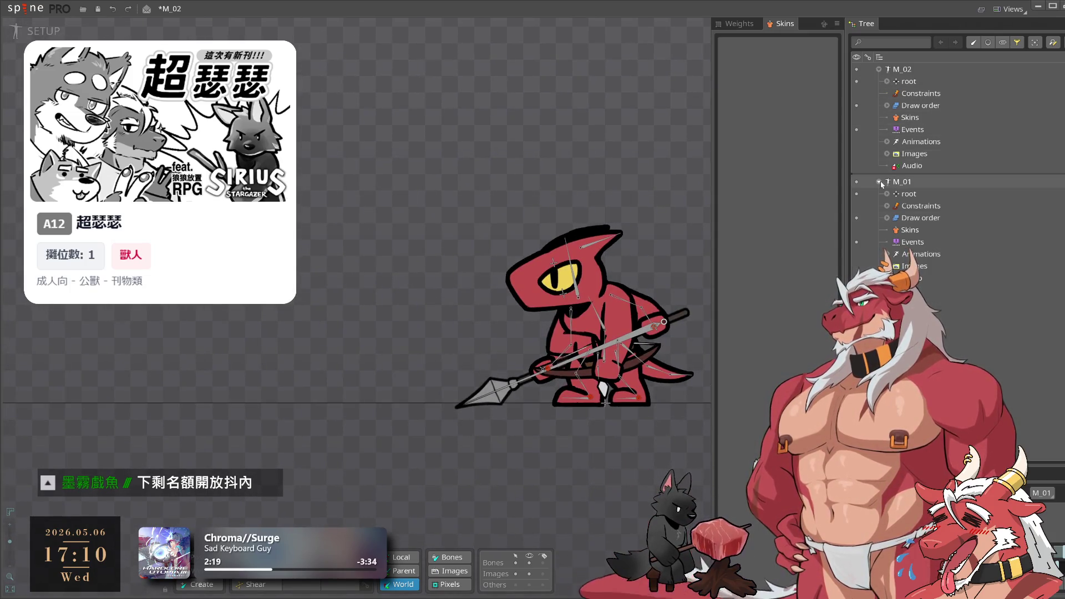
pyautogui.click(856, 181)
# Delete the body slot from the M_02 skeleton
pyautogui.click(907, 82)
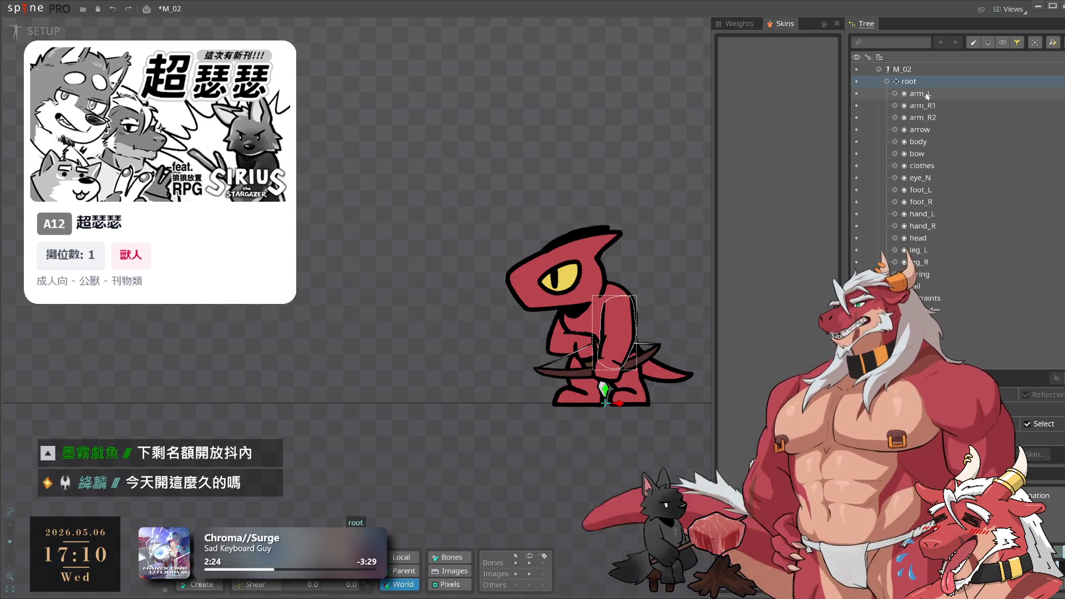
pyautogui.click(926, 94)
pyautogui.moveTo(927, 96)
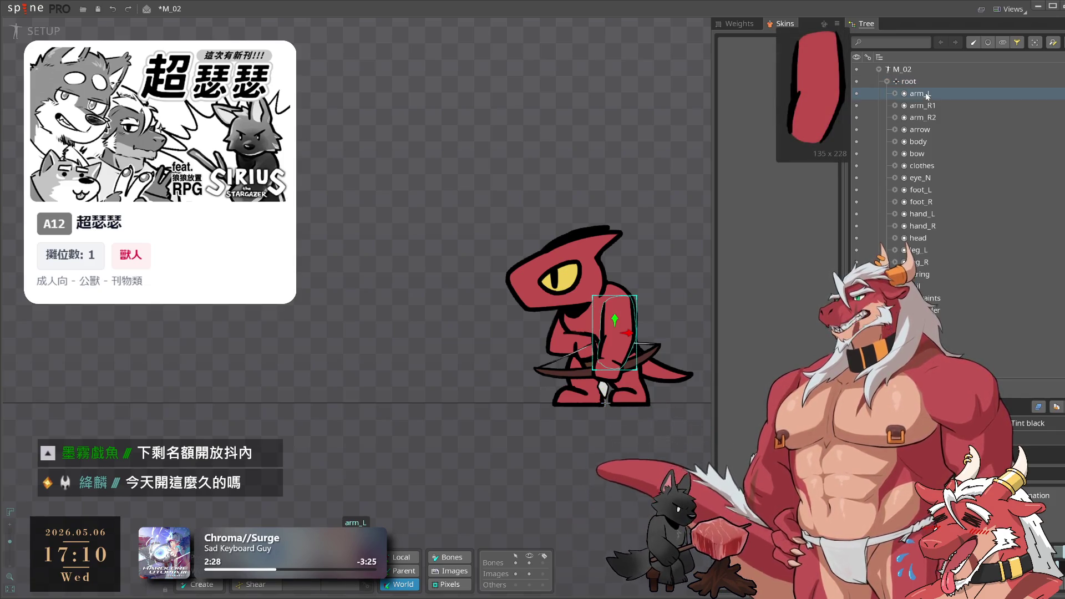
pyautogui.moveTo(934, 292)
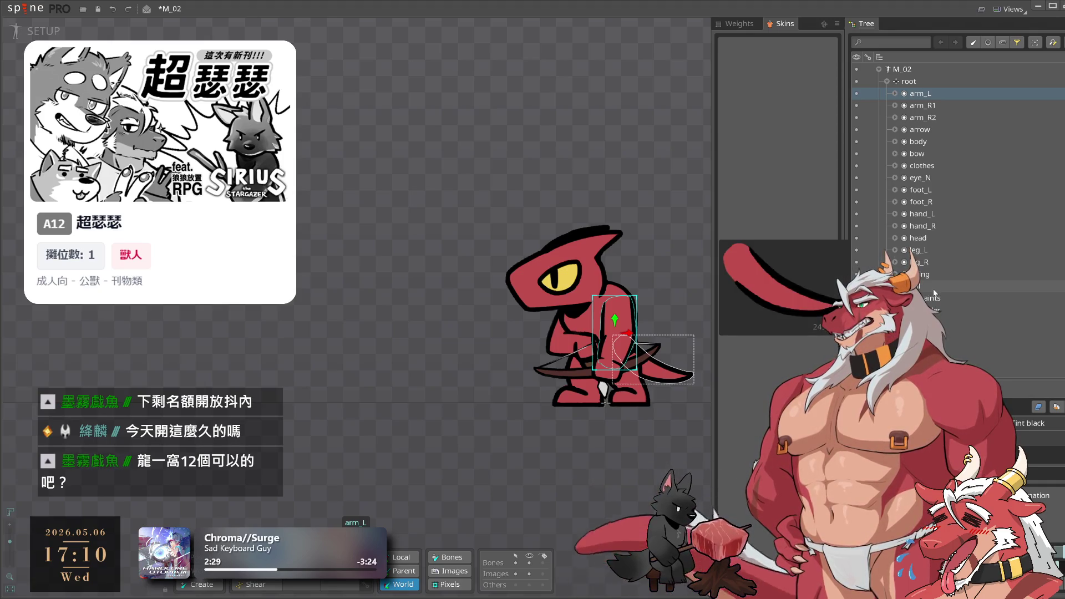
pyautogui.moveTo(925, 123)
pyautogui.hotkey('shift', 'Down')
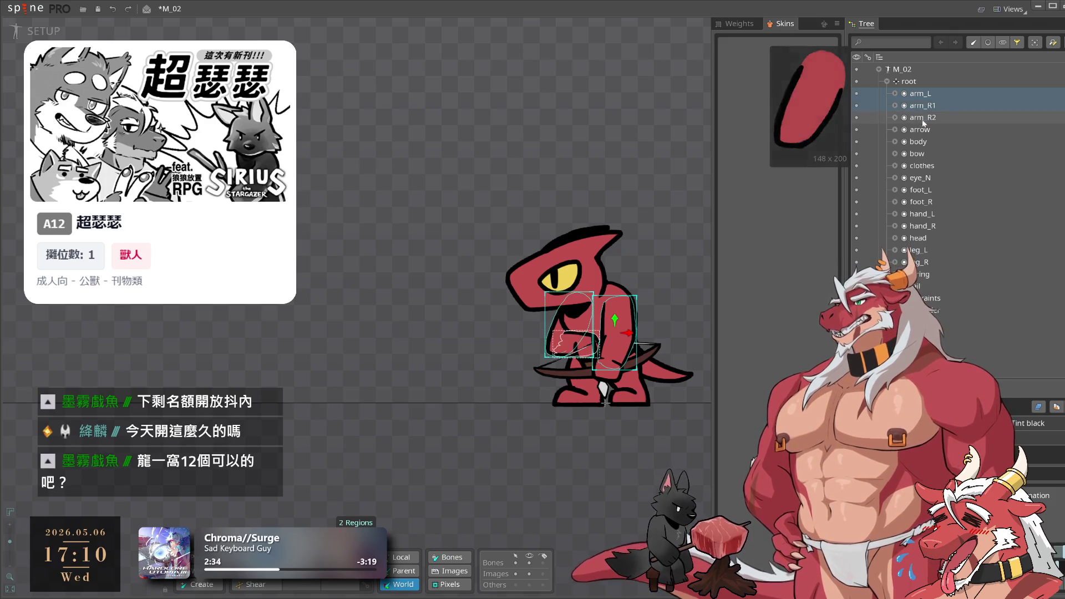
pyautogui.keyDown('ctrl'); pyautogui.click(924, 119); pyautogui.keyUp('ctrl')
pyautogui.keyDown('ctrl'); pyautogui.click(928, 131); pyautogui.keyUp('ctrl')
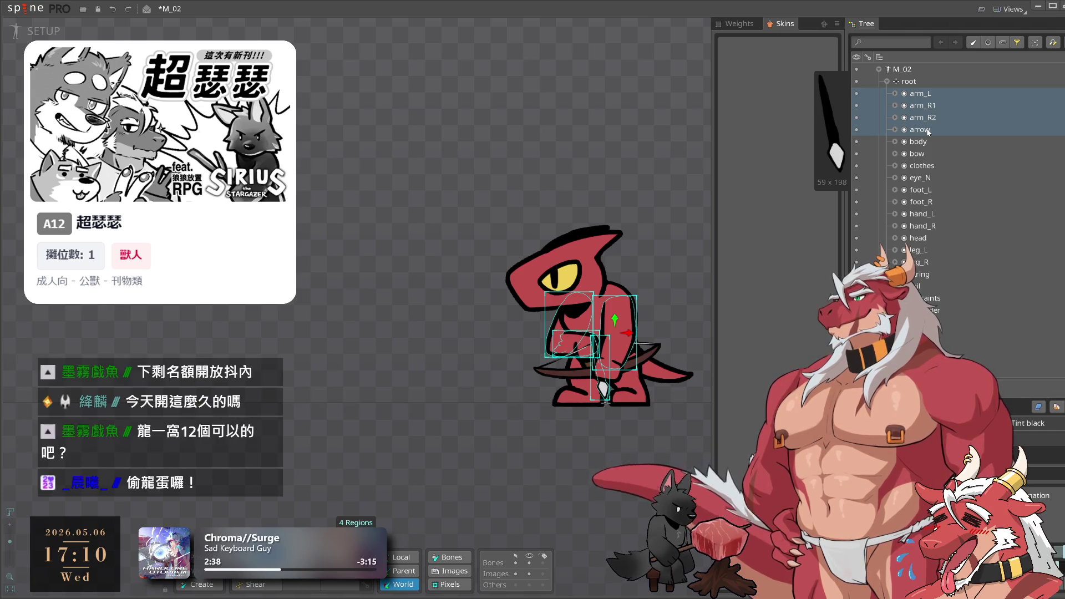
pyautogui.moveTo(927, 143)
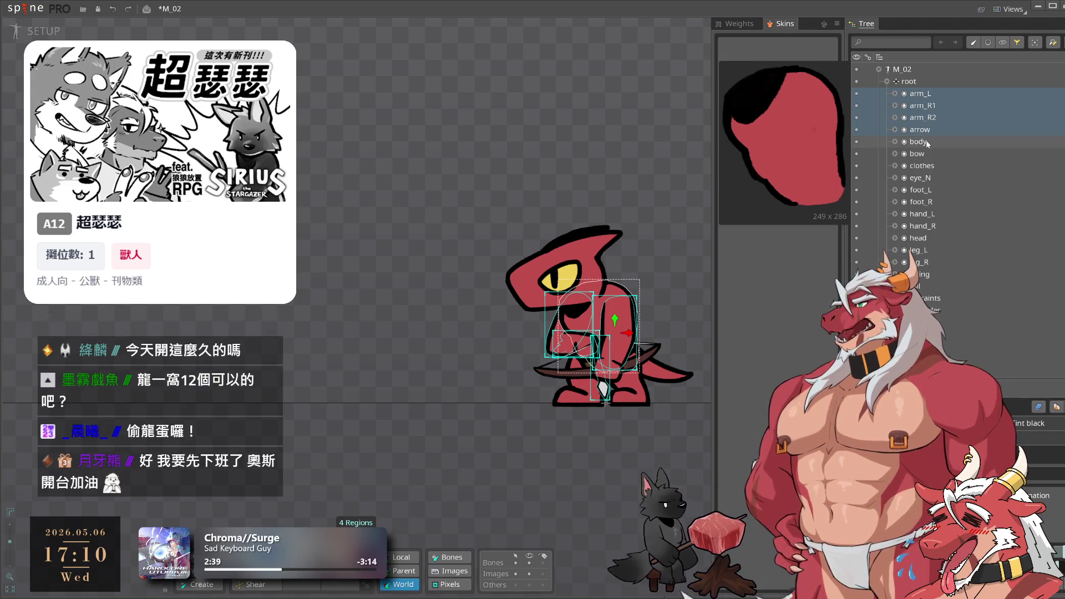
pyautogui.click(927, 143)
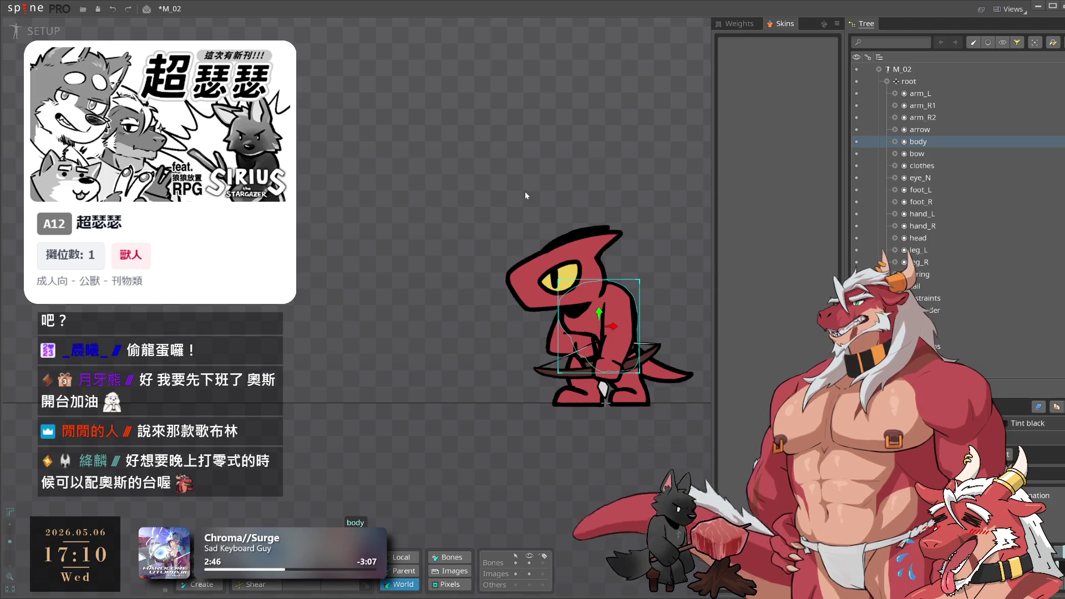
pyautogui.press('Delete')
pyautogui.click(349, 336)
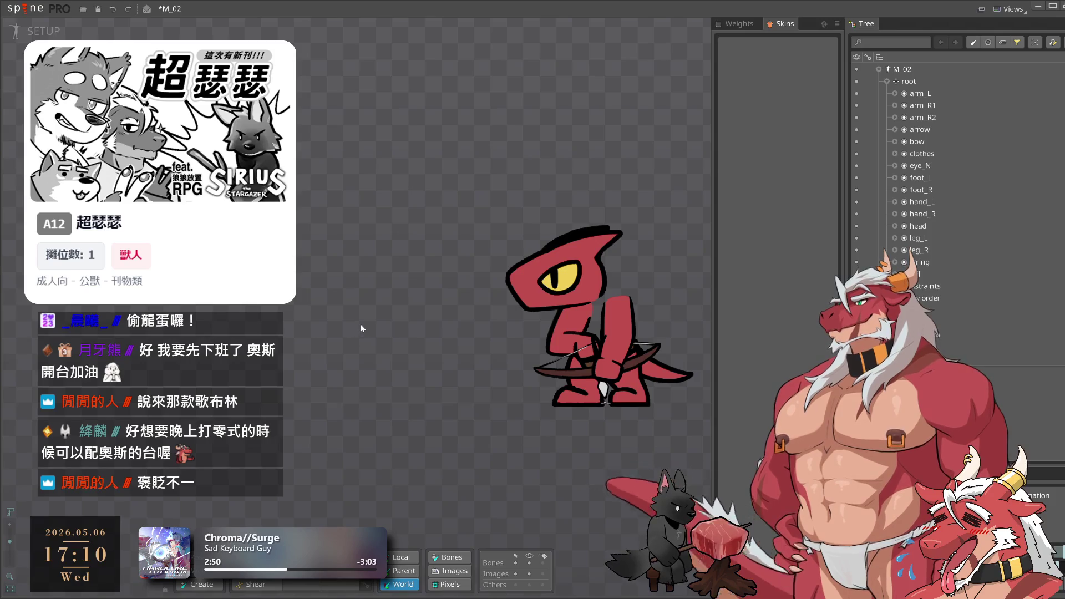
# Delete the archer's head, foot_R and foot_L attachments
pyautogui.scroll(1, 537, 215)
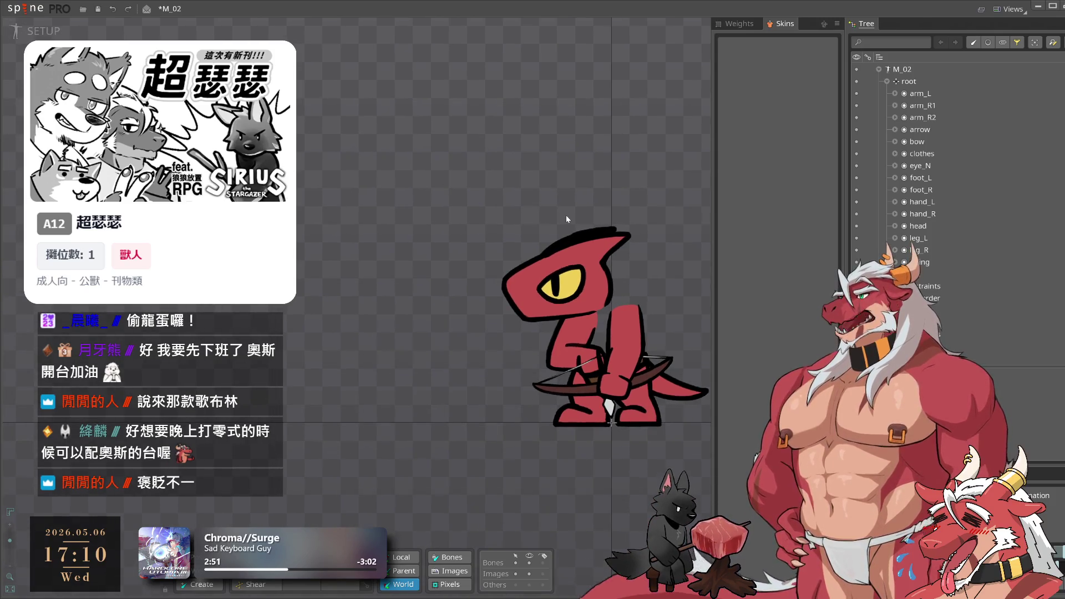
pyautogui.click(616, 274)
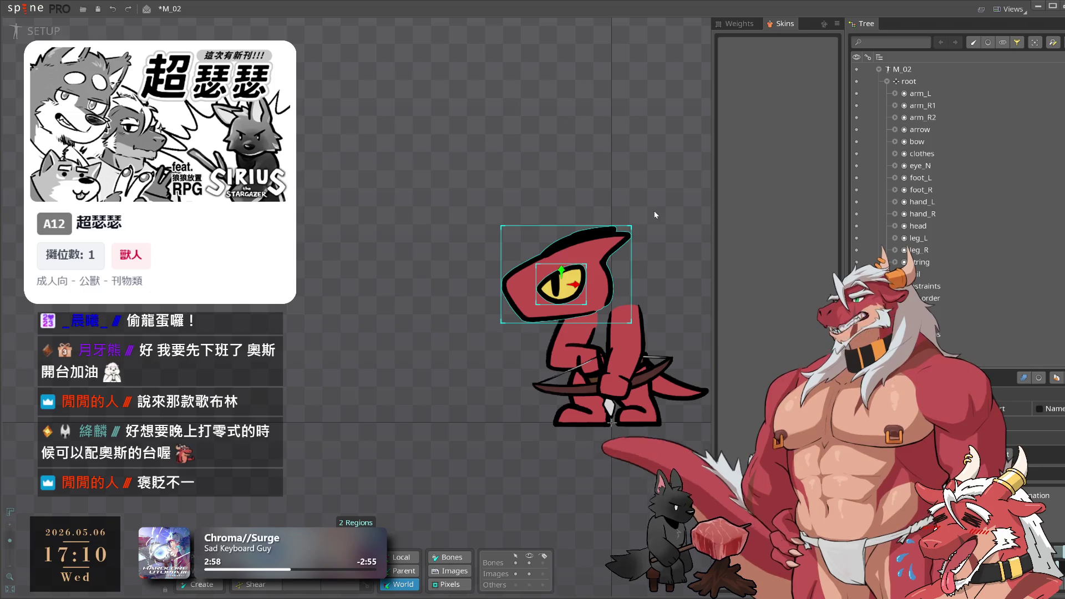
pyautogui.press('Delete')
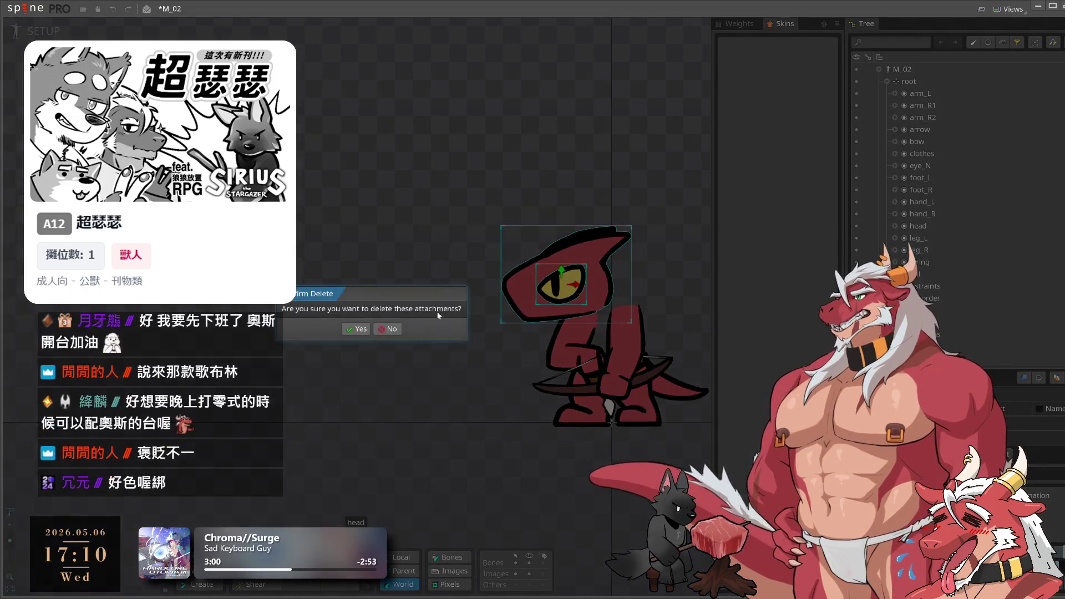
pyautogui.click(360, 329)
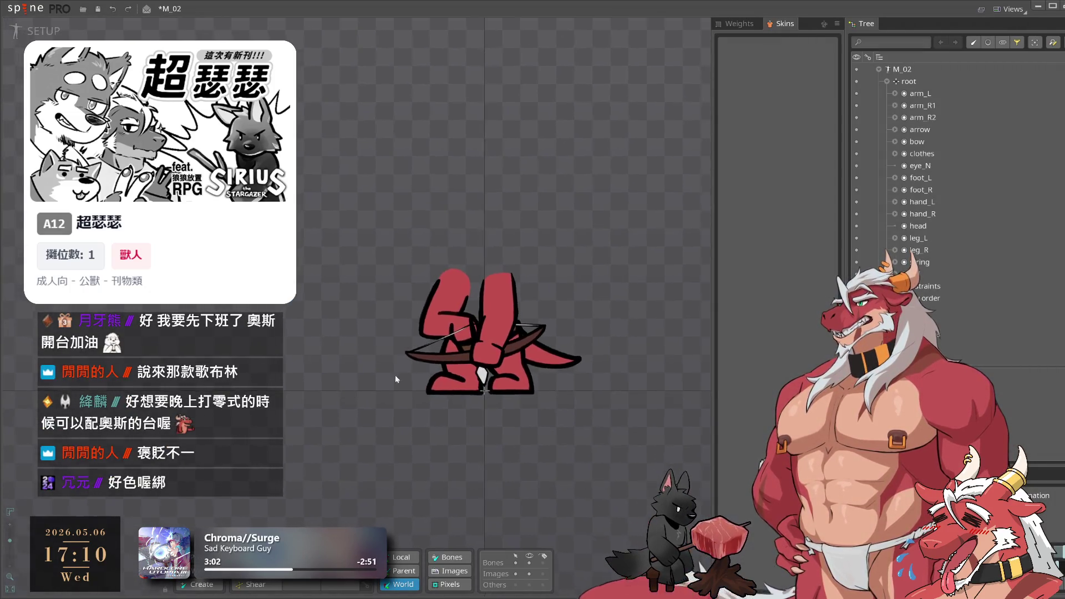
pyautogui.click(460, 389)
pyautogui.press('Delete')
pyautogui.click(354, 347)
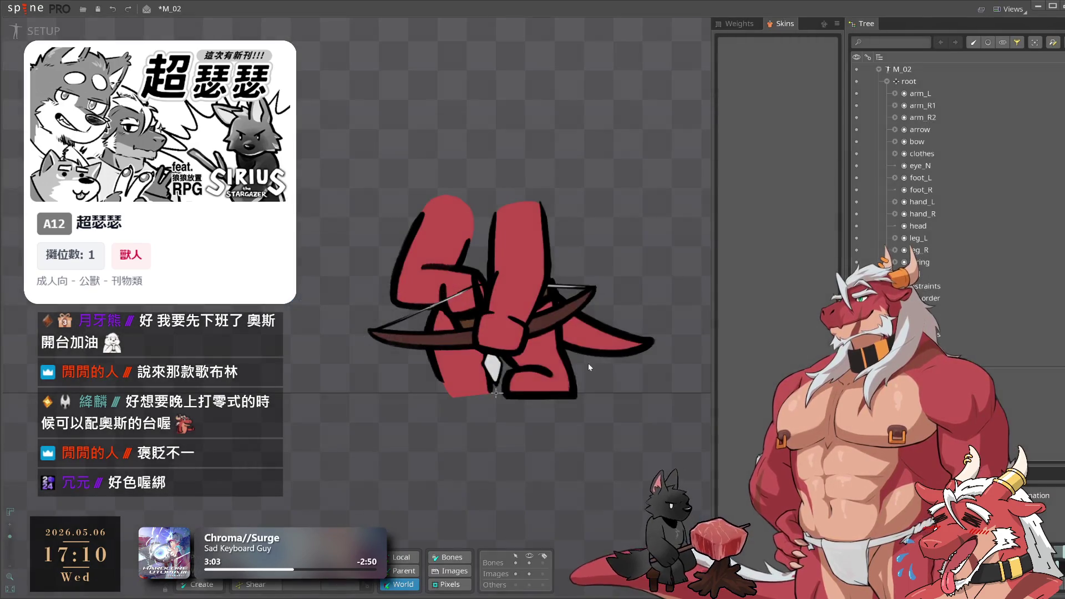
pyautogui.press('Delete')
pyautogui.click(356, 328)
# Delete the leg_L, leg_R and tail attachments
pyautogui.click(463, 381)
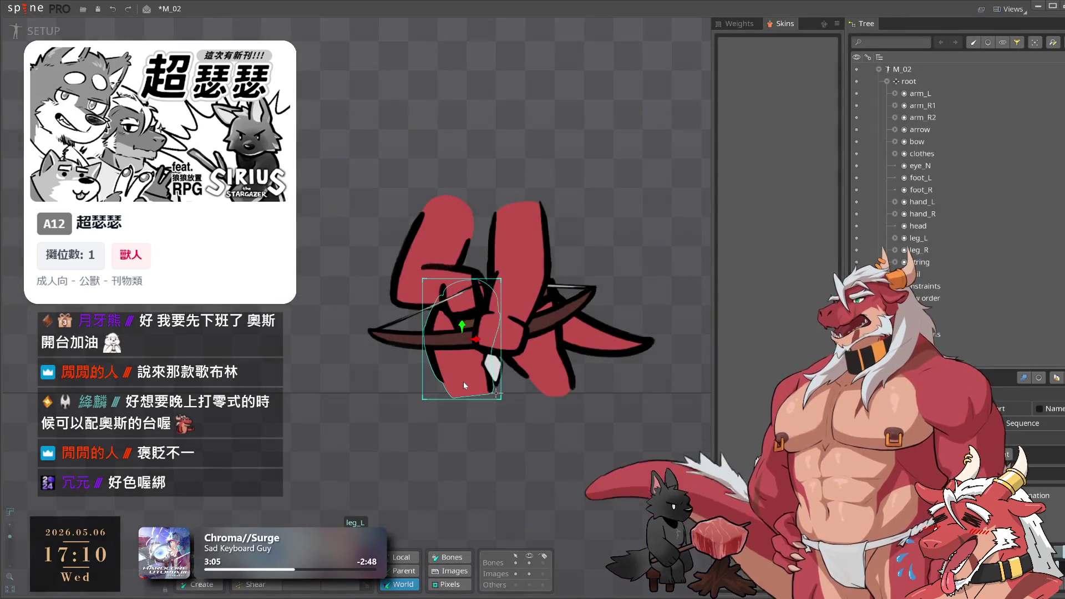
pyautogui.press('Delete')
pyautogui.click(358, 331)
pyautogui.click(555, 382)
pyautogui.press('Delete')
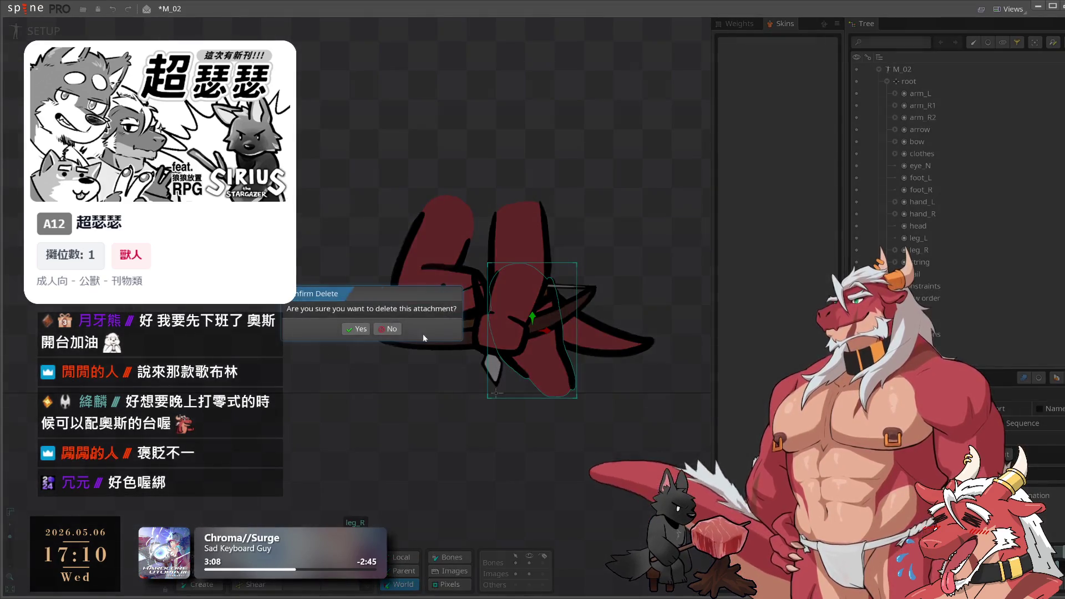
pyautogui.click(359, 330)
pyautogui.click(624, 331)
pyautogui.press('Delete')
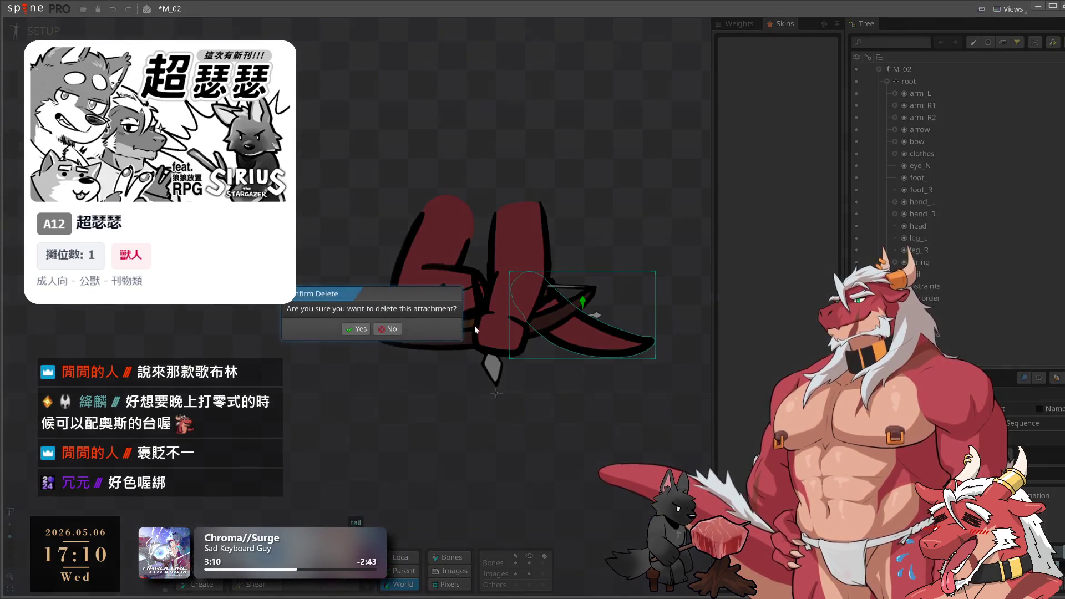
pyautogui.click(355, 330)
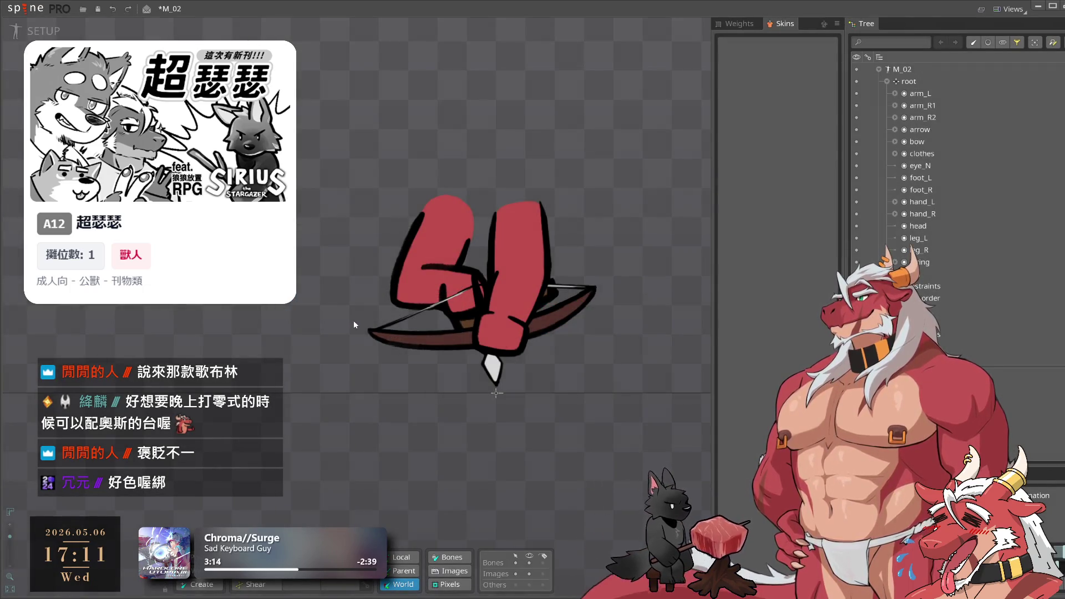
# Delete the eye_N, foot_L and foot_R bones
pyautogui.scroll(-1, 354, 321)
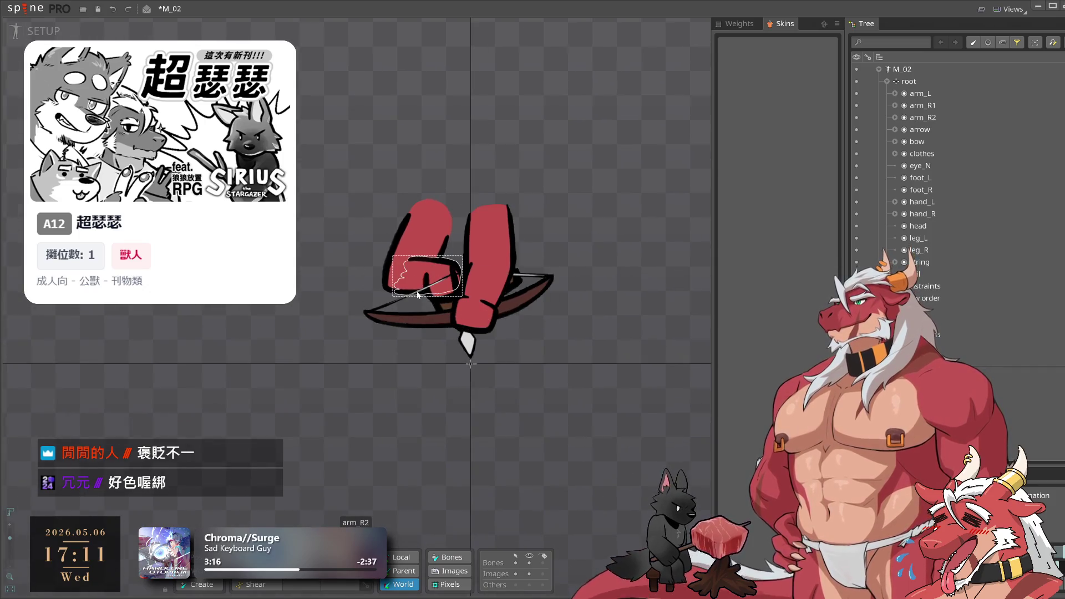
pyautogui.moveTo(601, 190)
pyautogui.mouseDown()
pyautogui.moveTo(646, 321)
pyautogui.moveTo(603, 344)
pyautogui.moveTo(614, 312)
pyautogui.mouseUp()
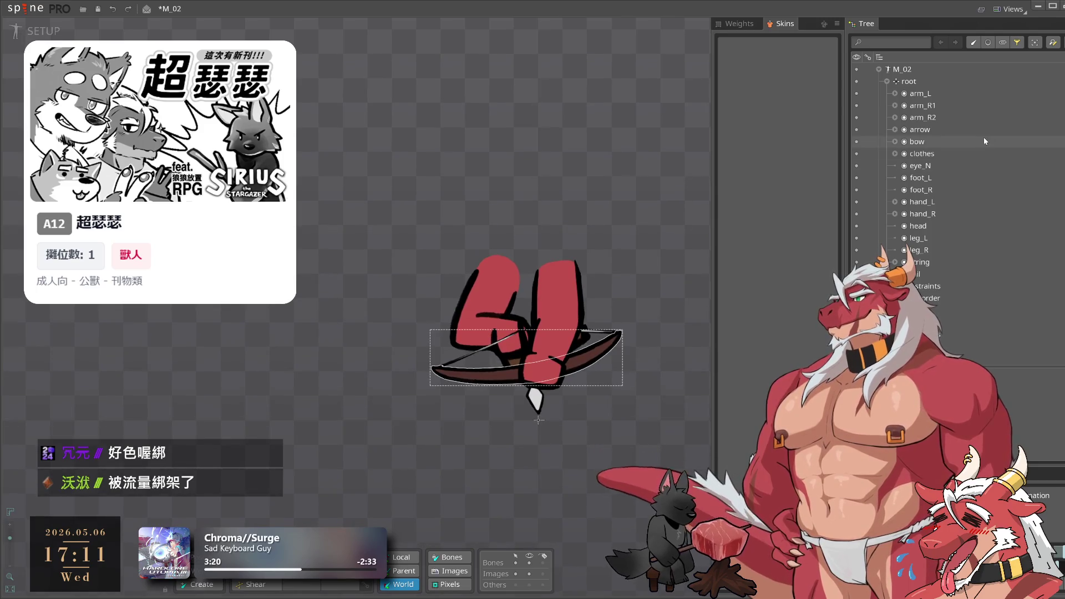
pyautogui.click(920, 165)
pyautogui.keyDown('shift'); pyautogui.click(921, 190); pyautogui.keyUp('shift')
pyautogui.press('Delete')
pyautogui.press('Return')
# Delete the head, leg_L, leg_R and tail slots
pyautogui.click(950, 190)
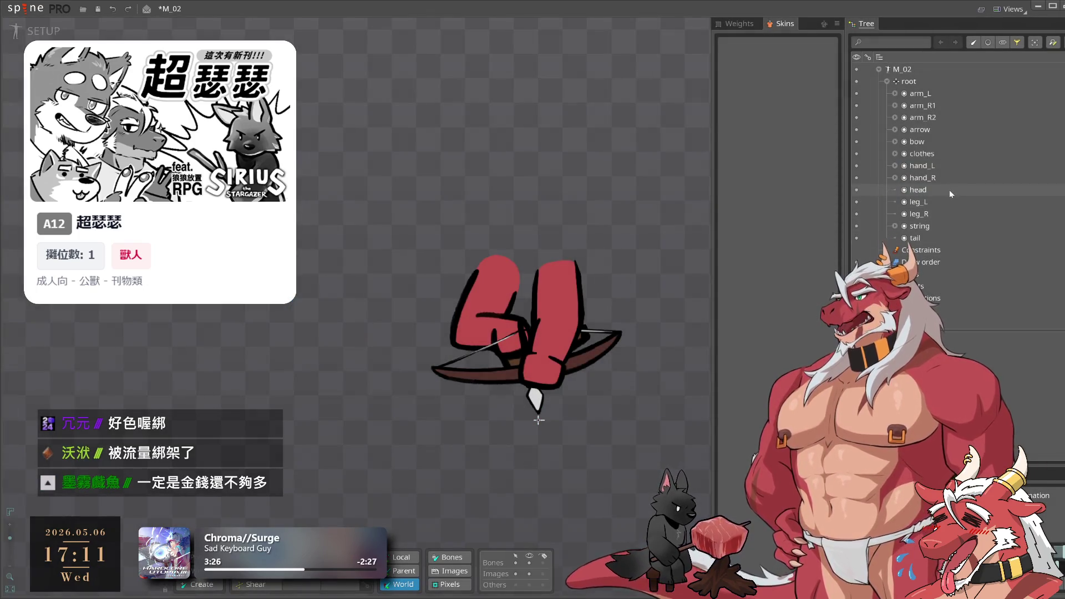
pyautogui.keyDown('shift'); pyautogui.click(948, 213); pyautogui.keyUp('shift')
pyautogui.press('Delete')
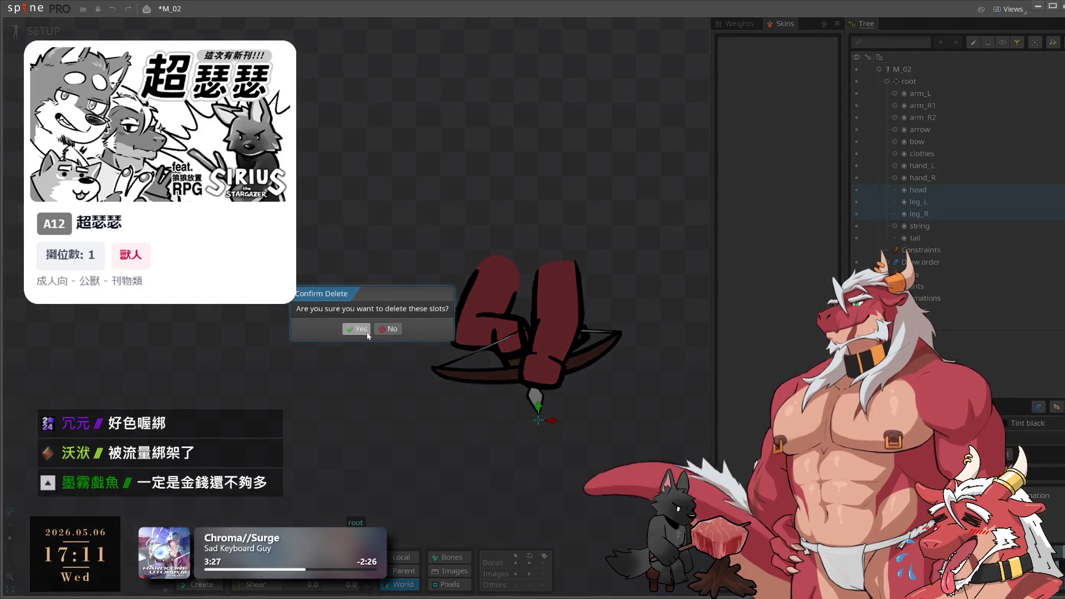
pyautogui.press('Return')
pyautogui.click(947, 202)
pyautogui.press('Delete')
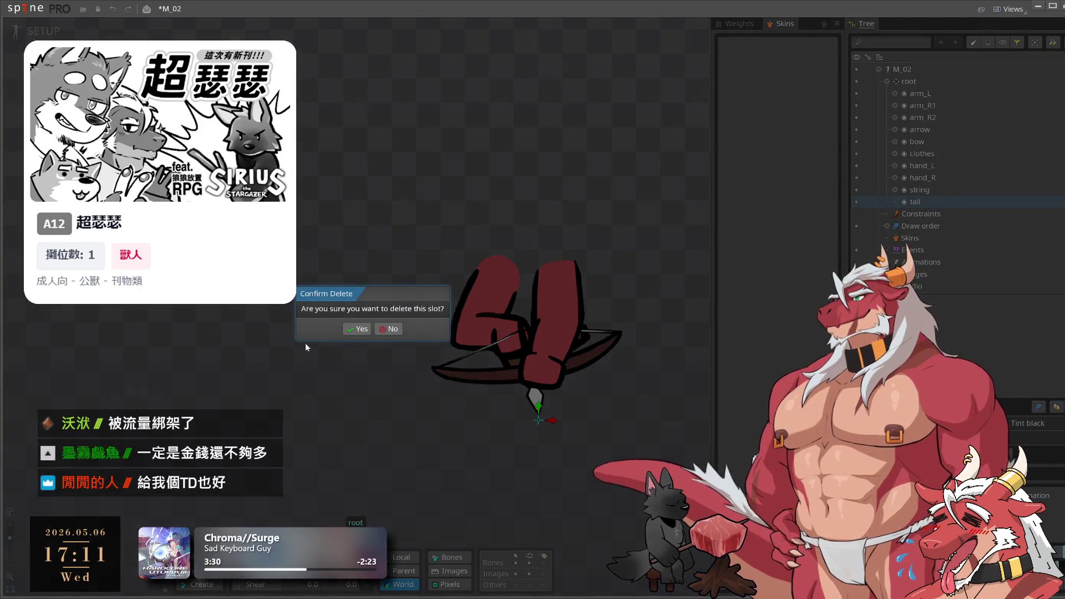
pyautogui.click(366, 329)
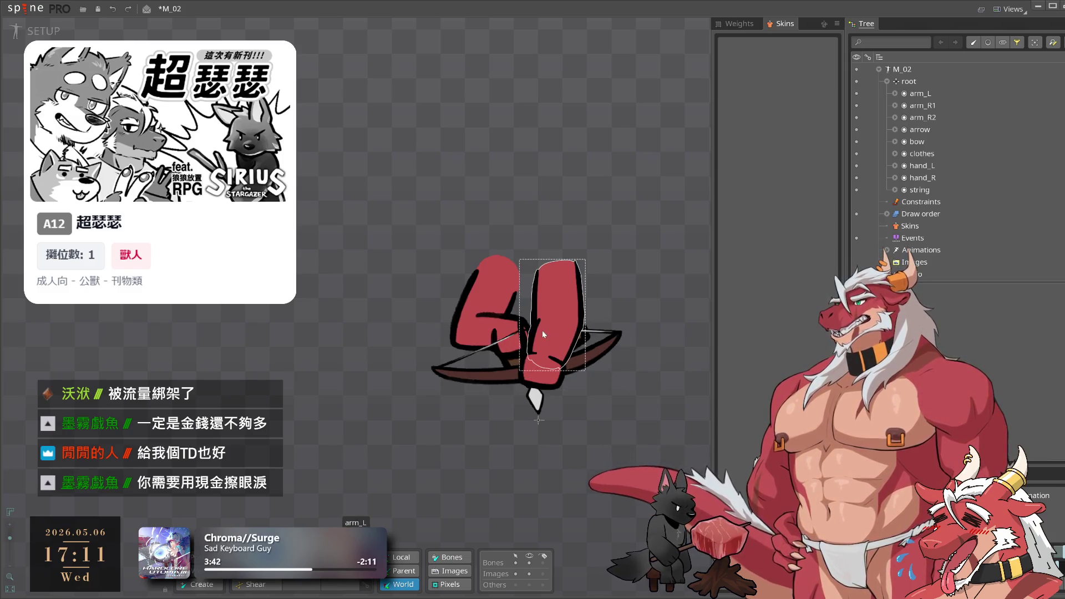
# Delete the clothes slot, leaving only arms, hands, arrow, bow and string
pyautogui.scroll(3, 543, 337)
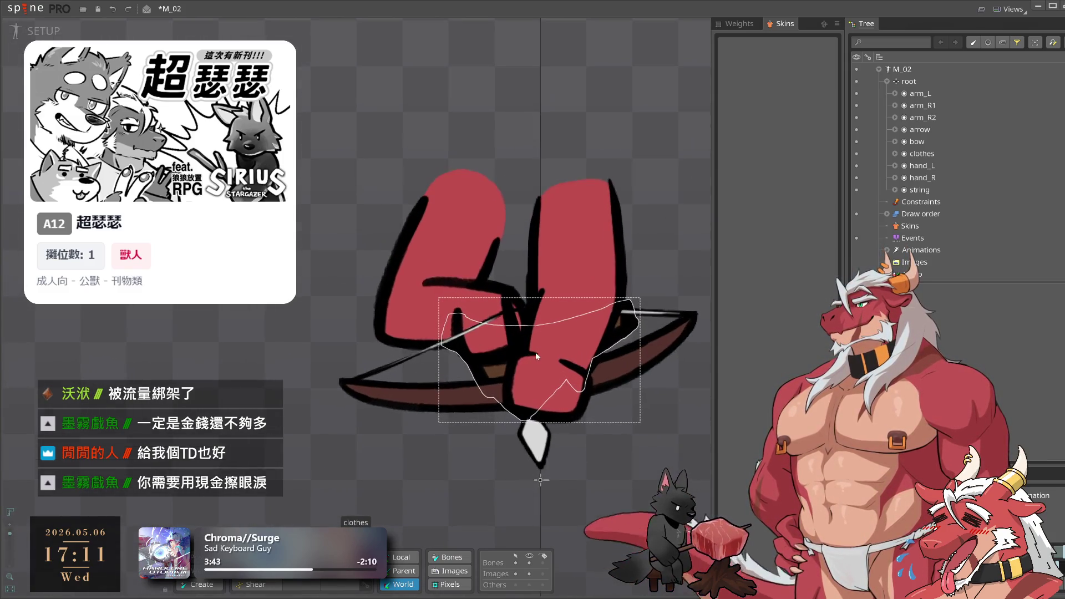
pyautogui.click(547, 323)
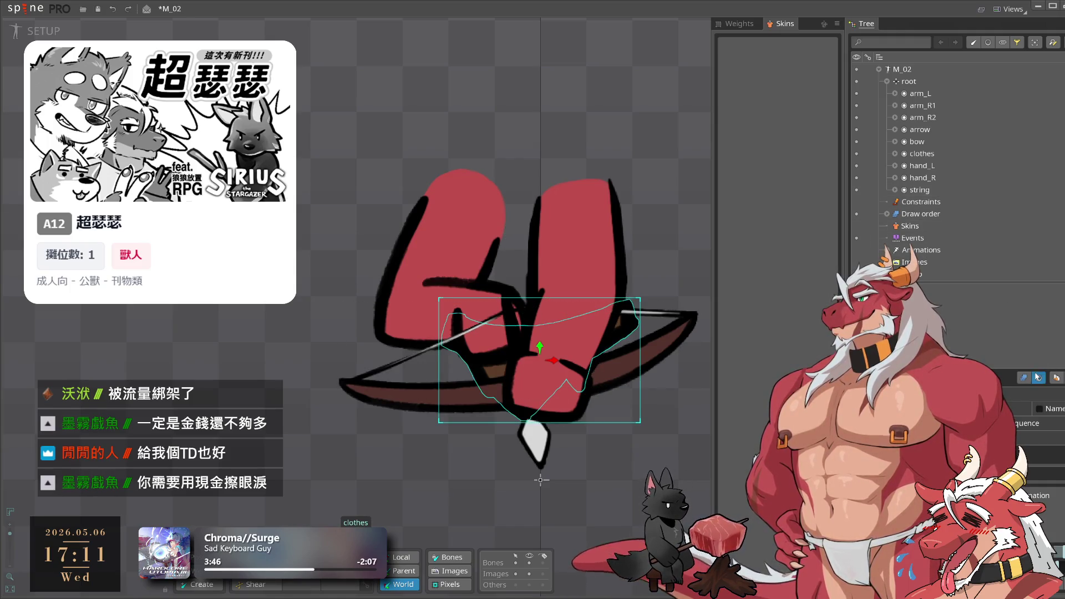
pyautogui.click(934, 154)
pyautogui.press('Delete')
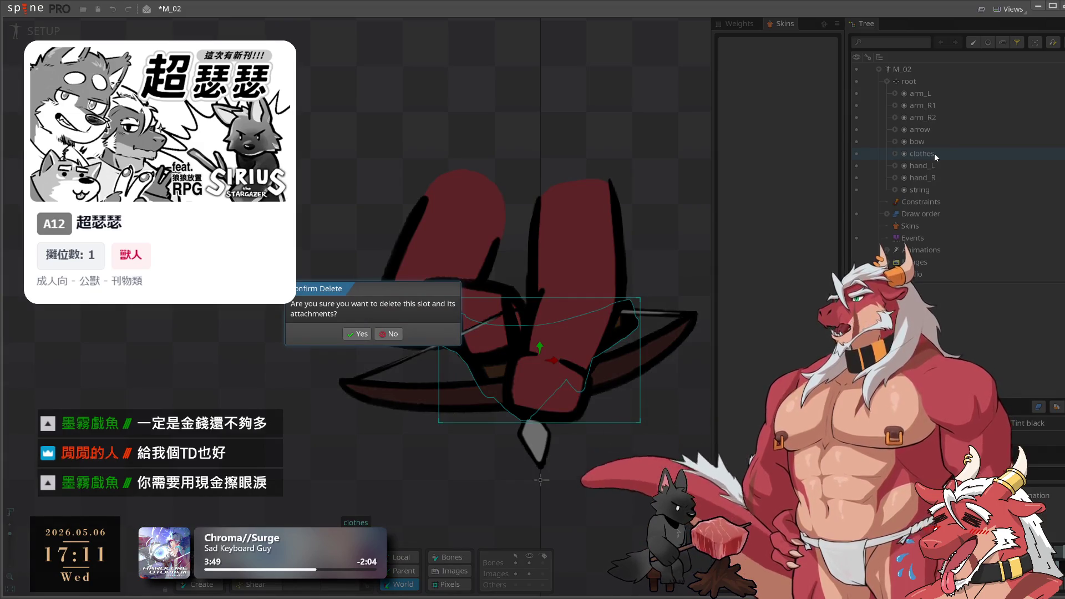
pyautogui.click(358, 333)
pyautogui.scroll(-2, 310, 281)
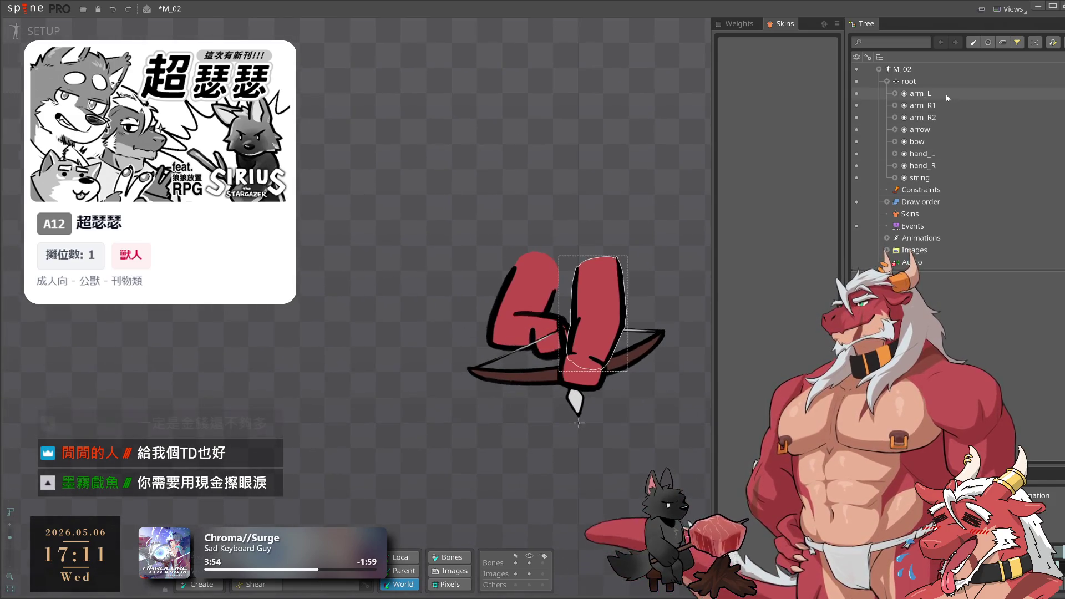
pyautogui.click(938, 131)
pyautogui.click(935, 116)
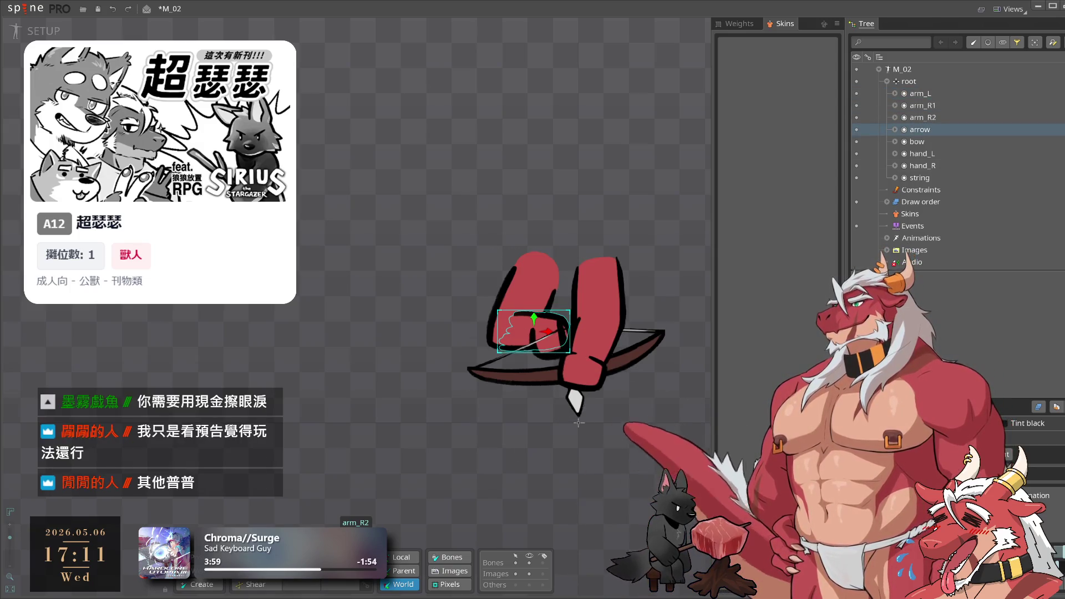
pyautogui.hotkey('alt', 'Tab')
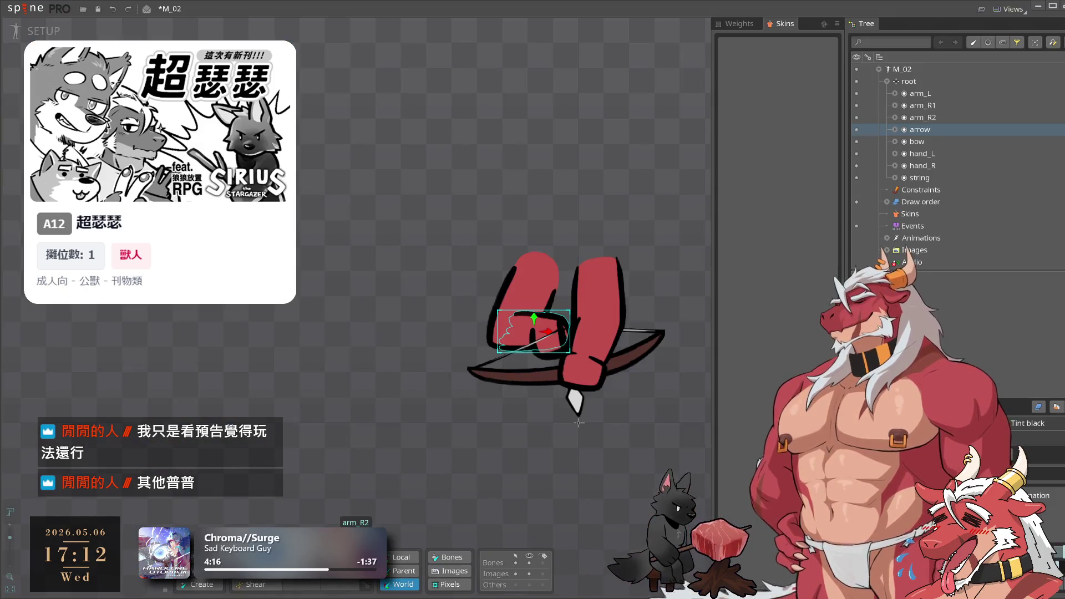
# Pan the view slightly left over the stripped-down M_02 rig
pyautogui.moveTo(612, 194); pyautogui.dragTo(566, 183)
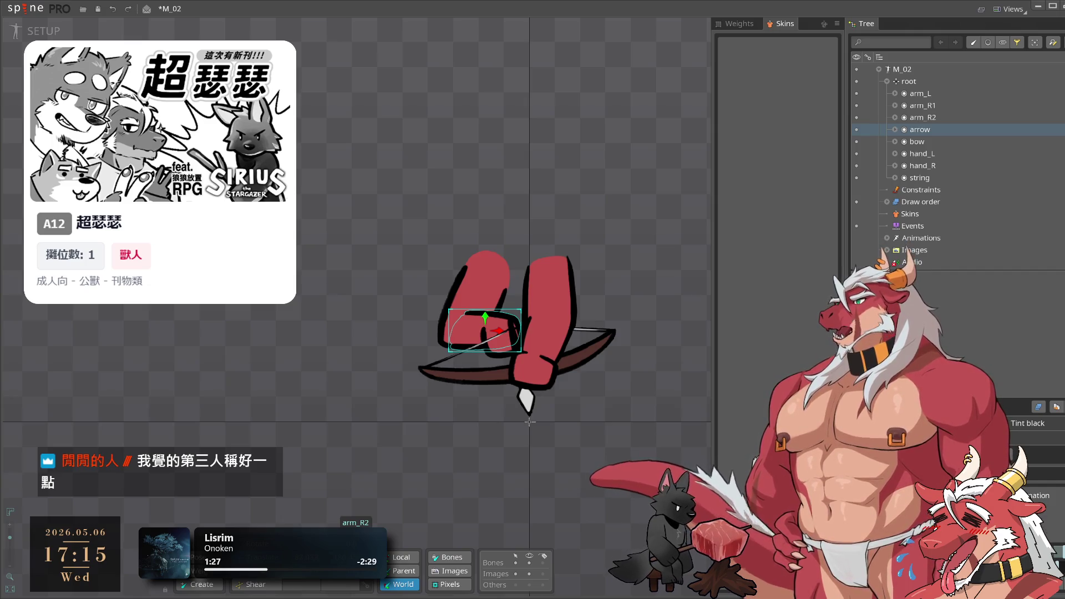
# Undo to restore the spear lizard, select the spear bone, and reload the project Images
pyautogui.click(920, 93)
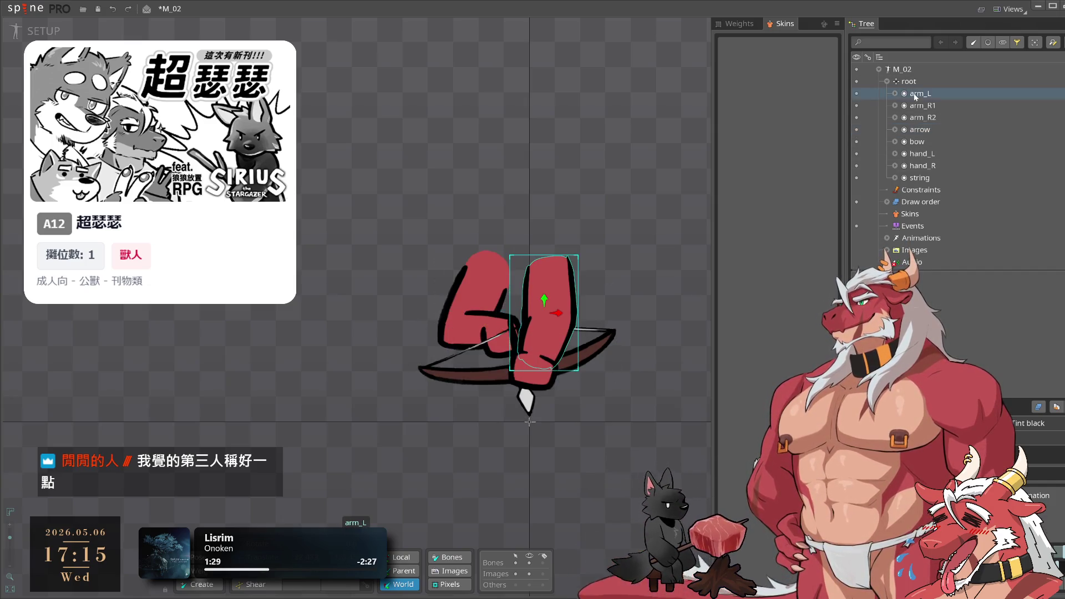
pyautogui.keyDown('shift'); pyautogui.click(929, 178); pyautogui.keyUp('shift')
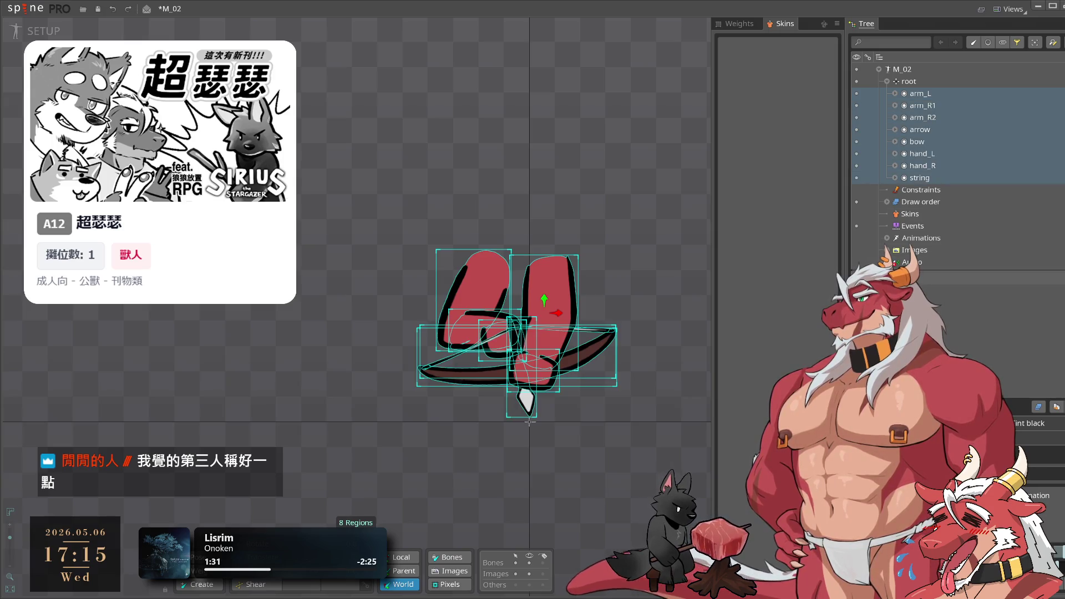
pyautogui.hotkey('ctrl', 'z')
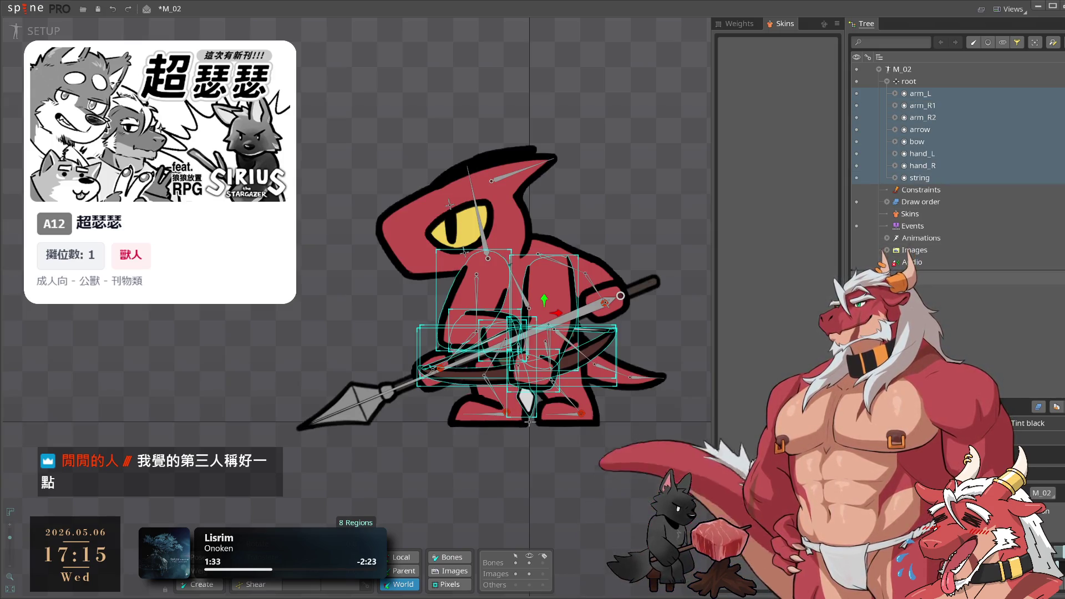
pyautogui.press('Escape')
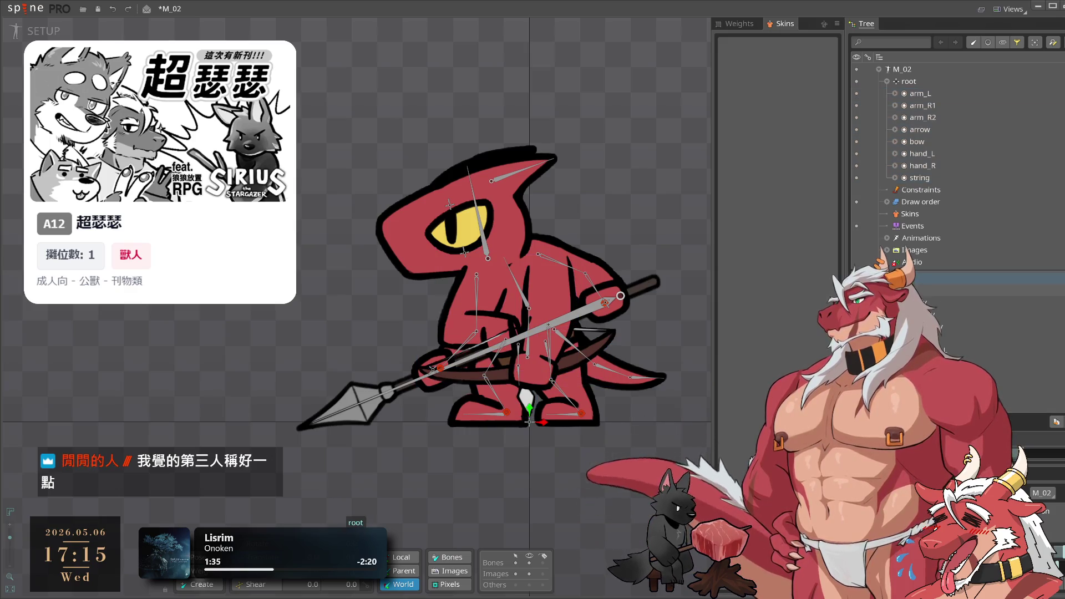
pyautogui.scroll(-5, 945, 222)
pyautogui.click(943, 322)
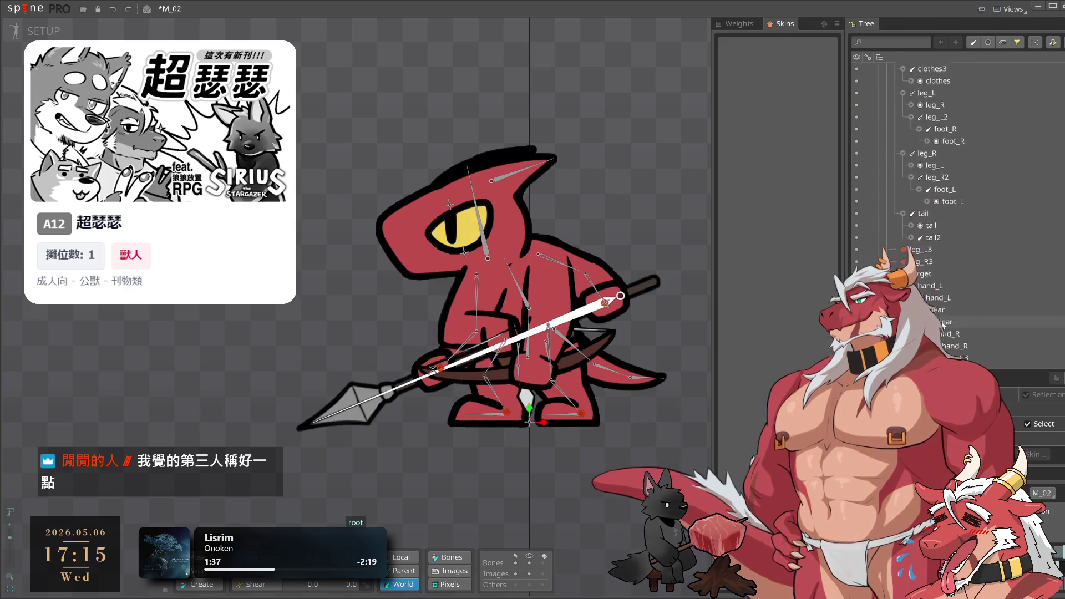
pyautogui.scroll(-5, 944, 323)
pyautogui.click(910, 263)
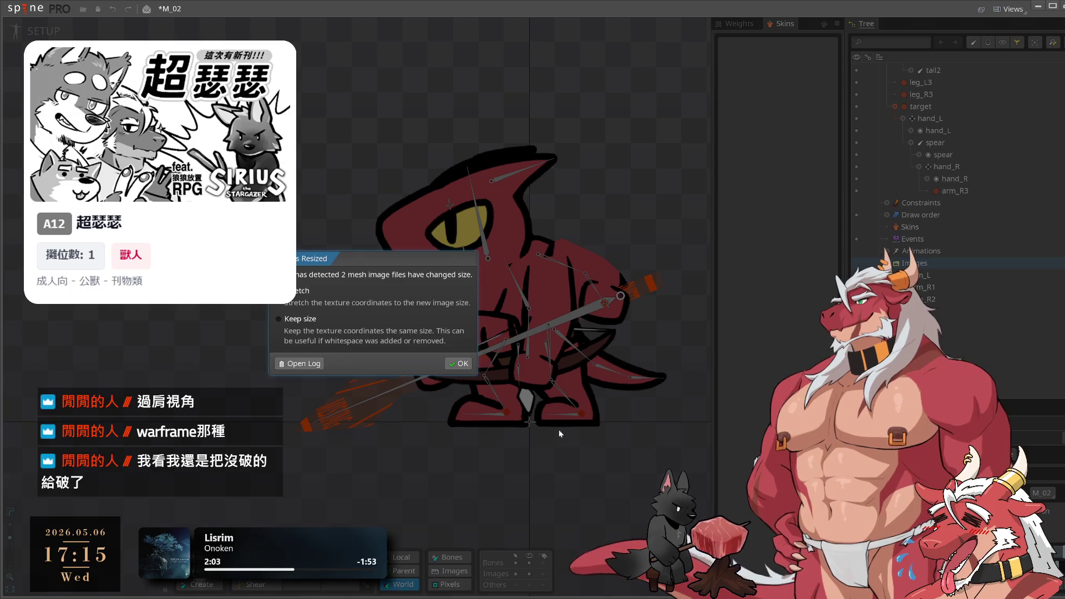
# Accept the Images Resized notice and restore the spear slot after deleting it
pyautogui.click(456, 366)
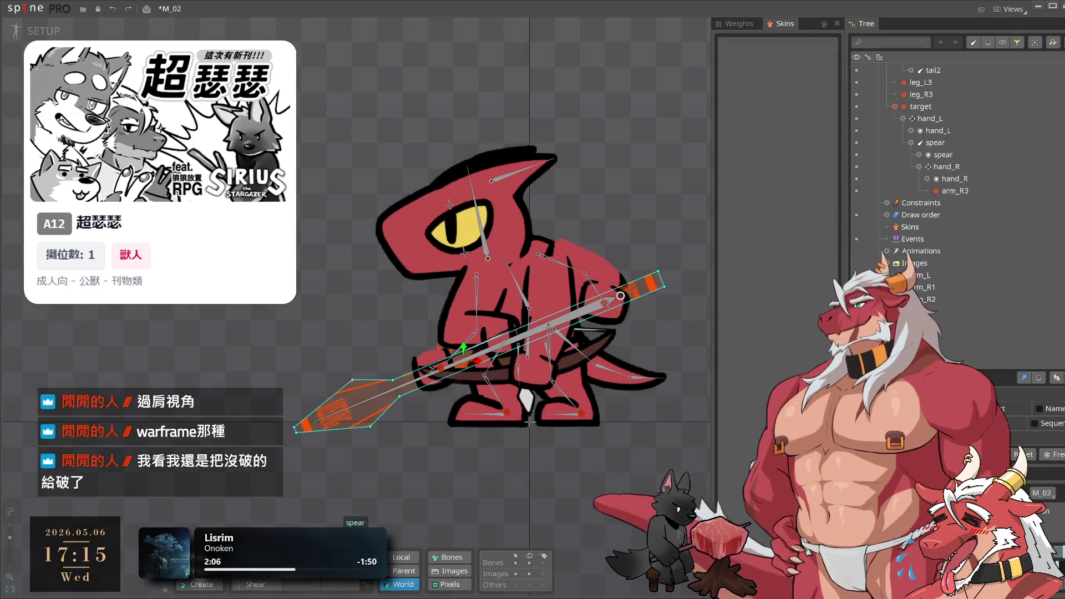
pyautogui.click(943, 155)
pyautogui.press('Delete')
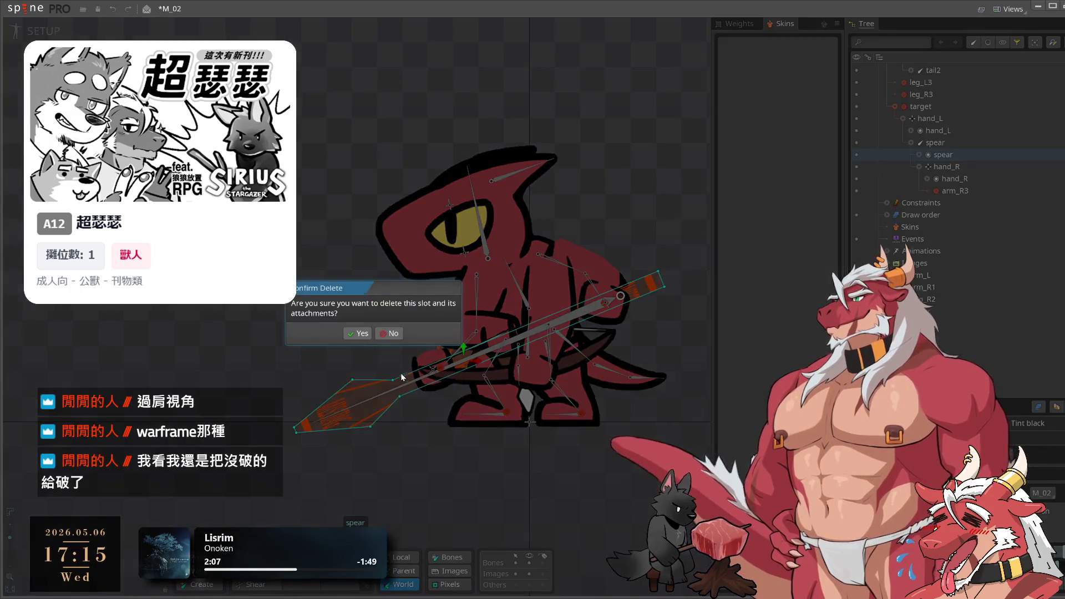
pyautogui.click(352, 335)
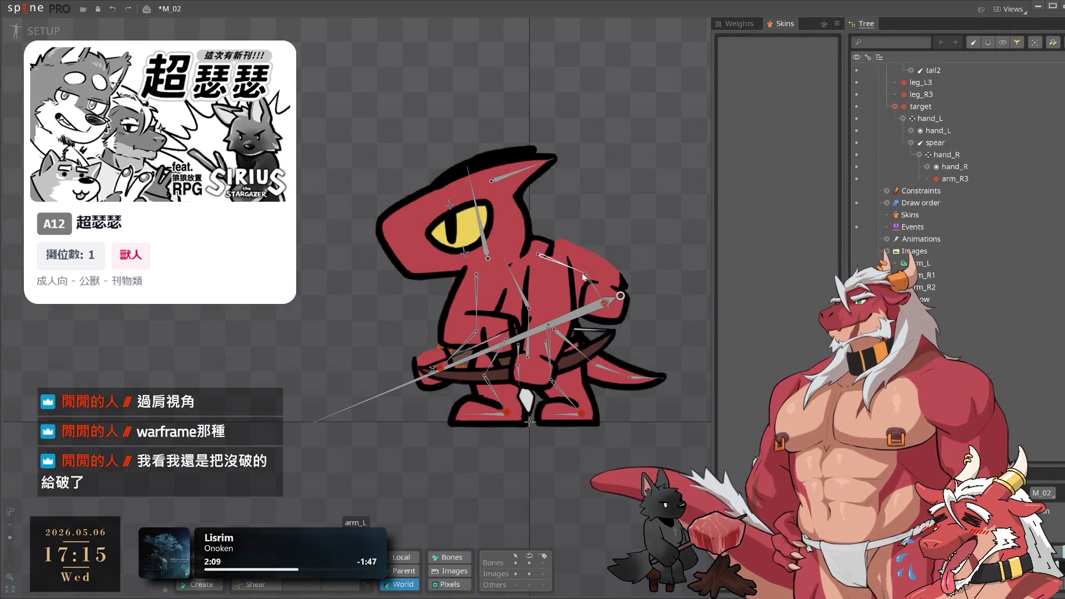
pyautogui.hotkey('ctrl', 'z')
pyautogui.click(459, 366)
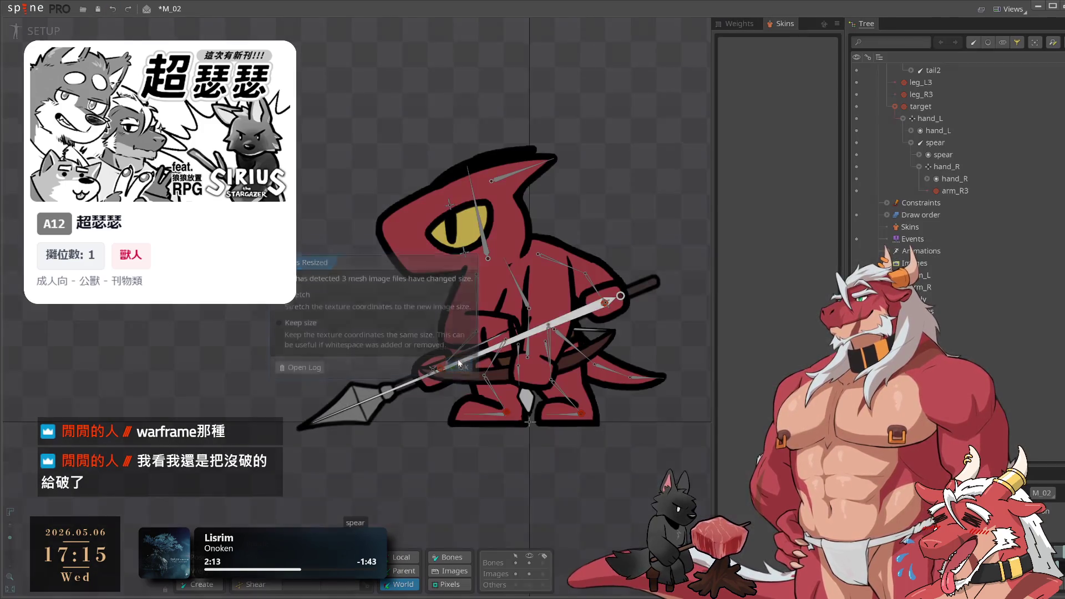
pyautogui.scroll(3, 982, 203)
pyautogui.scroll(5, 983, 203)
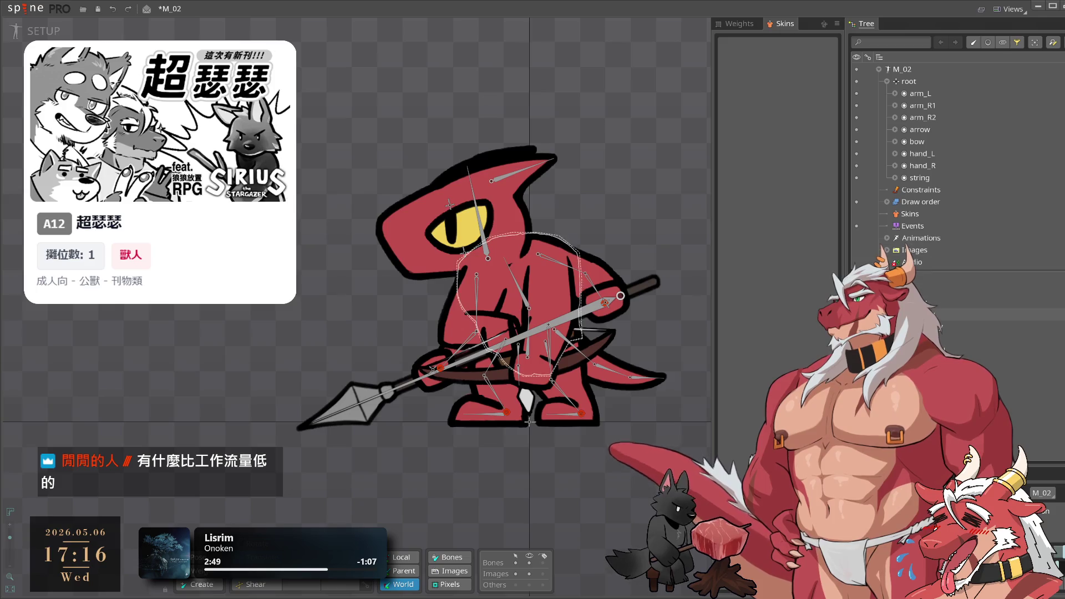
# Delete M_01's arm_L and hand_L attachments
pyautogui.click(857, 68)
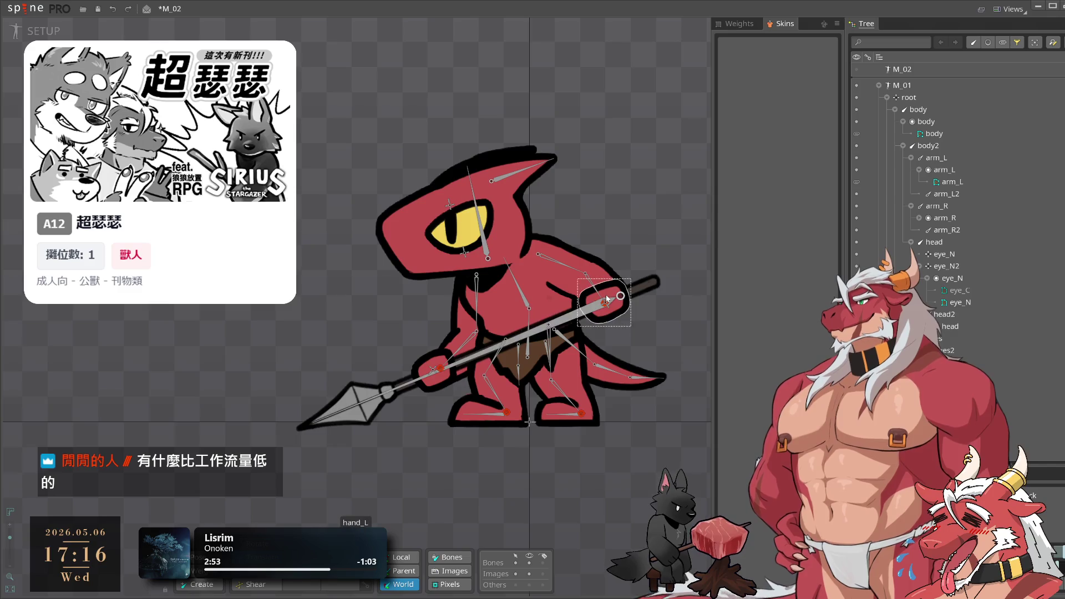
pyautogui.click(573, 262)
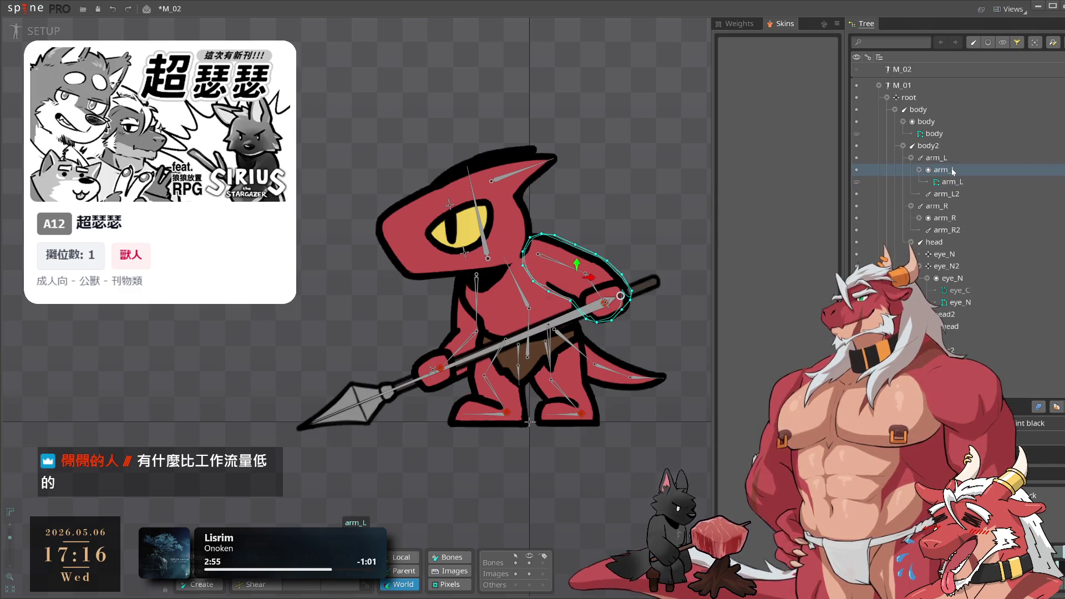
pyautogui.press('Delete')
pyautogui.press('Return')
pyautogui.click(614, 290)
pyautogui.press('Delete')
pyautogui.click(357, 330)
# Delete the hand_R, arm_R and spear attachments
pyautogui.click(435, 357)
pyautogui.press('Delete')
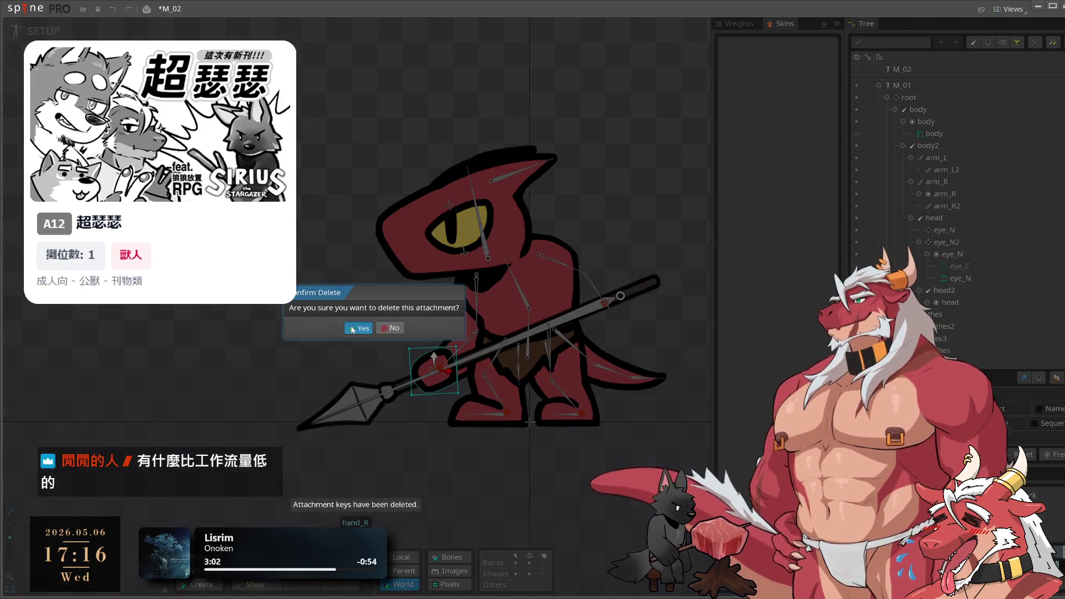
pyautogui.click(358, 328)
pyautogui.click(462, 325)
pyautogui.press('Delete')
pyautogui.click(362, 328)
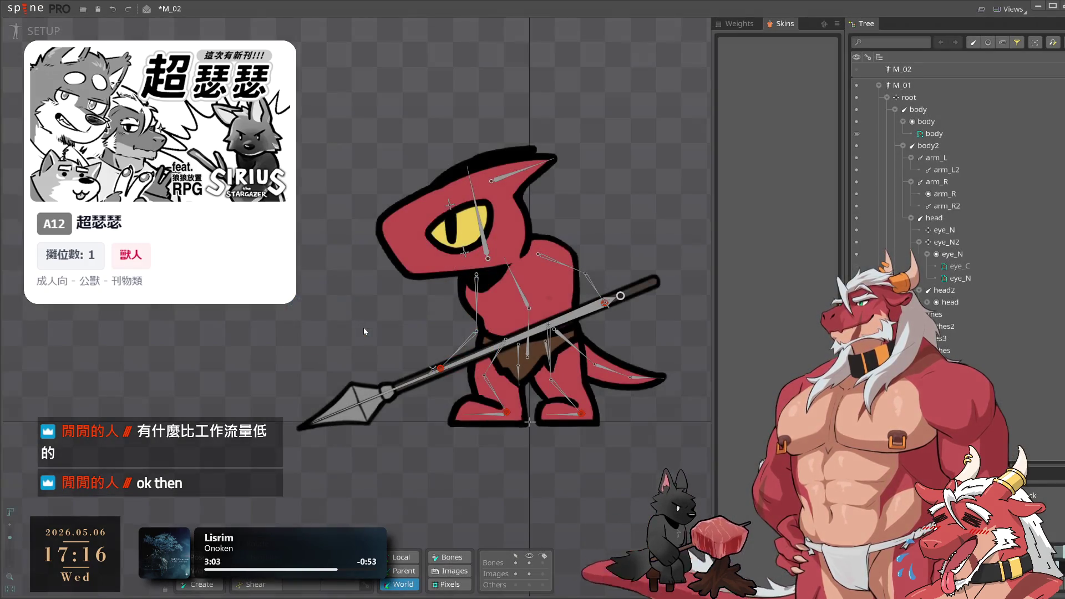
pyautogui.click(407, 395)
pyautogui.press('Delete')
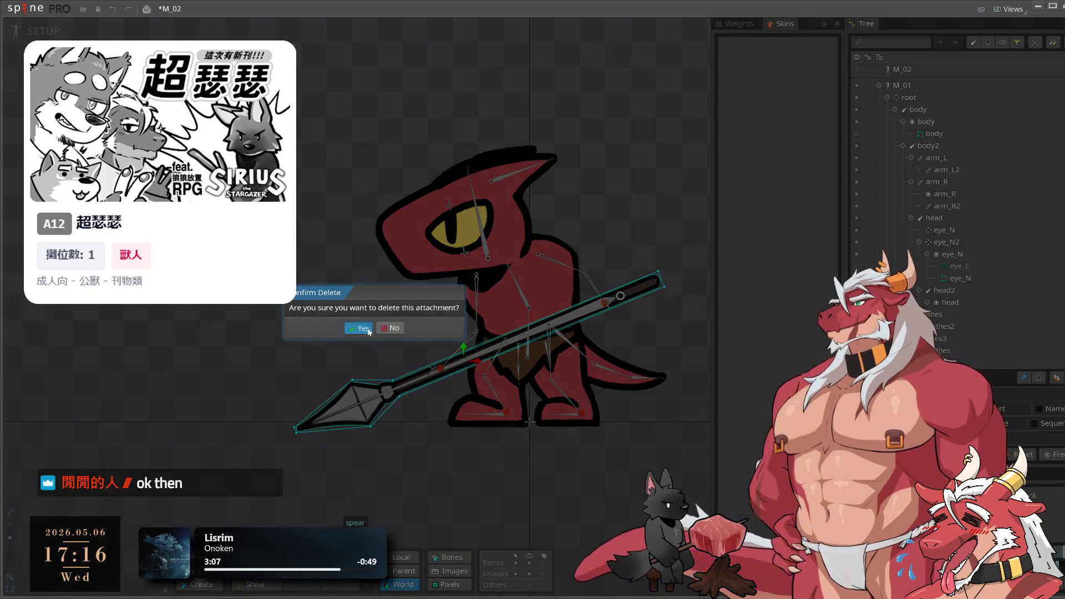
pyautogui.click(362, 328)
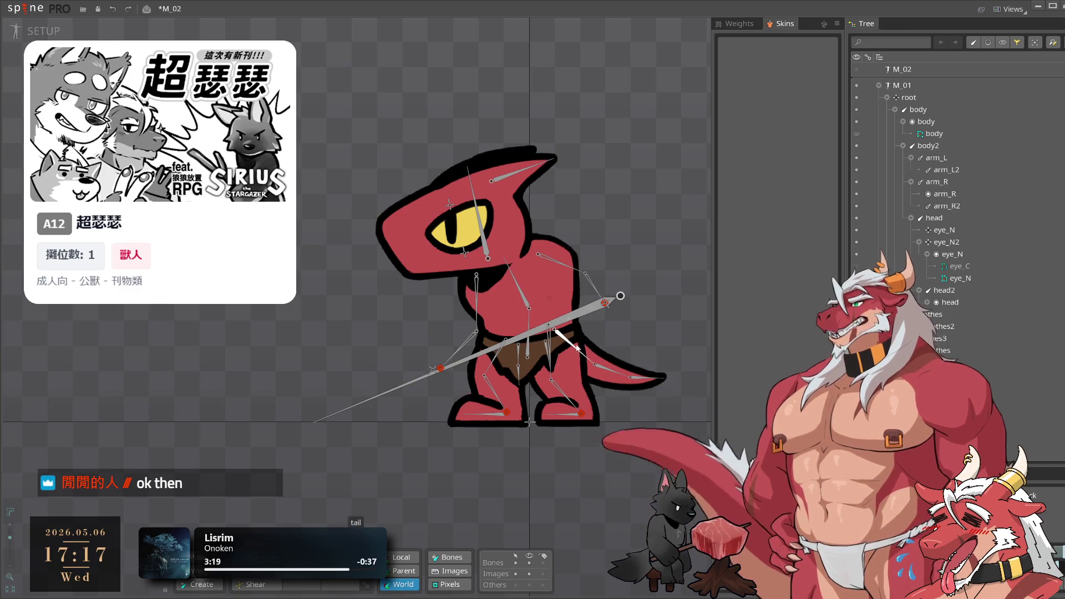
# Delete the hand_L bone and the target bone at the arm tip
pyautogui.click(607, 305)
pyautogui.press('Delete')
pyautogui.click(368, 335)
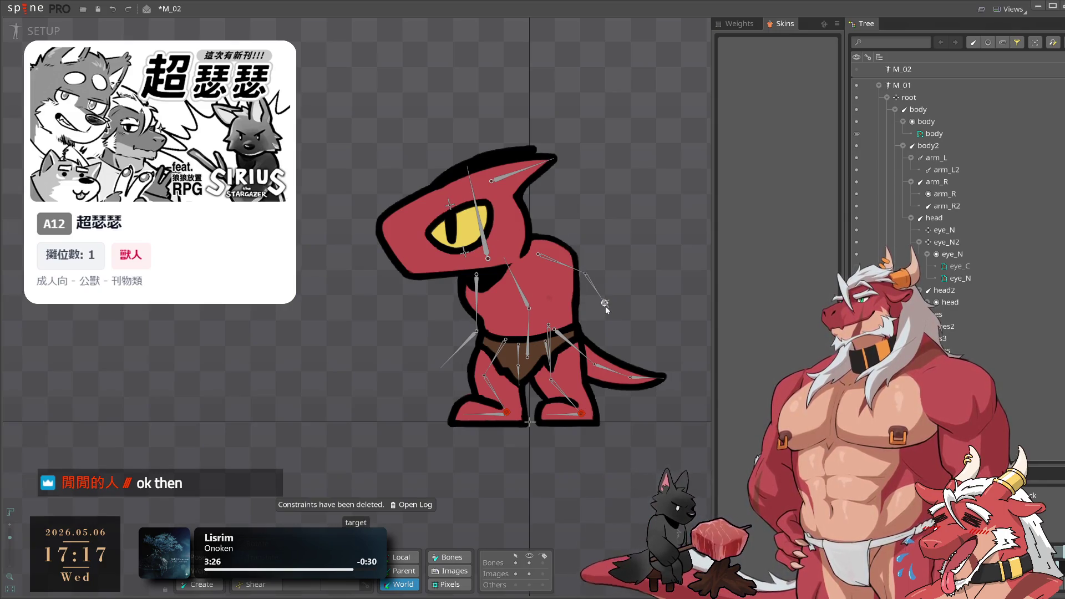
pyautogui.click(606, 308)
pyautogui.press('Delete')
pyautogui.click(355, 334)
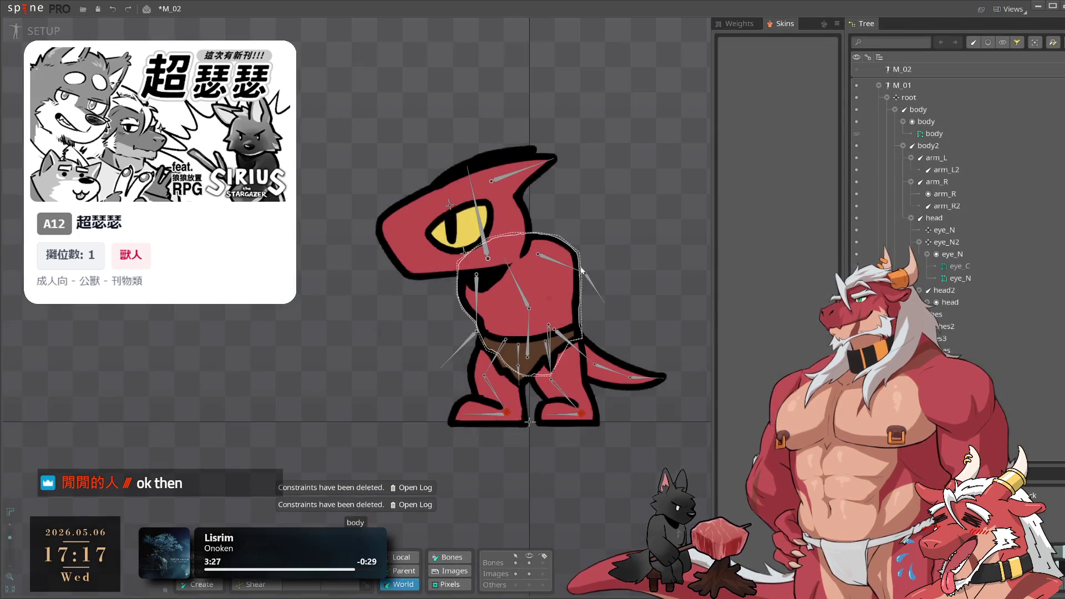
# Delete the arm_L and arm_R bones along with their child bones
pyautogui.click(577, 270)
pyautogui.press('Delete')
pyautogui.click(364, 333)
pyautogui.click(476, 288)
pyautogui.press('Delete')
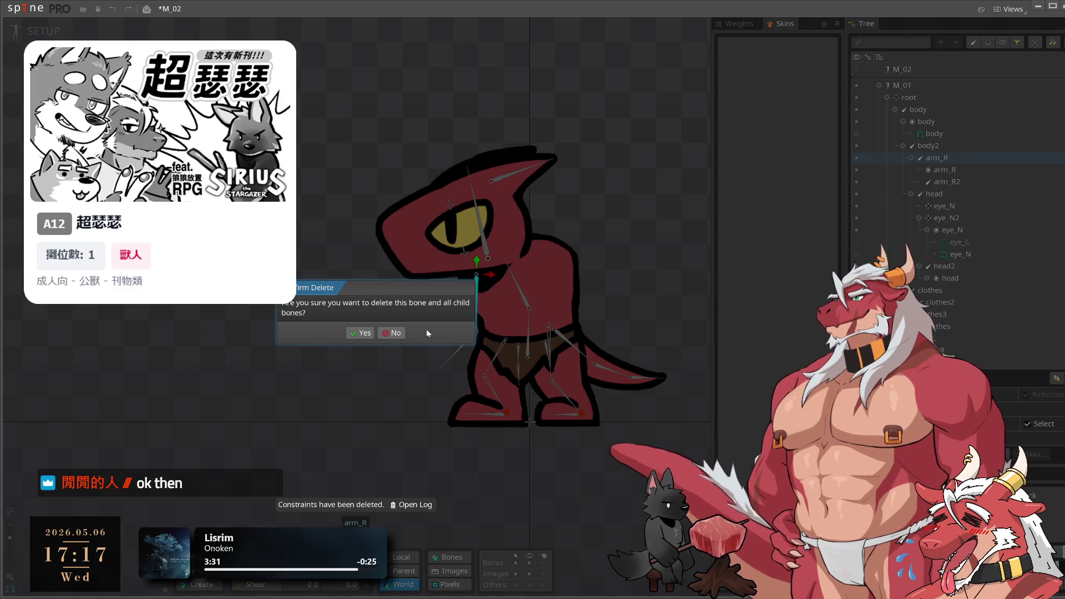
pyautogui.click(391, 332)
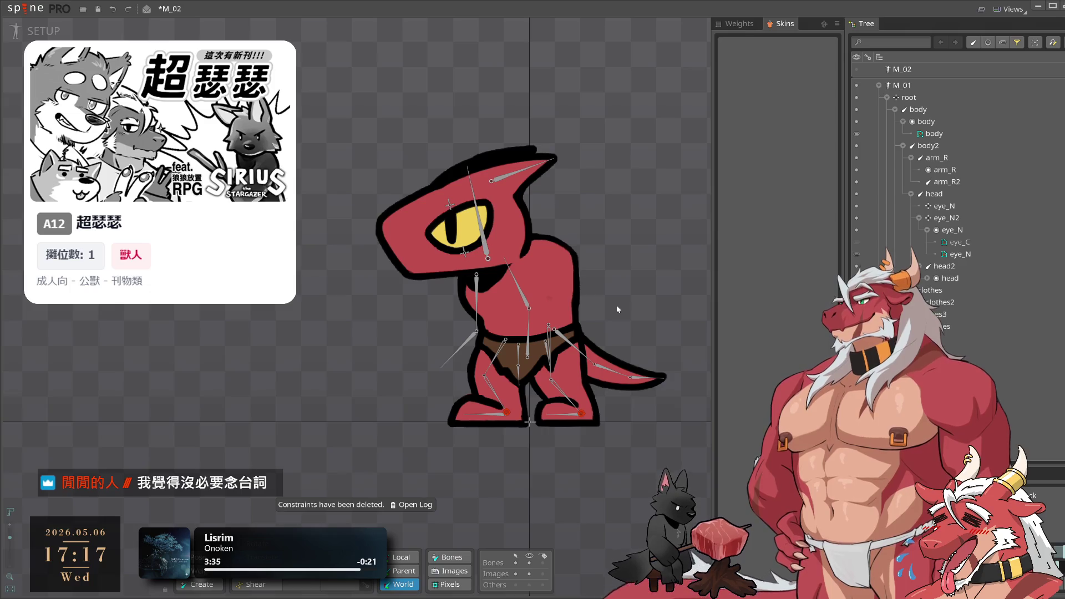
pyautogui.click(477, 291)
pyautogui.press('Delete')
pyautogui.click(396, 333)
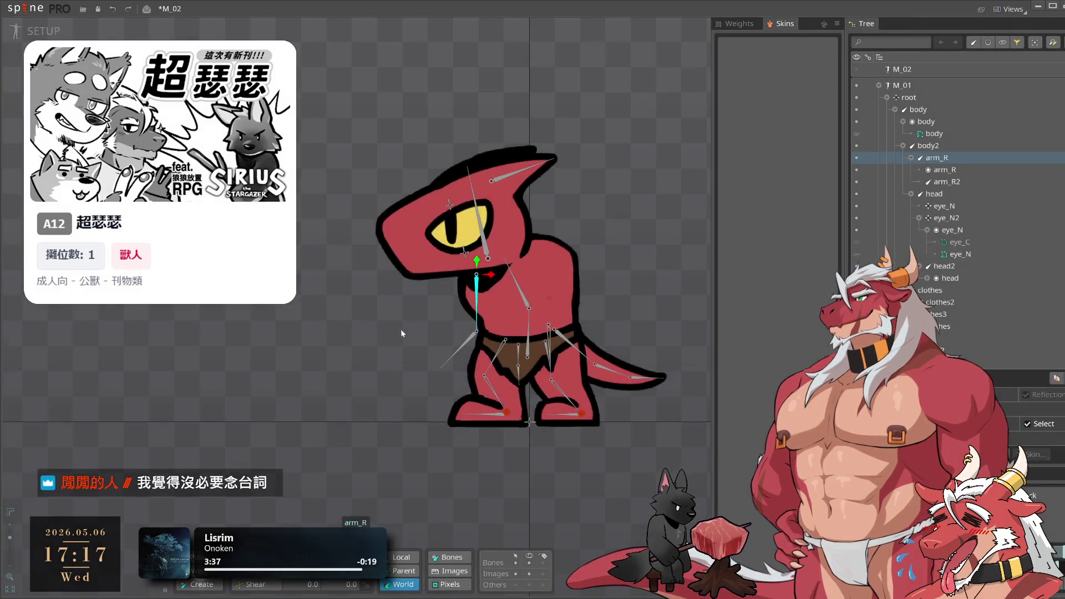
pyautogui.press('Delete')
pyautogui.click(366, 333)
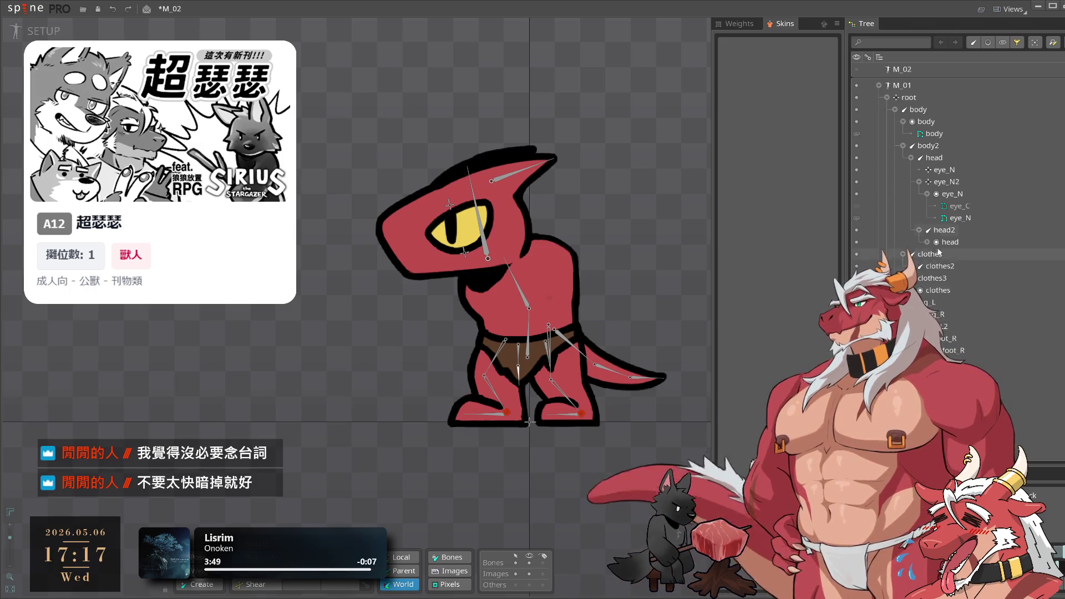
# Expand M_02 in the Tree, select its arm_L-to-string slots and undo that selection
pyautogui.click(866, 70)
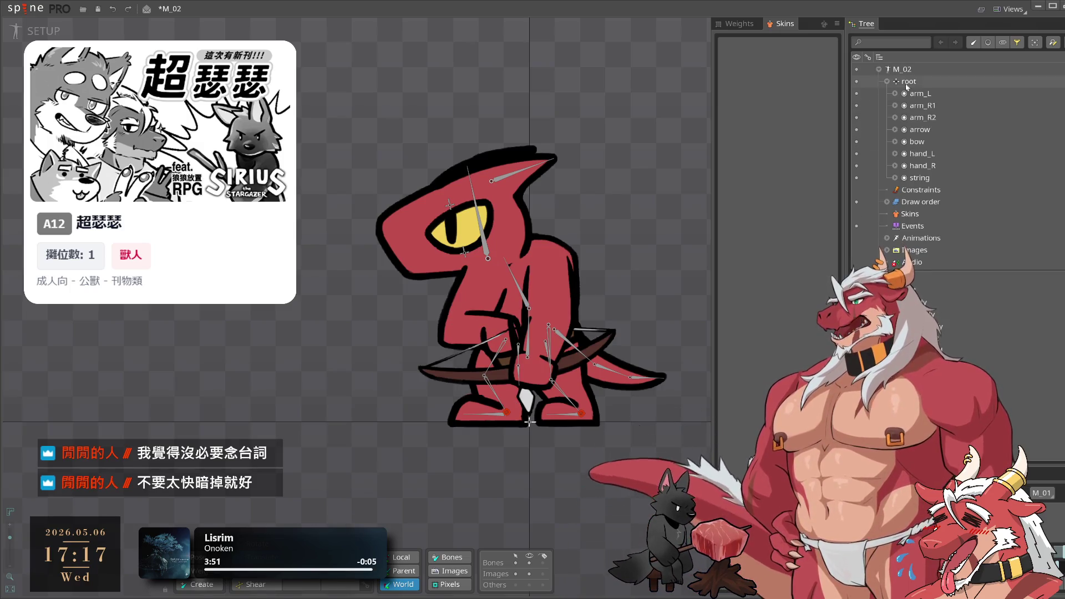
pyautogui.click(919, 93)
pyautogui.keyDown('shift'); pyautogui.click(919, 177); pyautogui.keyUp('shift')
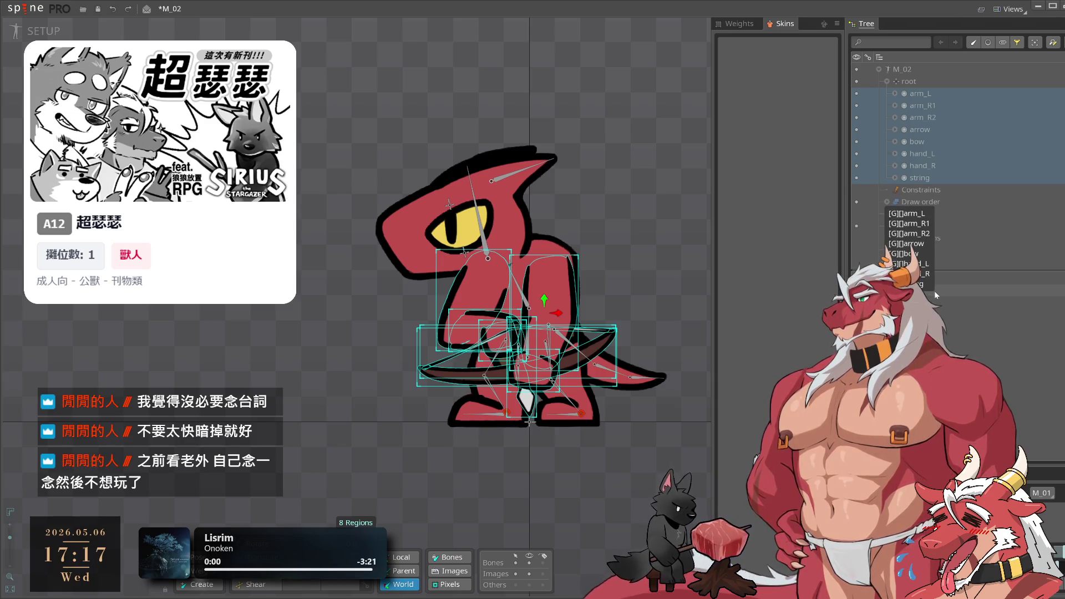
pyautogui.hotkey('ctrl', 'z')
pyautogui.hotkey('ctrl', 'z')
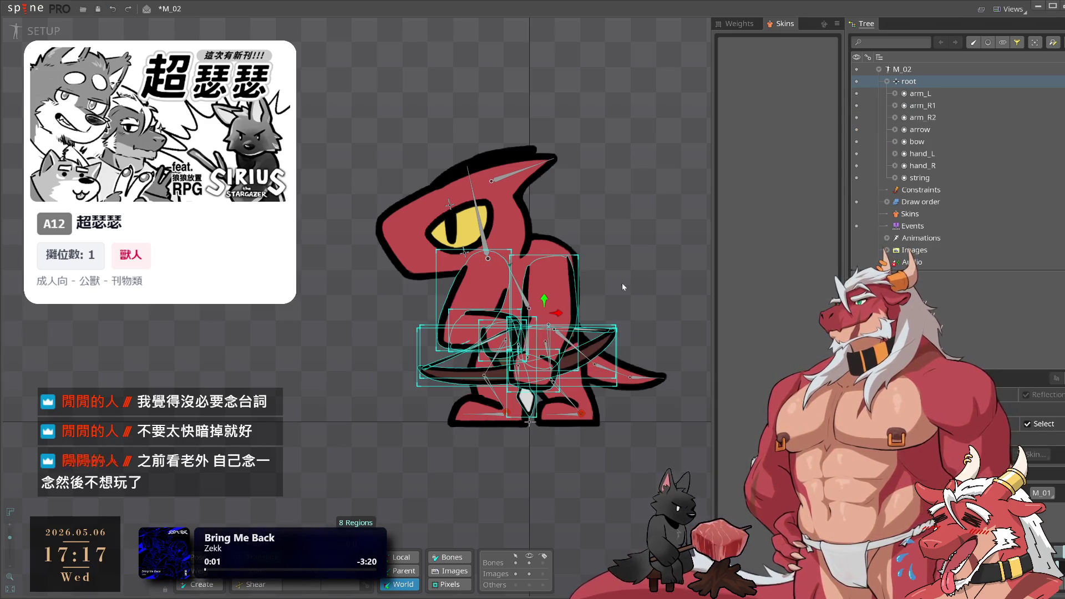
pyautogui.click(943, 93)
pyautogui.keyDown('shift'); pyautogui.click(926, 177); pyautogui.keyUp('shift')
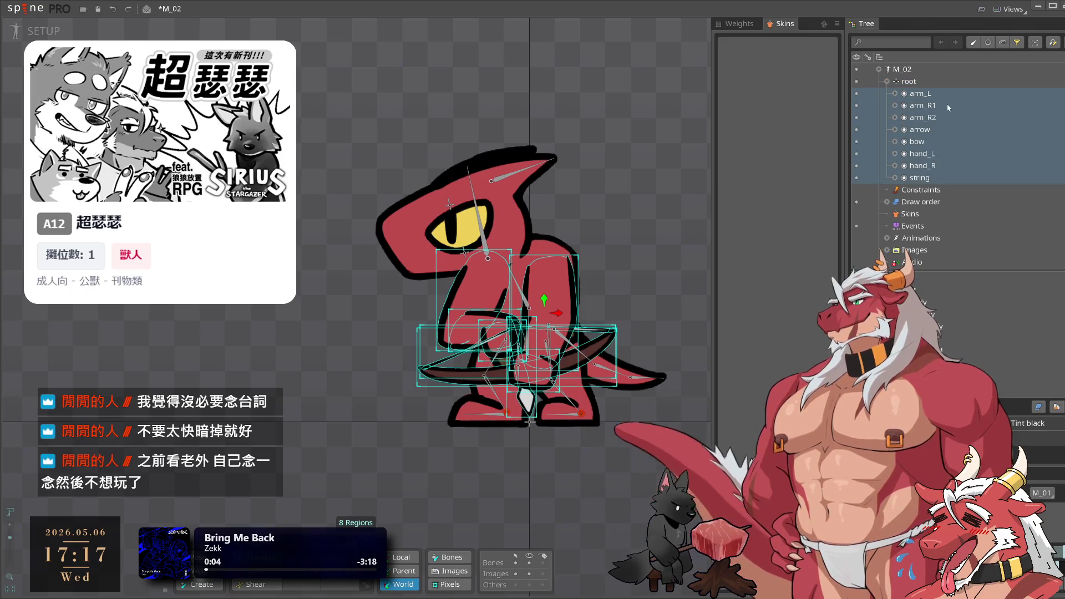
pyautogui.hotkey('ctrl', 'z')
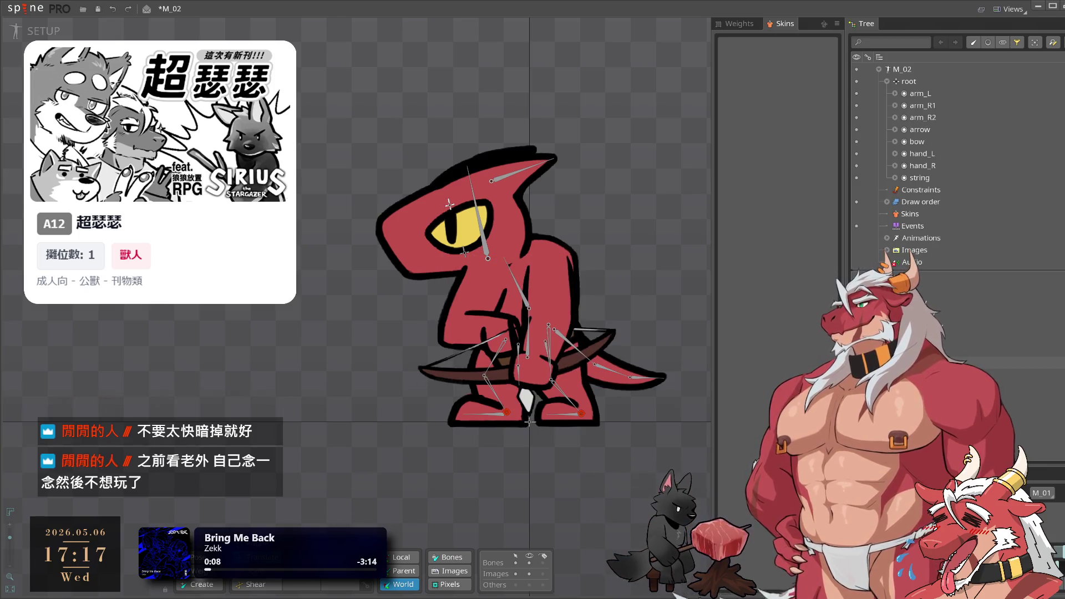
pyautogui.click(943, 300)
pyautogui.scroll(-6, 986, 344)
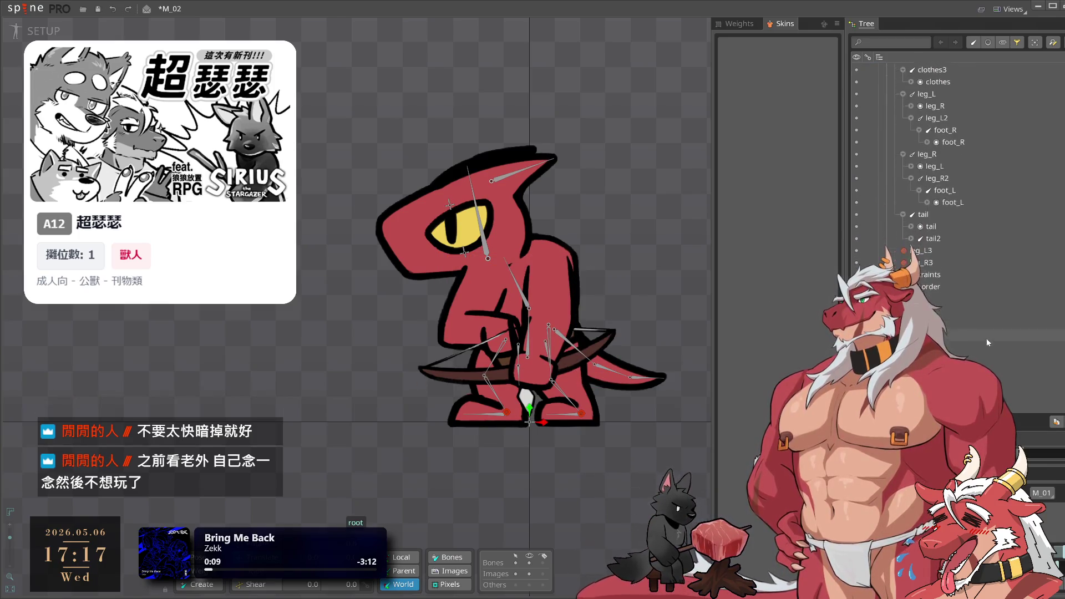
# Accept the Images Resized notice with OK, keeping the chosen option
pyautogui.click(964, 331)
pyautogui.scroll(-1, 964, 330)
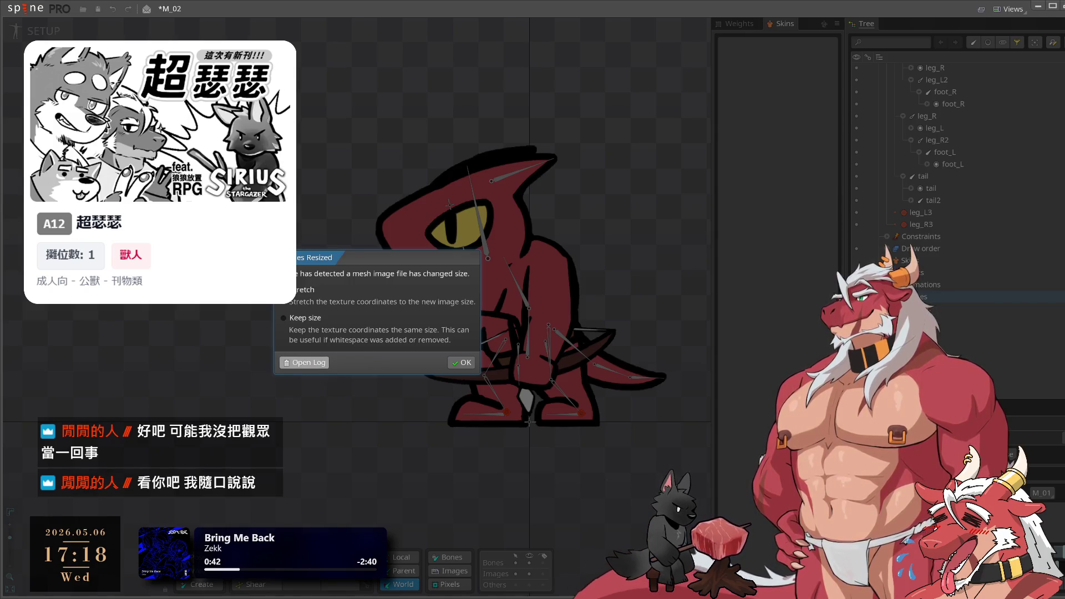
pyautogui.click(466, 362)
pyautogui.scroll(-2, 940, 327)
pyautogui.scroll(4, 943, 167)
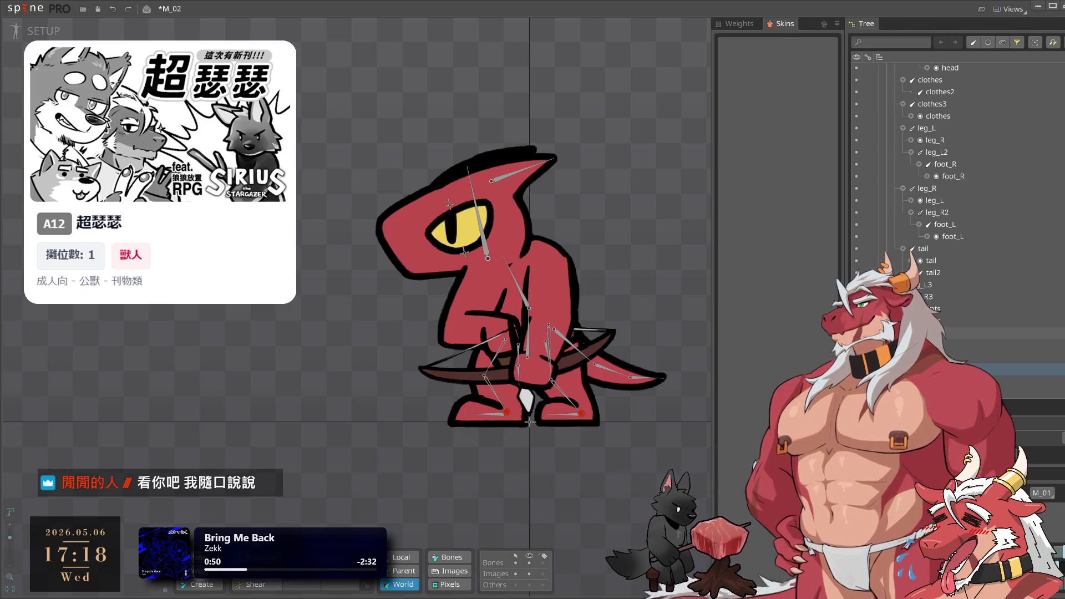
# Move the eight arm_L-to-string slots from M_02 into M_01's root
pyautogui.scroll(6, 937, 232)
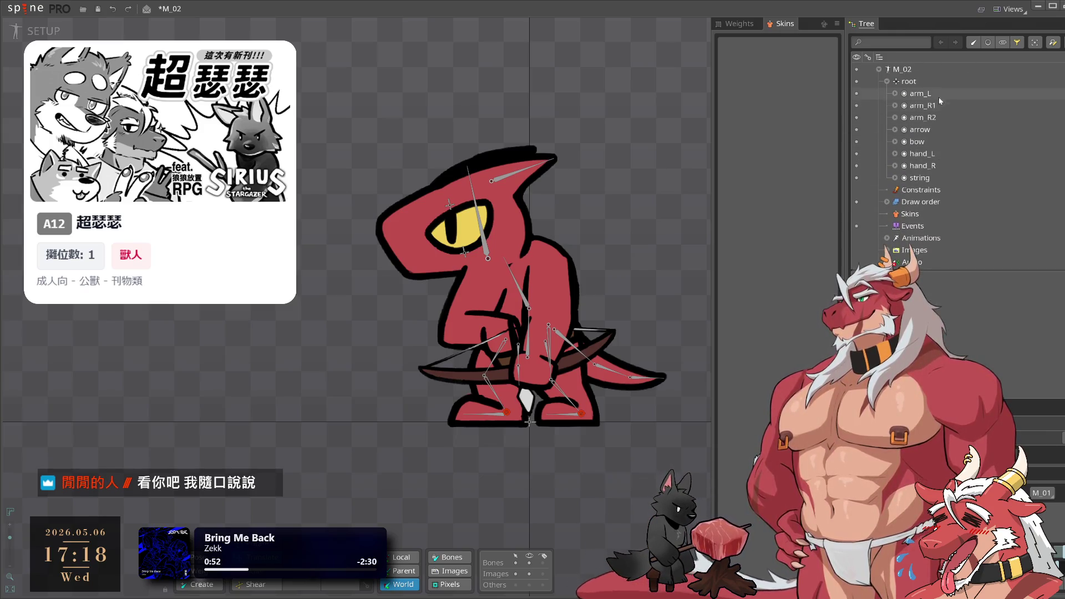
pyautogui.click(937, 93)
pyautogui.keyDown('shift'); pyautogui.click(925, 177); pyautogui.keyUp('shift')
pyautogui.moveTo(931, 268); pyautogui.dragTo(922, 292)
pyautogui.click(914, 73)
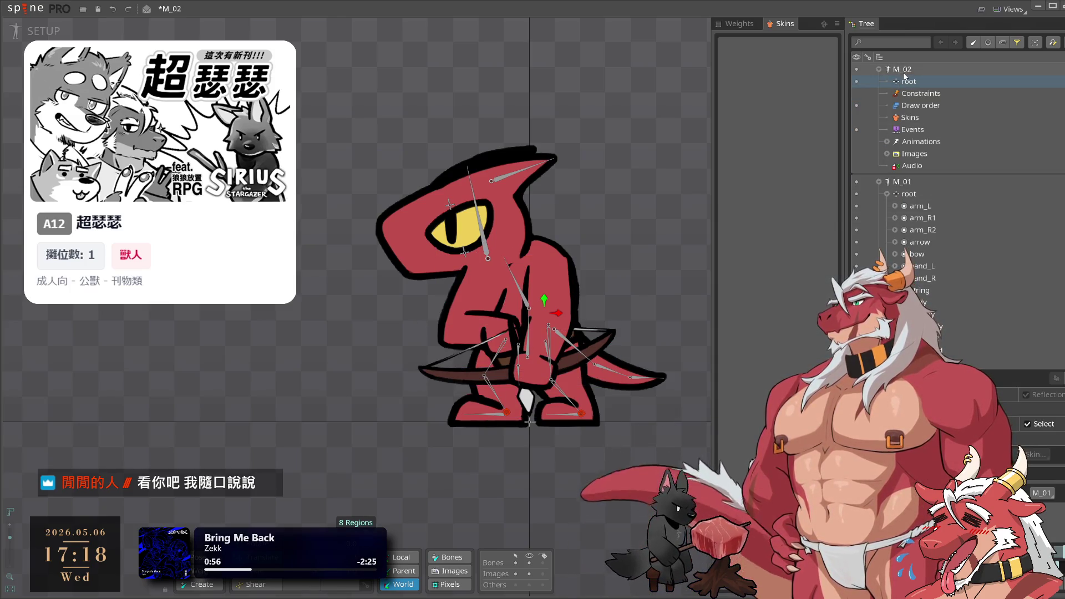
# Delete the empty M_02 skeleton and rename M_01 to M_02
pyautogui.press('Delete')
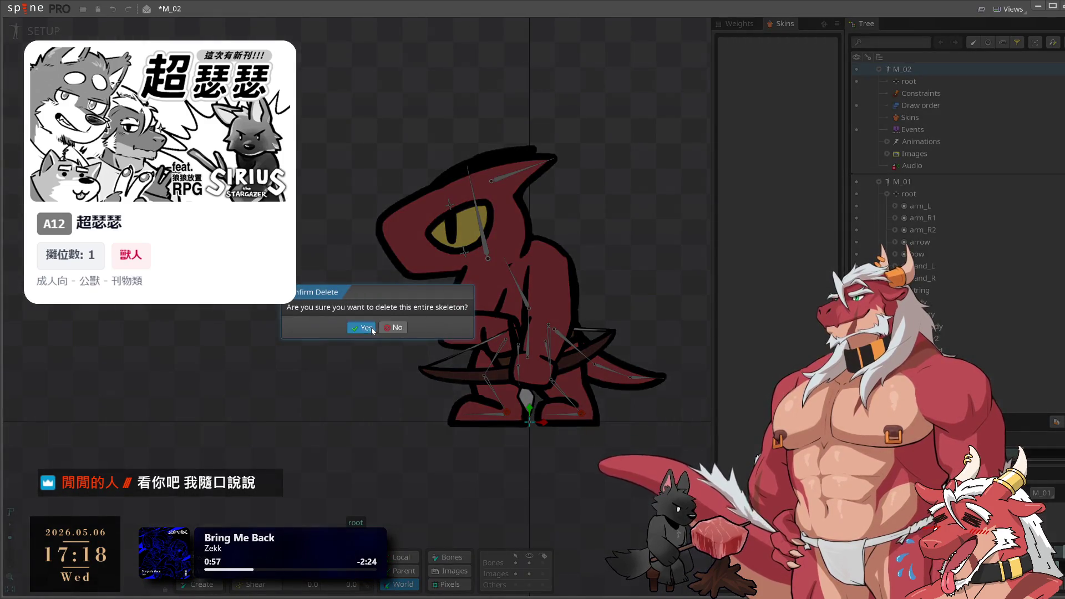
pyautogui.click(366, 328)
pyautogui.doubleClick(907, 70)
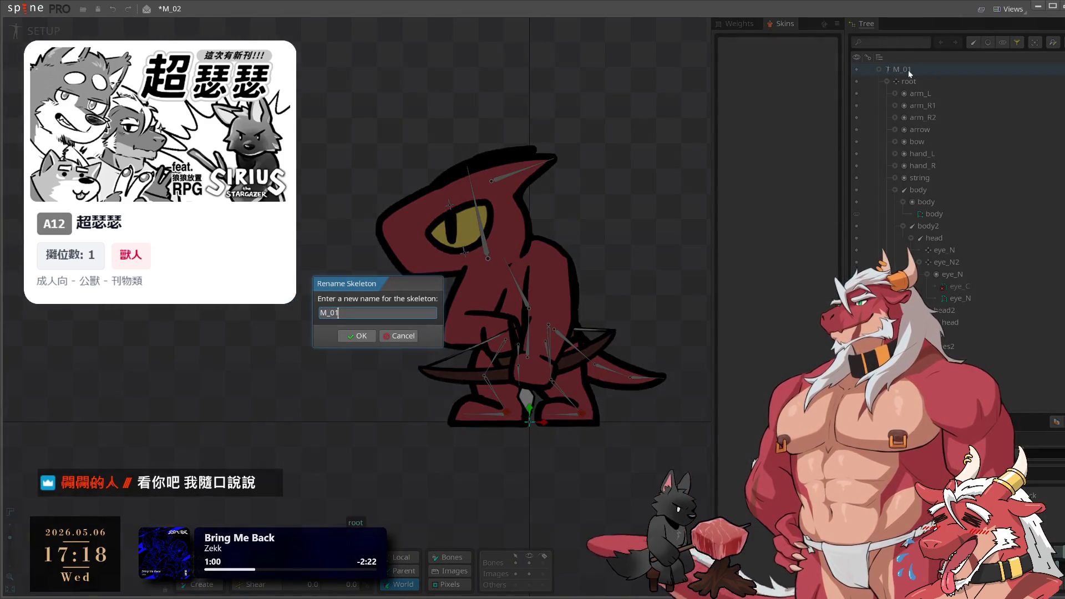
pyautogui.press('BackSpace')
pyautogui.write('2')
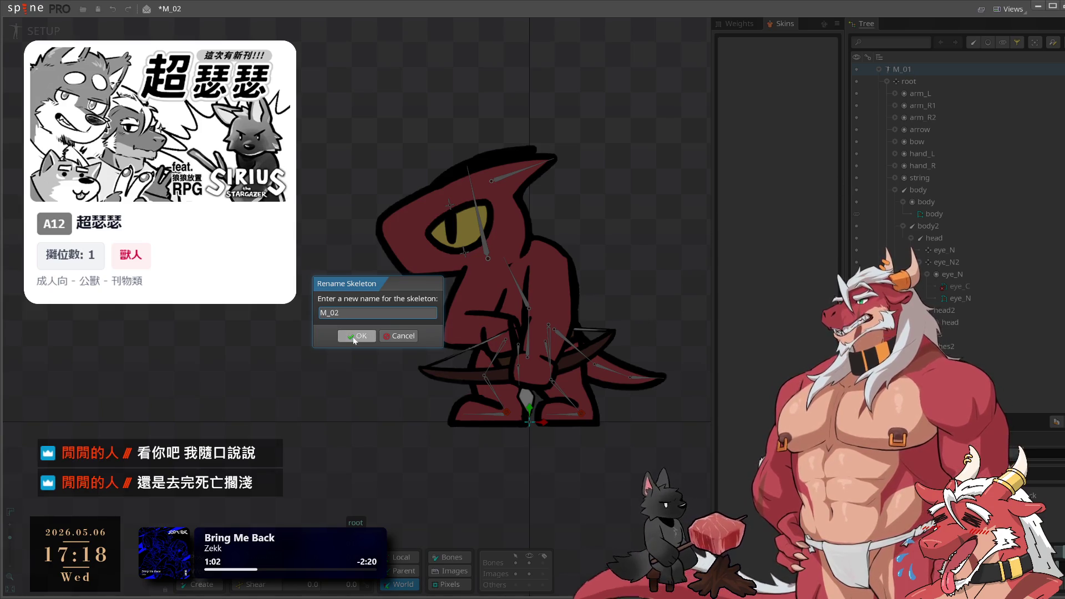
pyautogui.click(355, 336)
pyautogui.click(481, 288)
pyautogui.scroll(2, 480, 288)
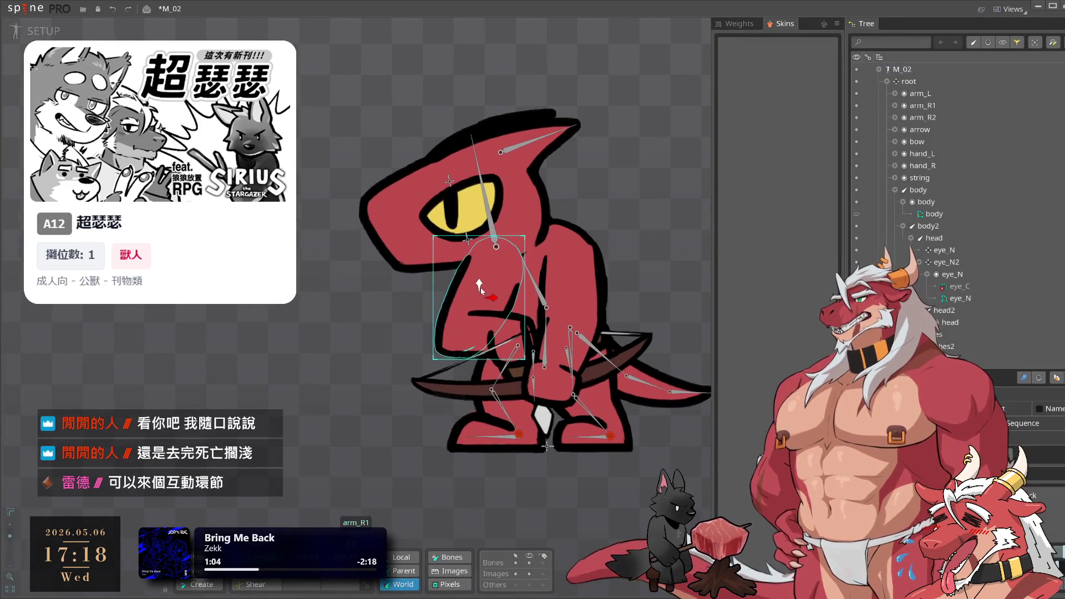
# Move the arm_R1 slot to the bottom of the draw order
pyautogui.click(1046, 381)
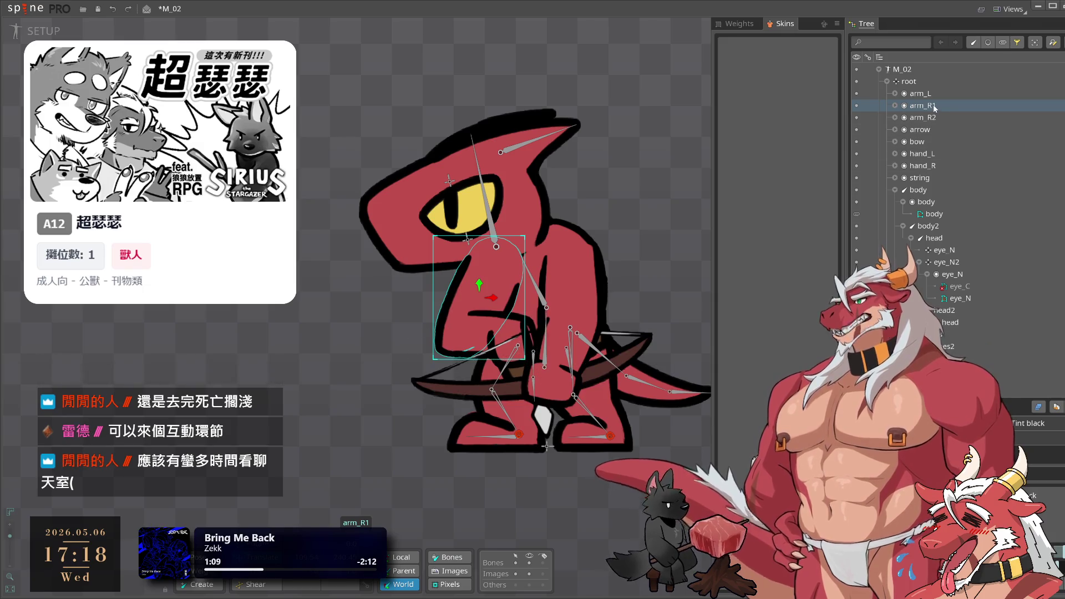
pyautogui.click(896, 190)
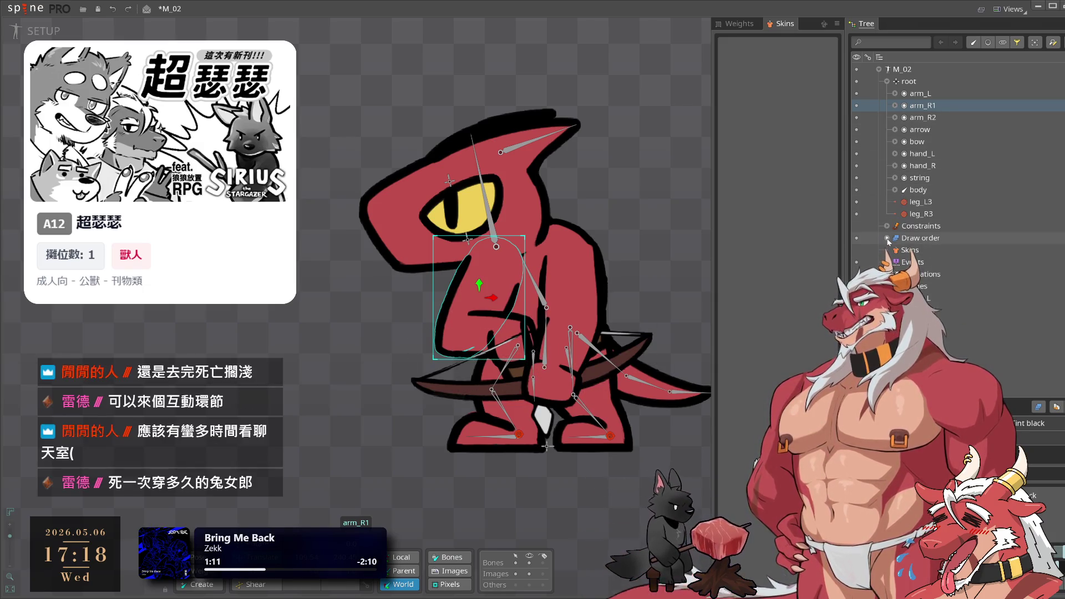
pyautogui.scroll(-4, 937, 210)
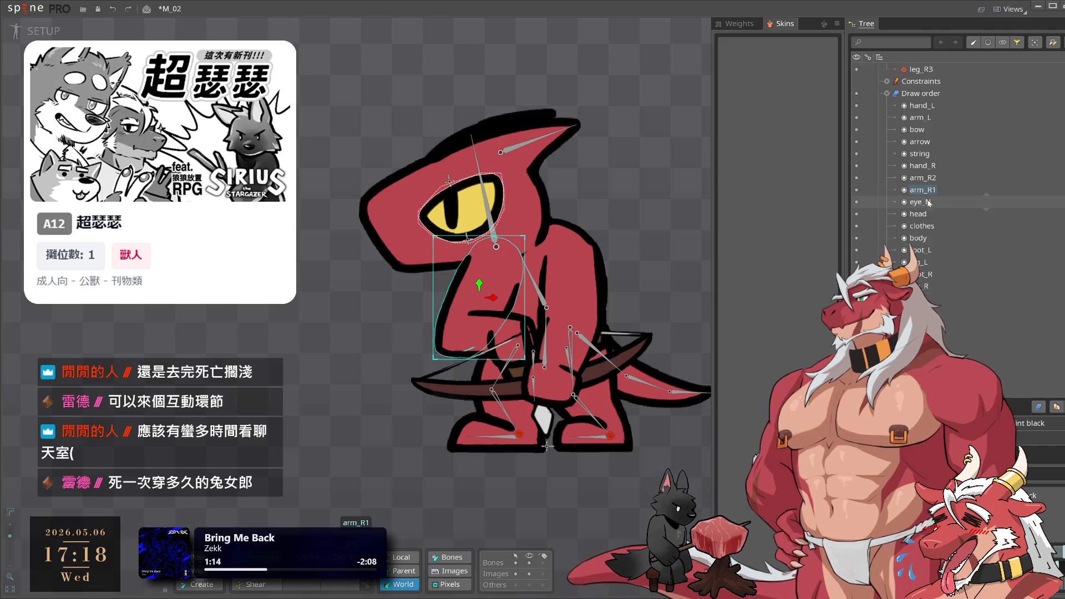
pyautogui.moveTo(922, 191); pyautogui.dragTo(943, 303)
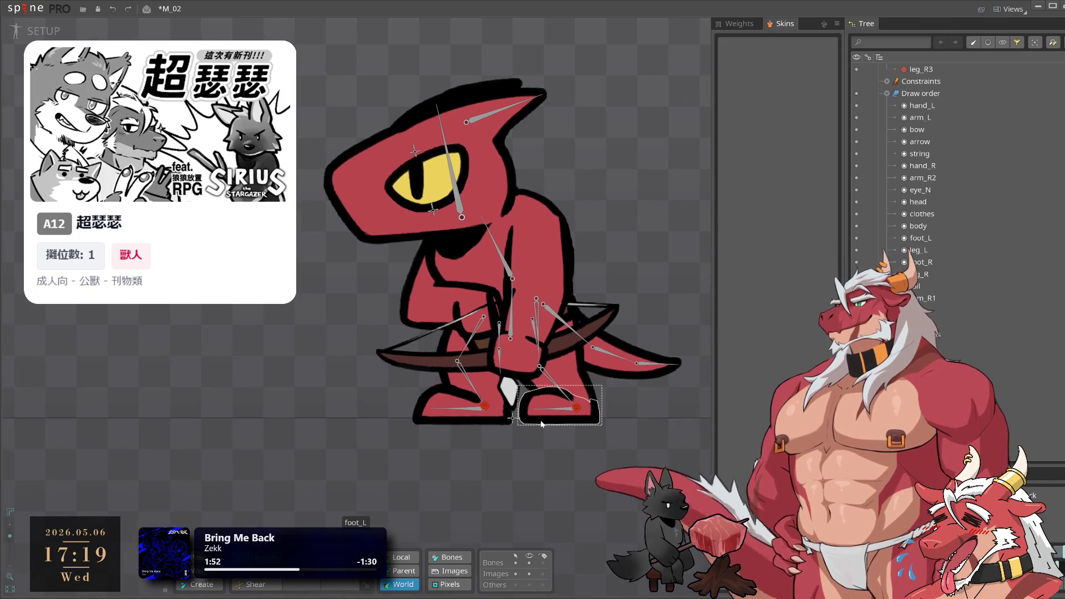
# Save the project, then switch to Animate mode and back to Setup
pyautogui.hotkey('ctrl', 's')
pyautogui.click(41, 32)
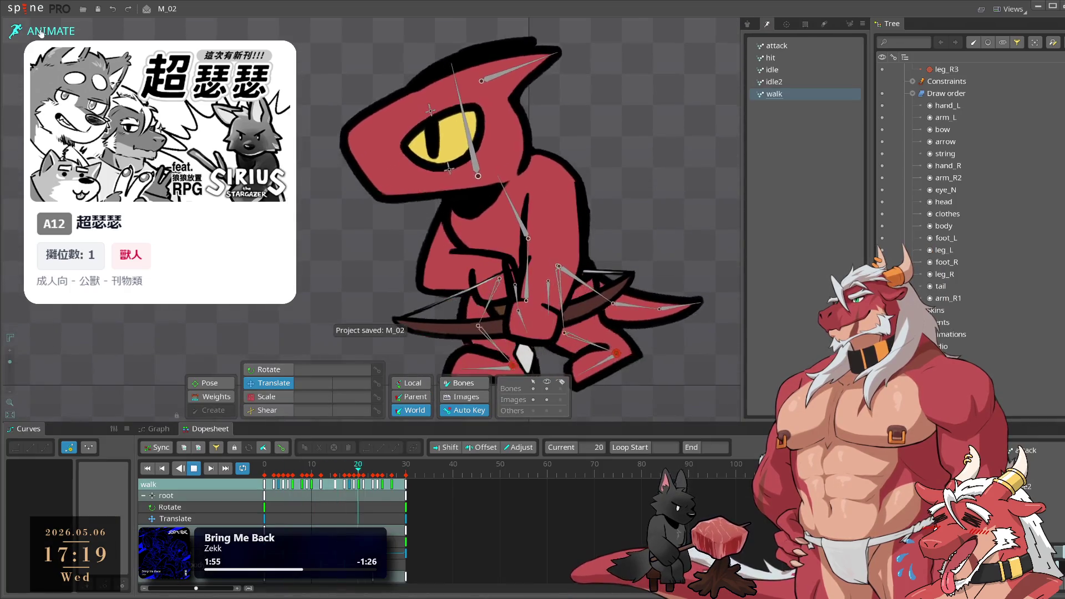
pyautogui.click(41, 32)
pyautogui.scroll(2, 505, 274)
pyautogui.click(511, 272)
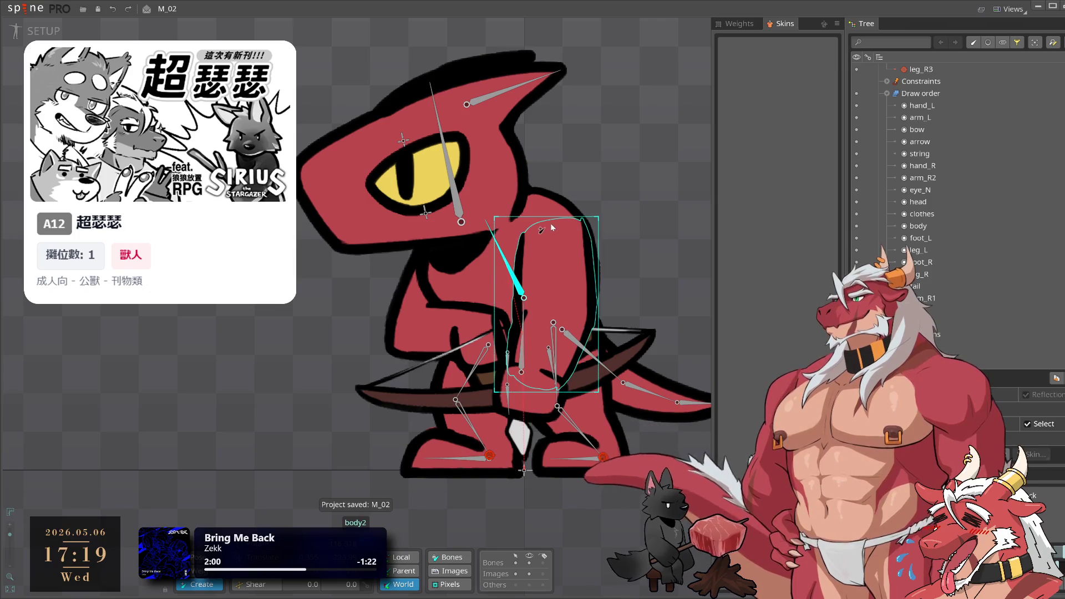
# Expand the arm, hand, bow, arrow and string bones to reveal their attachments
pyautogui.click(561, 274)
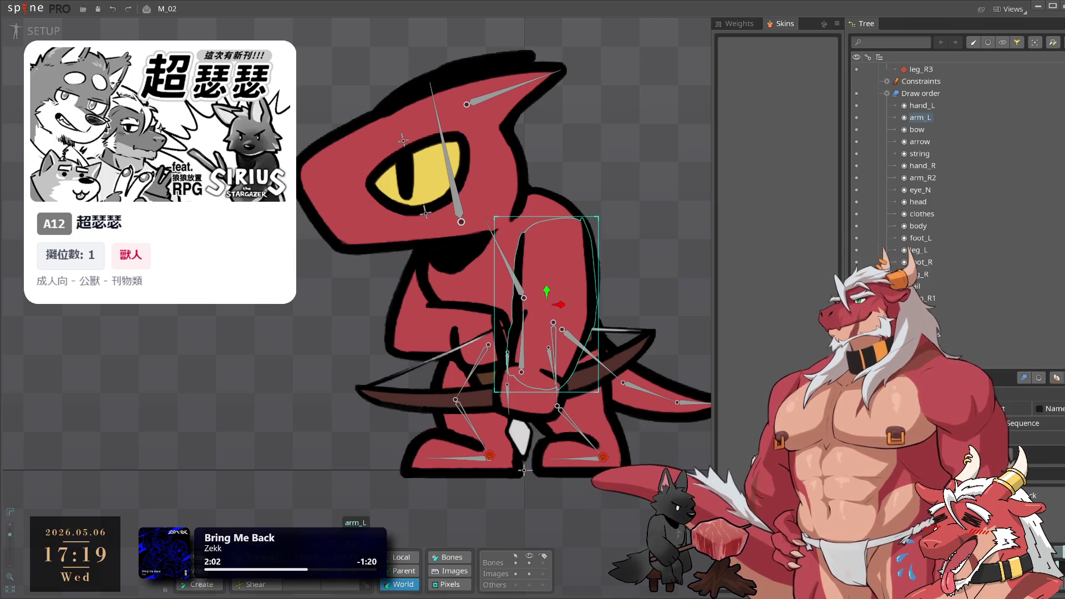
pyautogui.click(1039, 378)
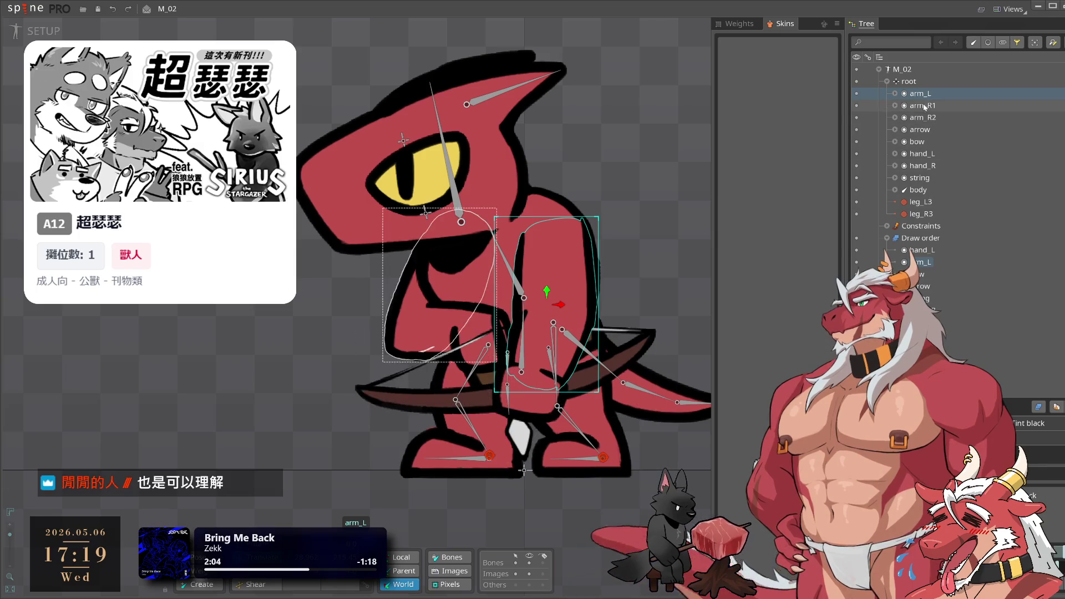
pyautogui.keyDown('shift'); pyautogui.click(923, 190); pyautogui.keyUp('shift')
pyautogui.click(895, 93)
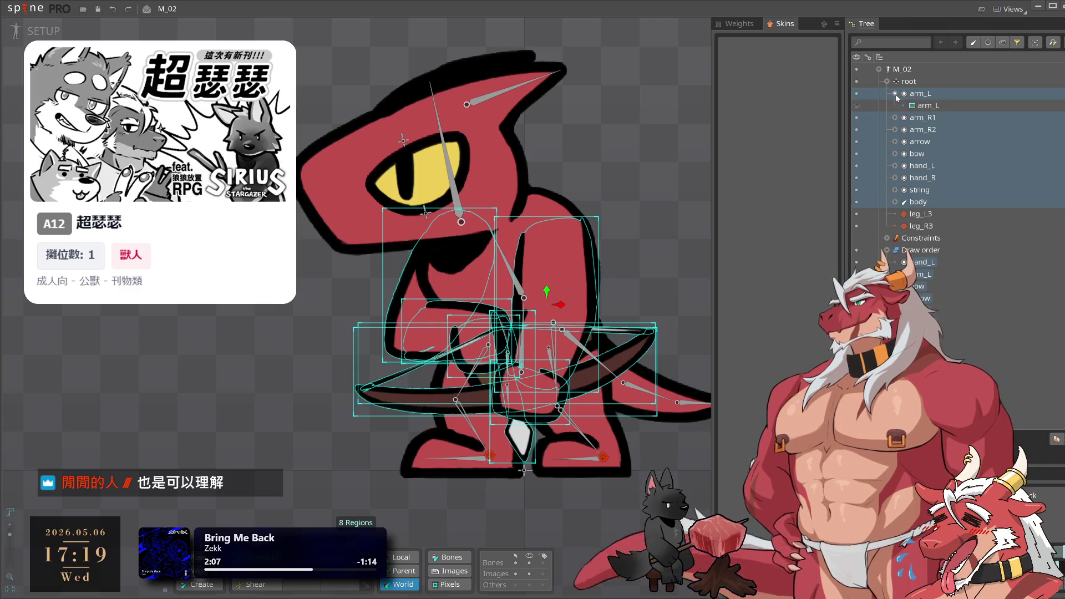
pyautogui.click(895, 117)
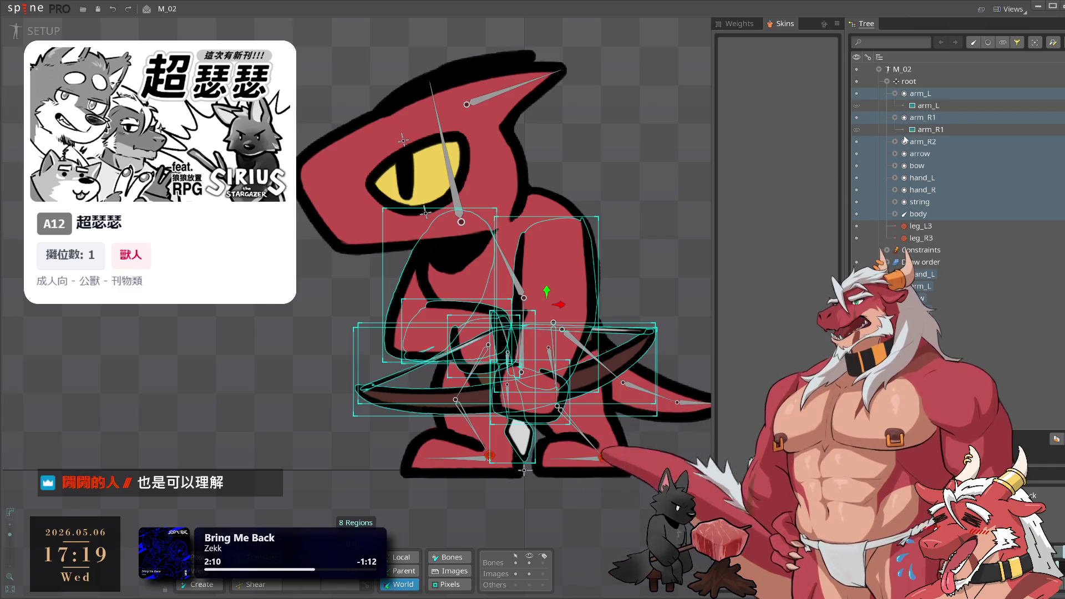
pyautogui.click(895, 201)
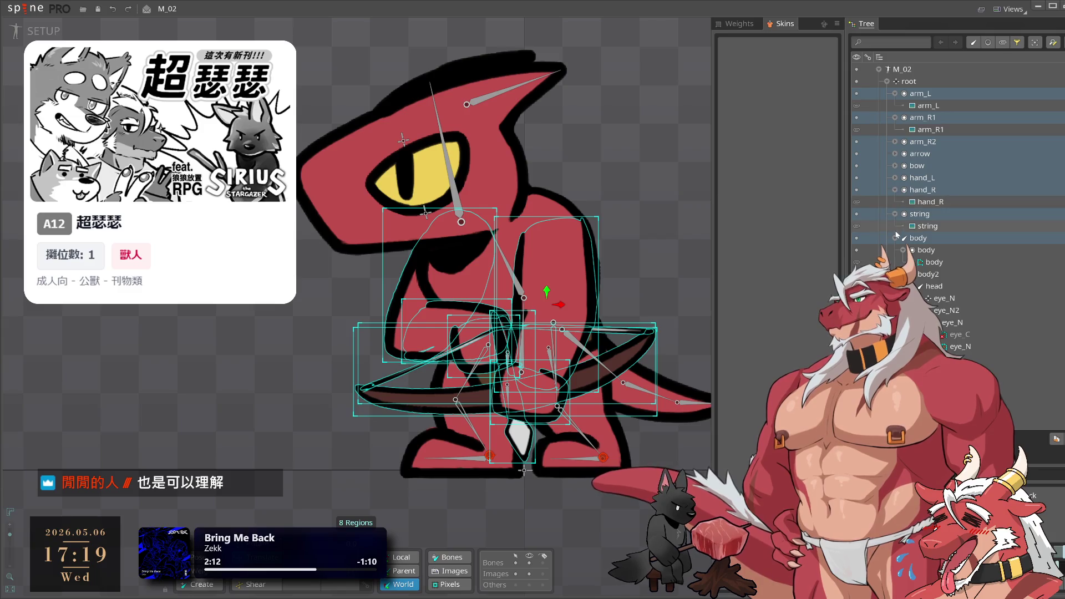
pyautogui.click(927, 214)
pyautogui.click(895, 190)
pyautogui.click(894, 177)
pyautogui.click(894, 165)
pyautogui.click(895, 154)
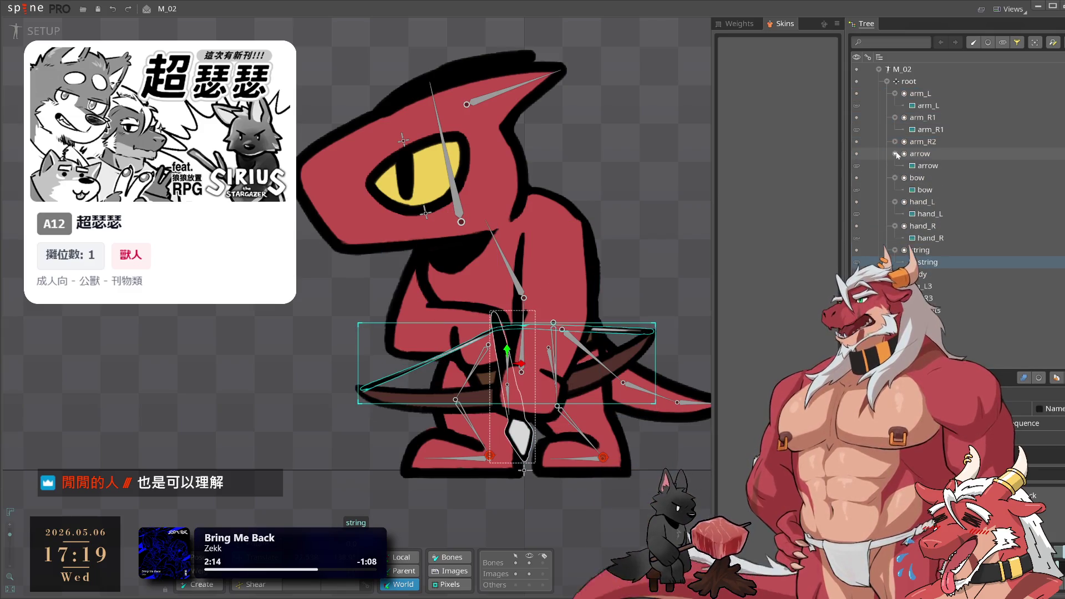
# Select the eight arm, hand, bow, arrow and string attachments and convert them to meshes
pyautogui.keyDown('ctrl'); pyautogui.click(929, 237); pyautogui.keyUp('ctrl')
pyautogui.keyDown('ctrl'); pyautogui.click(929, 214); pyautogui.keyUp('ctrl')
pyautogui.keyDown('ctrl'); pyautogui.click(924, 190); pyautogui.keyUp('ctrl')
pyautogui.keyDown('ctrl'); pyautogui.click(927, 165); pyautogui.keyUp('ctrl')
pyautogui.keyDown('ctrl'); pyautogui.click(926, 143); pyautogui.keyUp('ctrl')
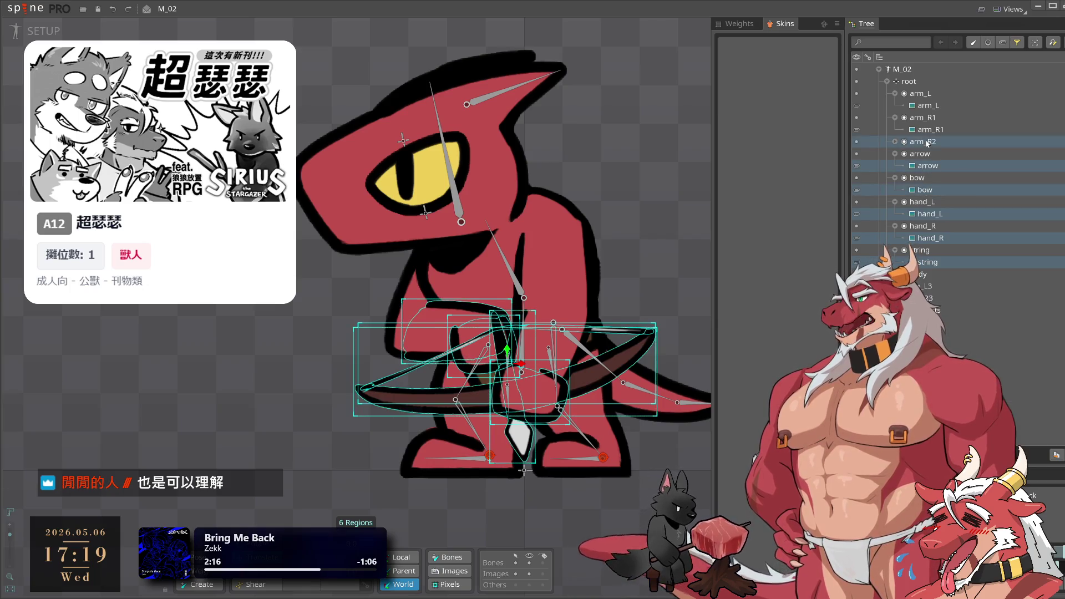
pyautogui.keyDown('ctrl'); pyautogui.click(894, 144); pyautogui.keyUp('ctrl')
pyautogui.click(894, 142)
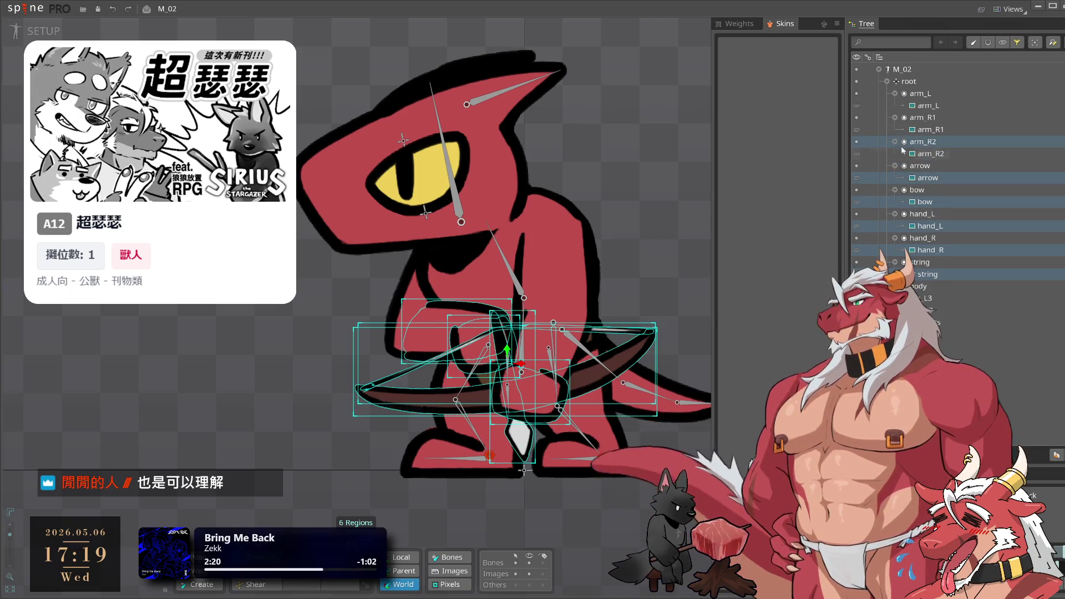
pyautogui.keyDown('ctrl'); pyautogui.click(929, 129); pyautogui.keyUp('ctrl')
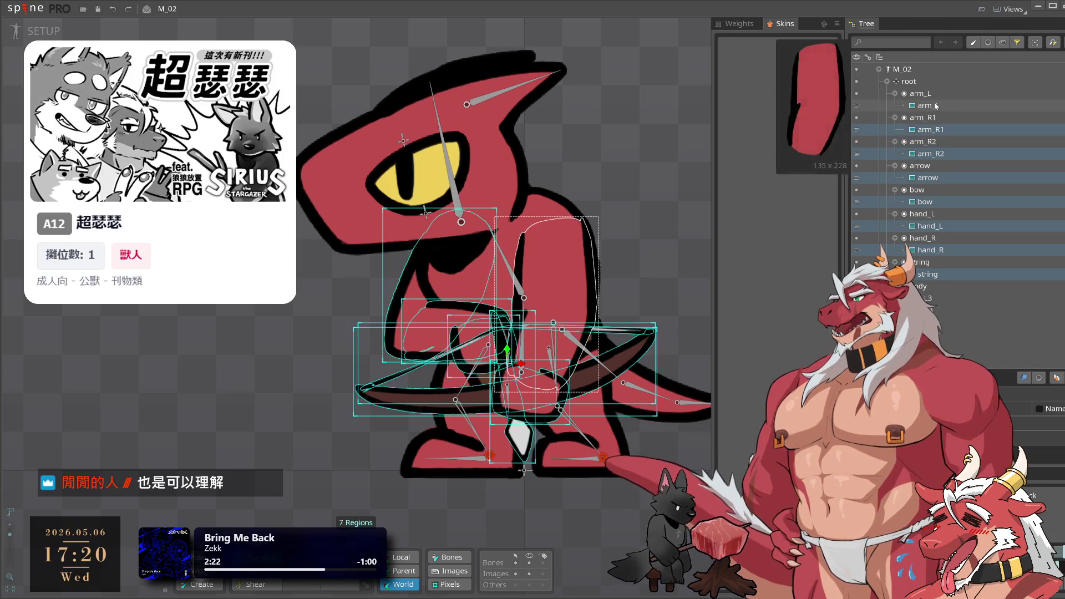
pyautogui.click(1001, 409)
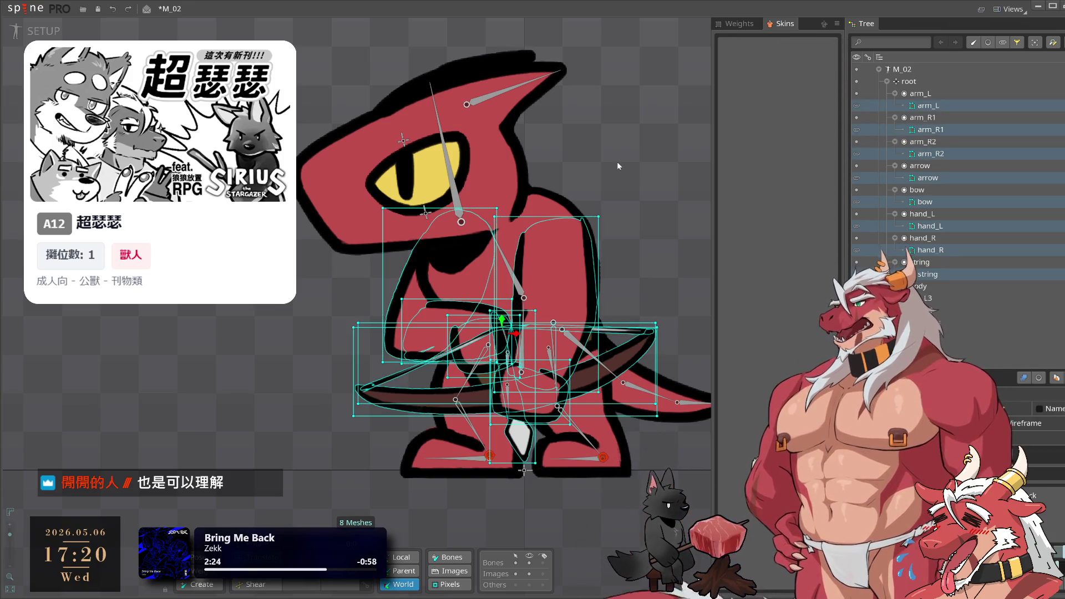
pyautogui.click(577, 250)
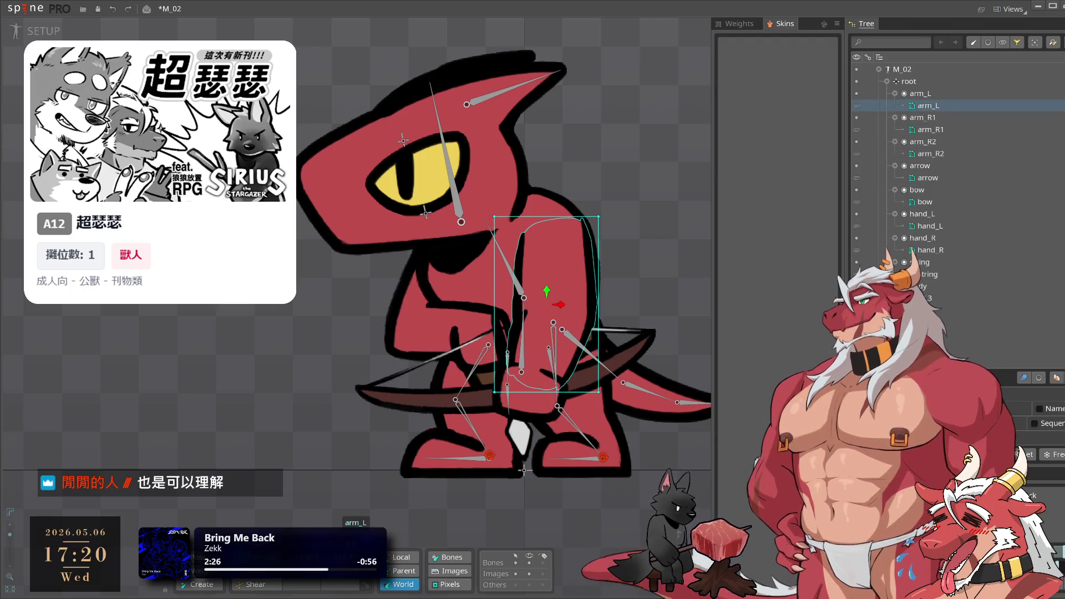
# Trace arm_L into a 9-vertex mesh and add four more vertices
pyautogui.click(1042, 488)
pyautogui.click(363, 541)
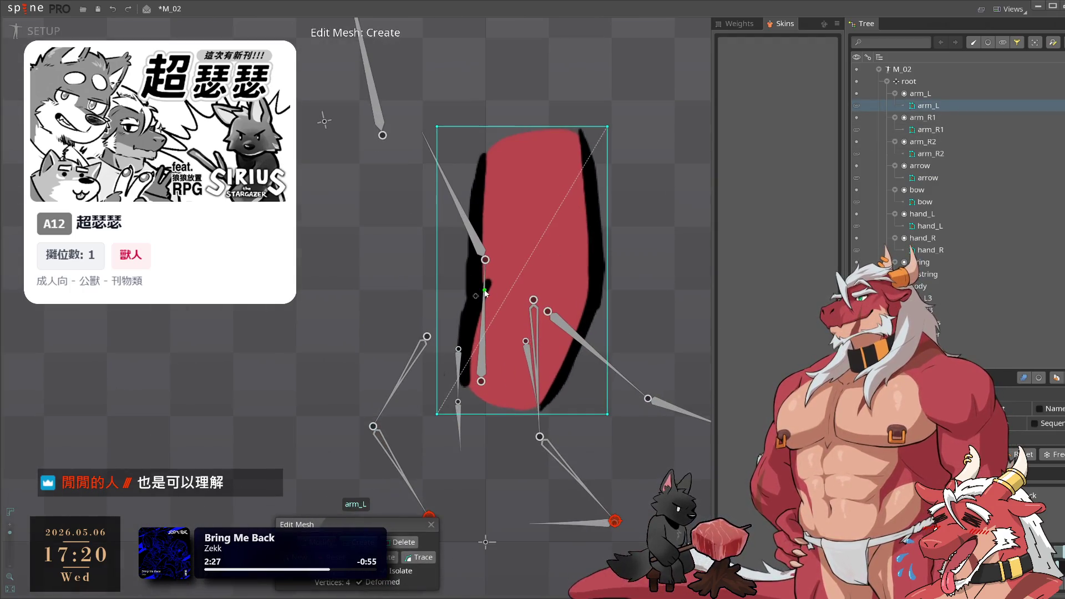
pyautogui.click(426, 558)
pyautogui.click(468, 549)
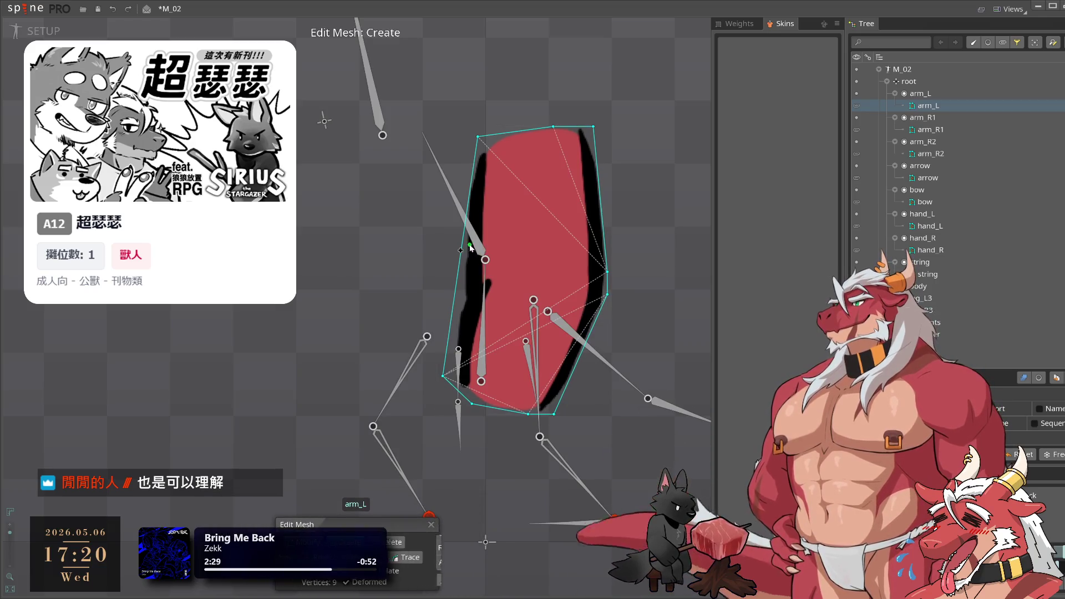
pyautogui.click(455, 295)
pyautogui.click(458, 270)
pyautogui.click(508, 290)
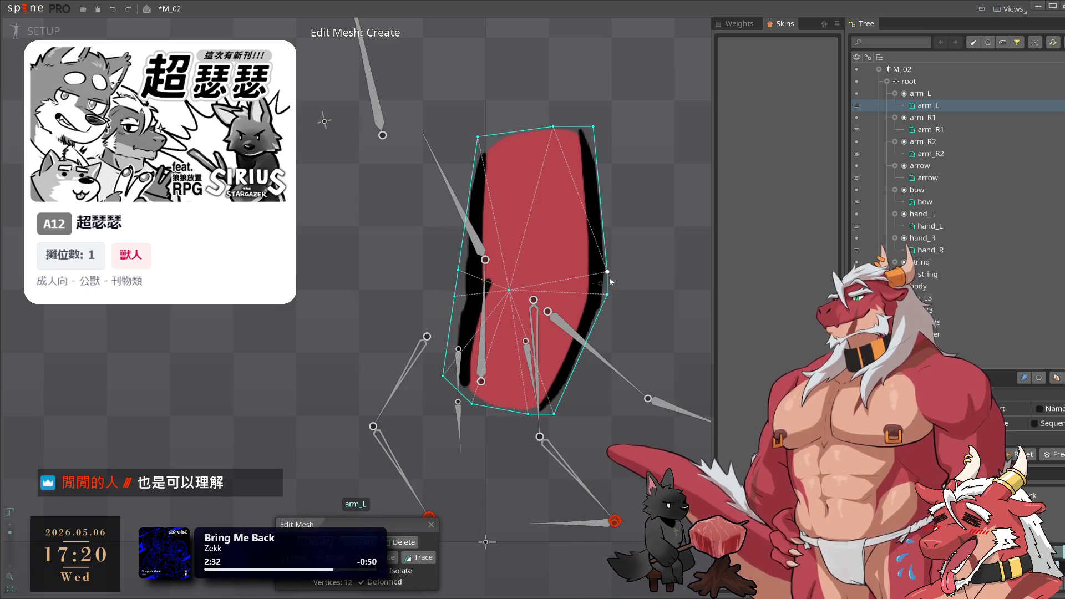
pyautogui.click(595, 326)
# Drag arm_L's edge vertices onto the outline and add two more, reaching 15 vertices
pyautogui.scroll(1, 630, 301)
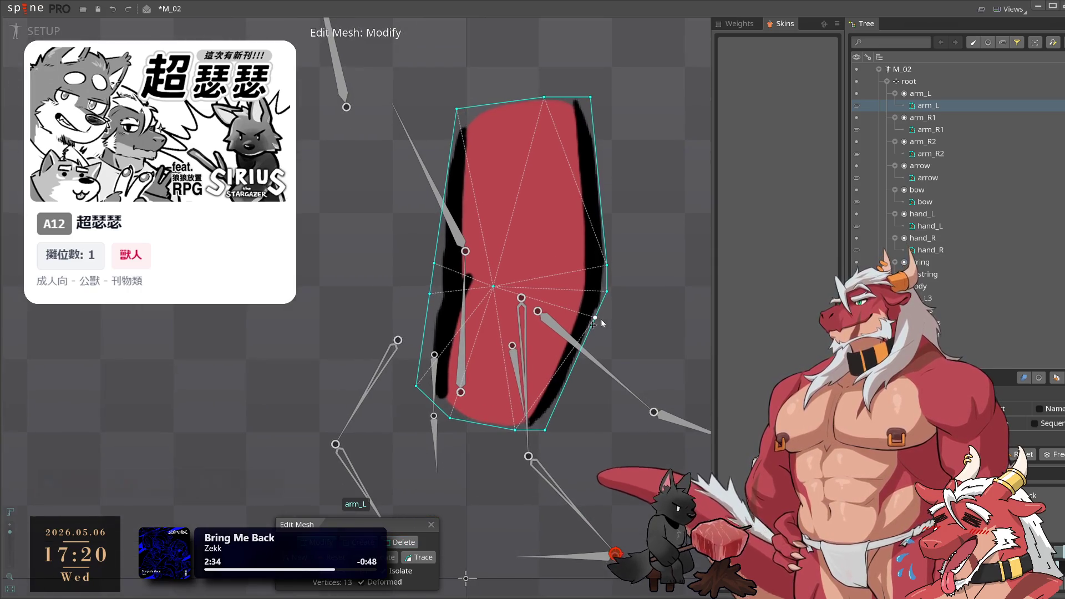
pyautogui.moveTo(594, 334); pyautogui.dragTo(589, 337)
pyautogui.moveTo(515, 429); pyautogui.dragTo(502, 430)
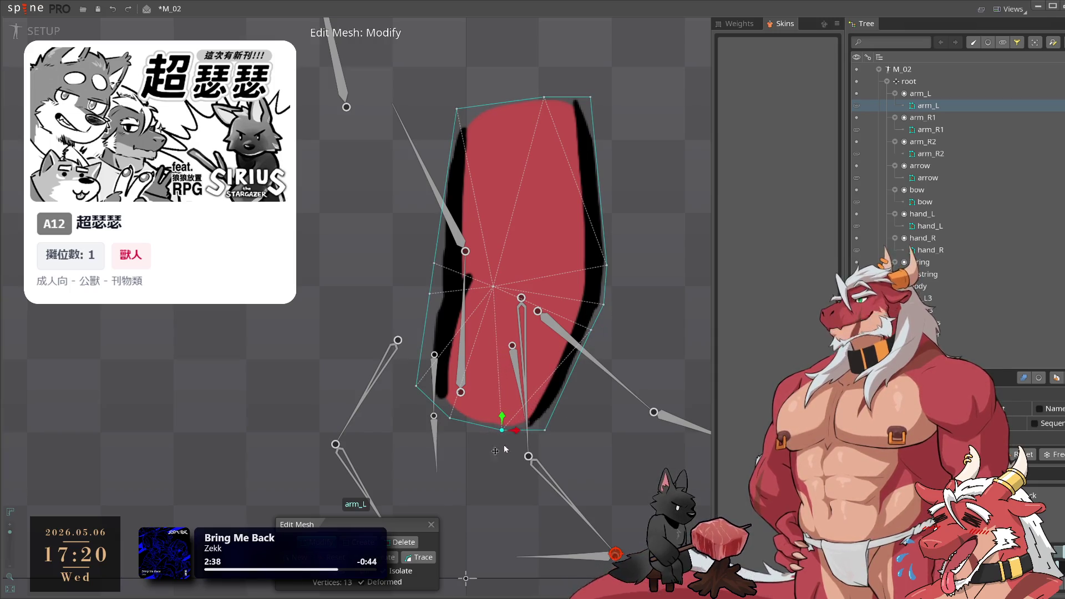
pyautogui.moveTo(416, 385); pyautogui.dragTo(425, 389)
pyautogui.moveTo(435, 294); pyautogui.dragTo(444, 295)
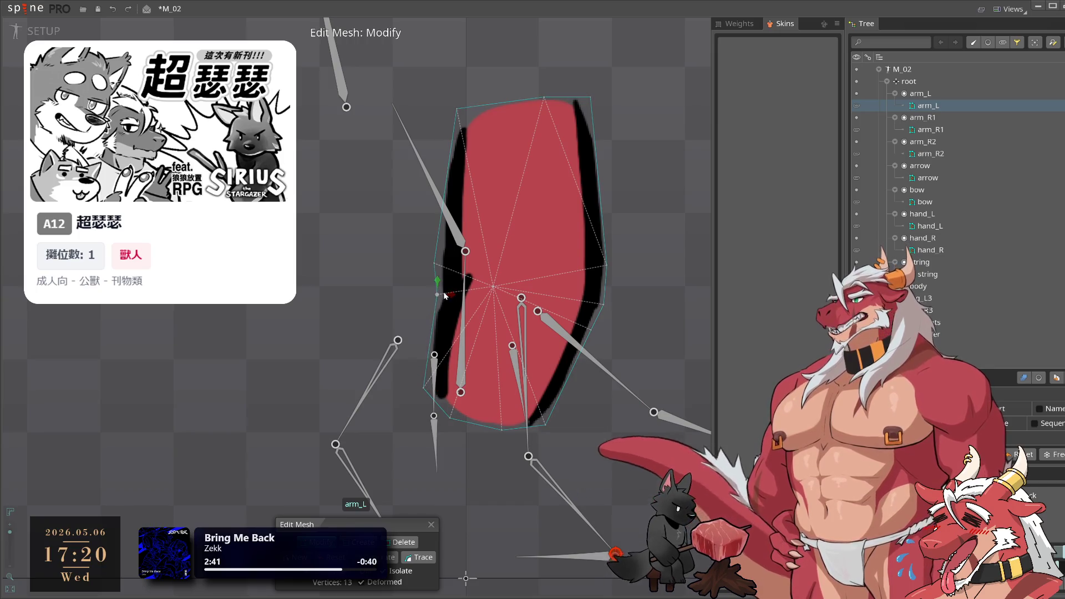
pyautogui.click(442, 162)
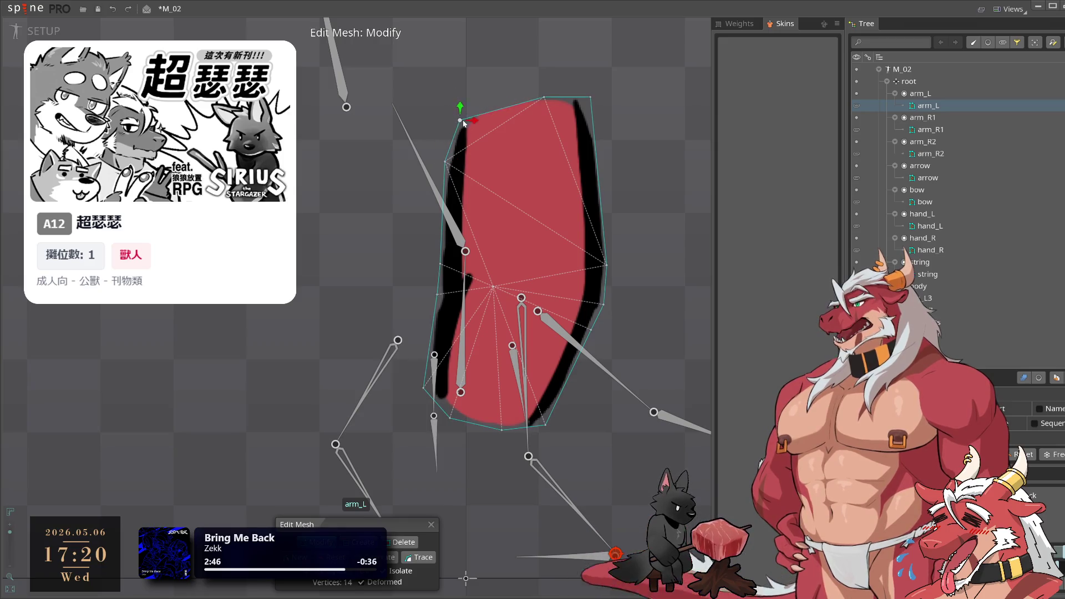
pyautogui.moveTo(553, 100); pyautogui.dragTo(499, 85)
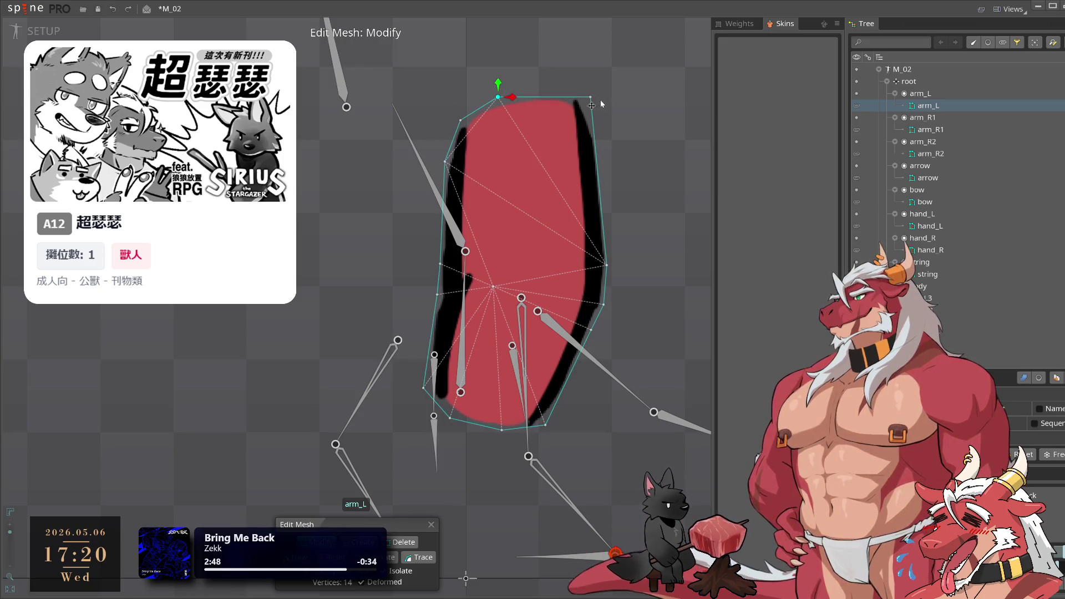
pyautogui.click(597, 140)
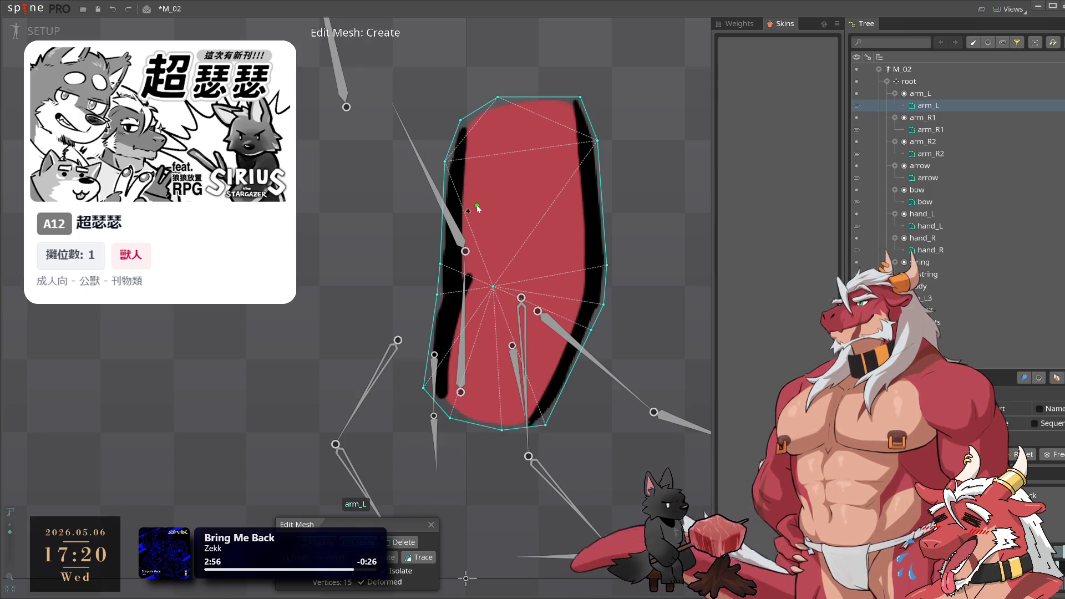
pyautogui.click(931, 130)
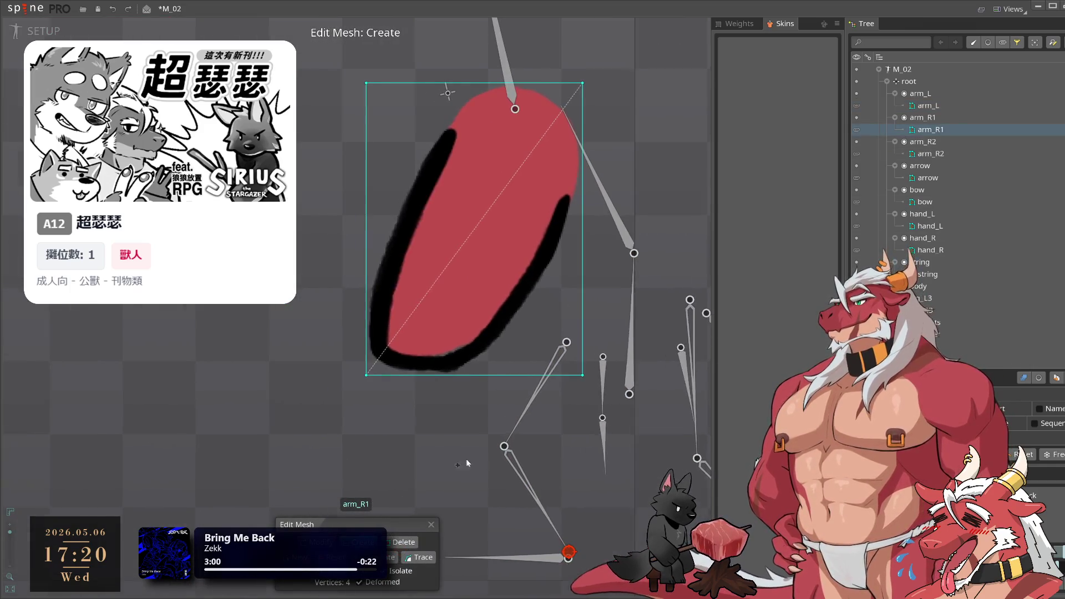
# Trace arm_R1's outline and fit vertices along its lower and right edges
pyautogui.click(424, 558)
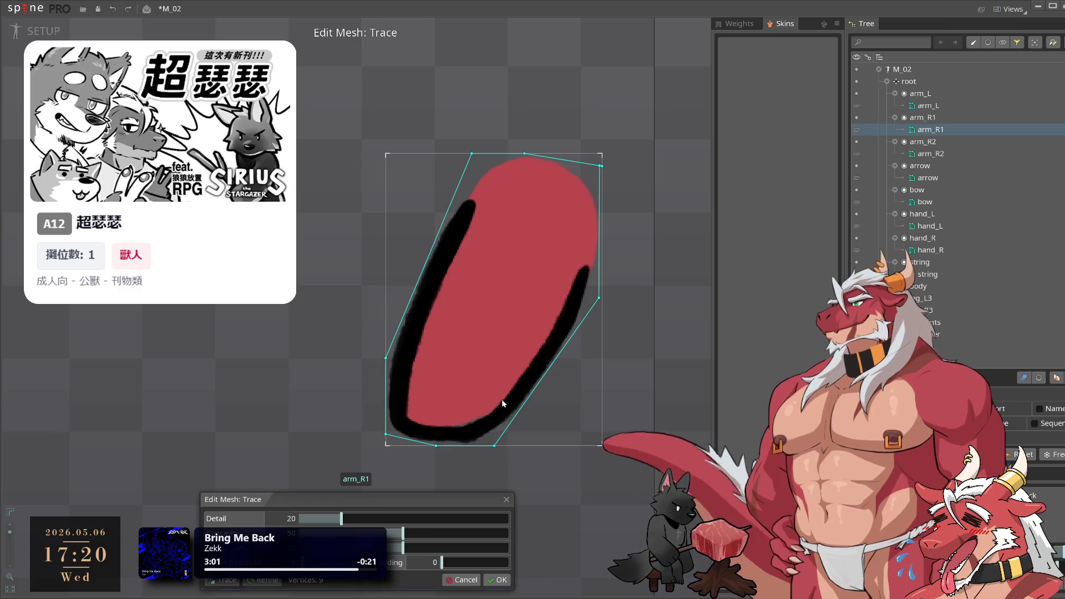
pyautogui.click(483, 580)
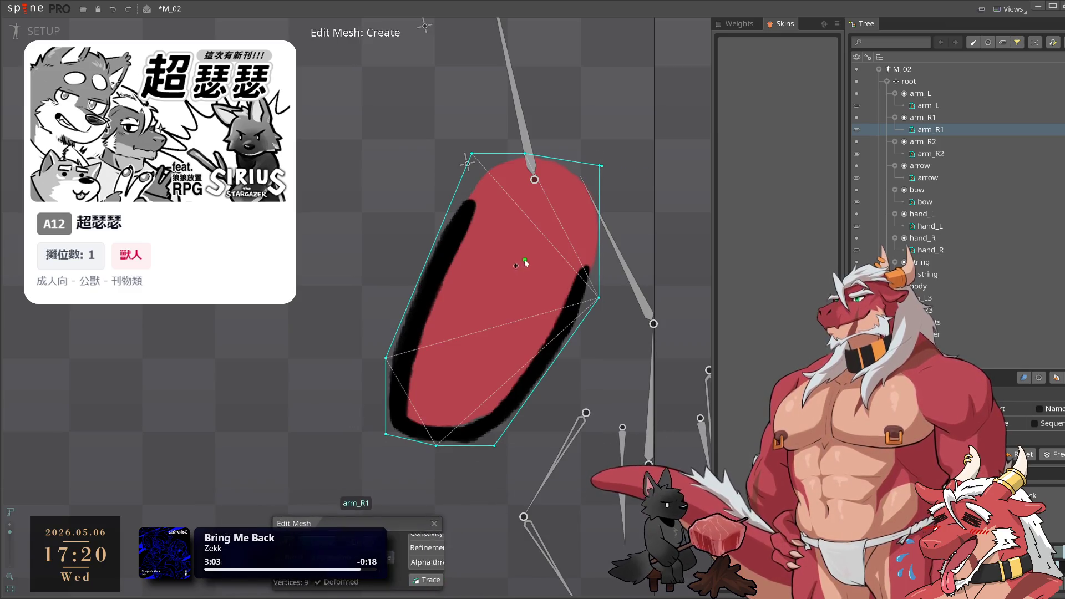
pyautogui.click(557, 358)
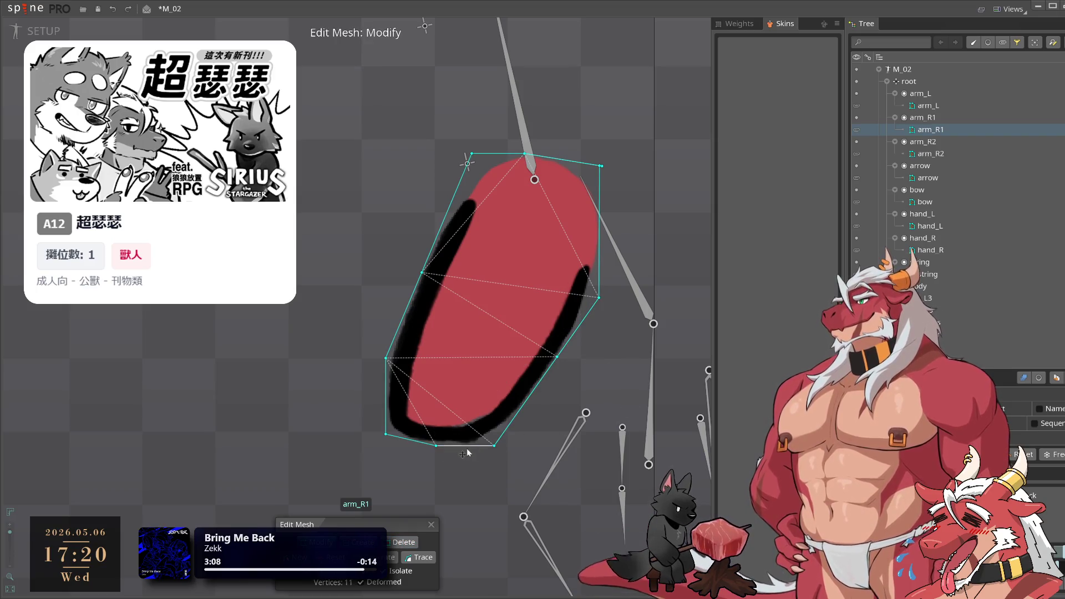
pyautogui.moveTo(441, 451); pyautogui.dragTo(459, 464)
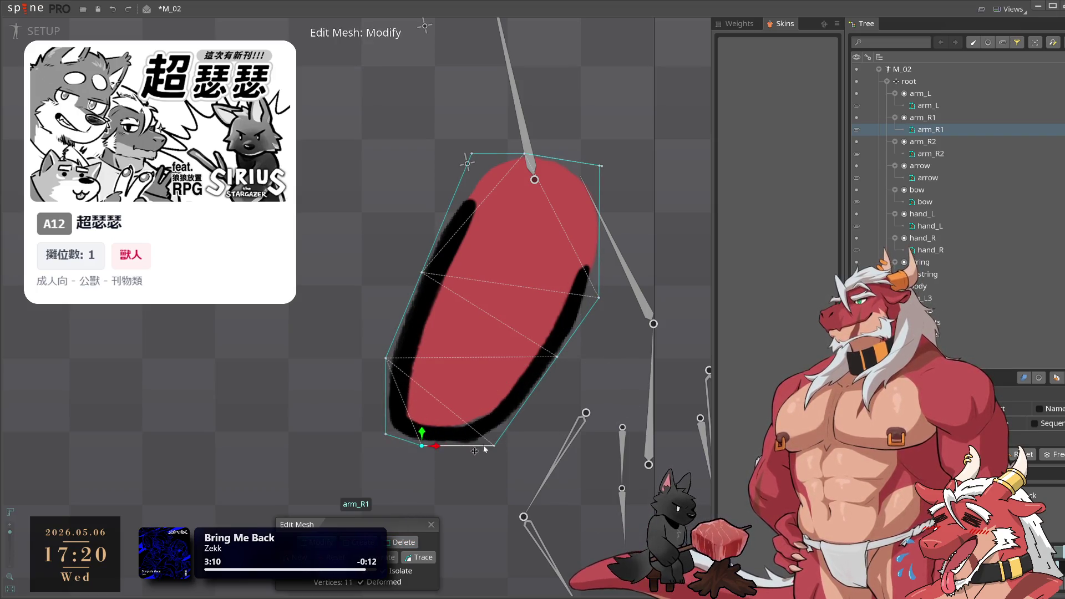
pyautogui.click(504, 428)
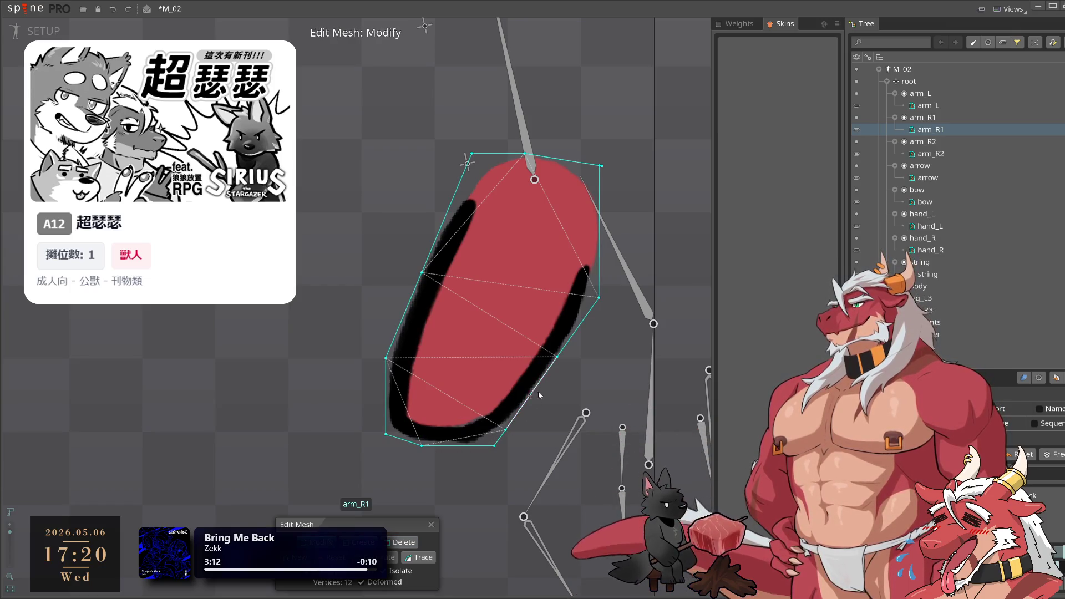
pyautogui.moveTo(556, 356); pyautogui.dragTo(555, 368)
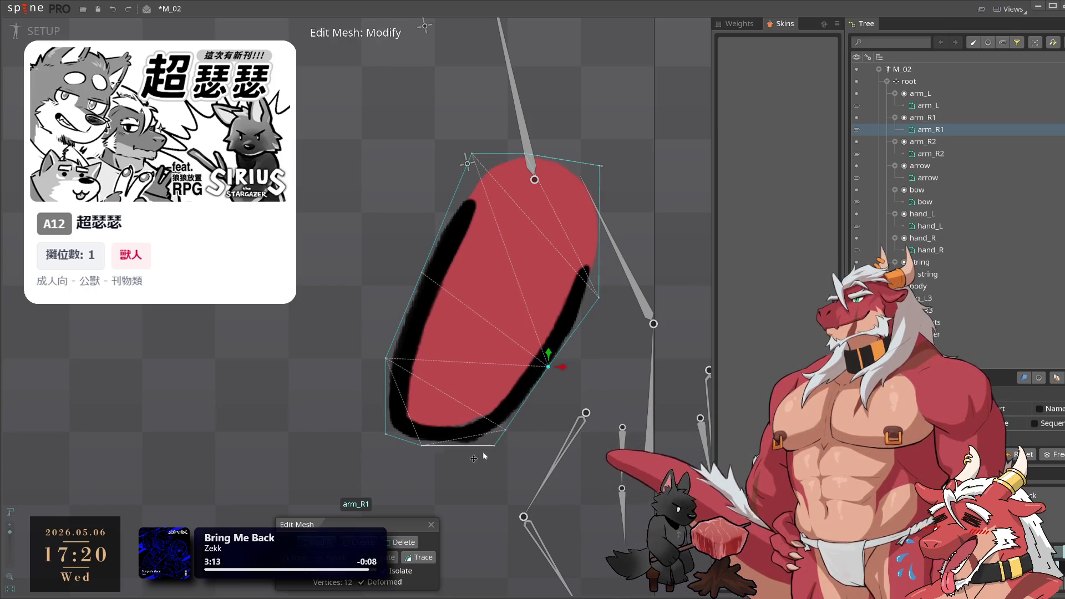
pyautogui.moveTo(497, 450); pyautogui.dragTo(475, 449)
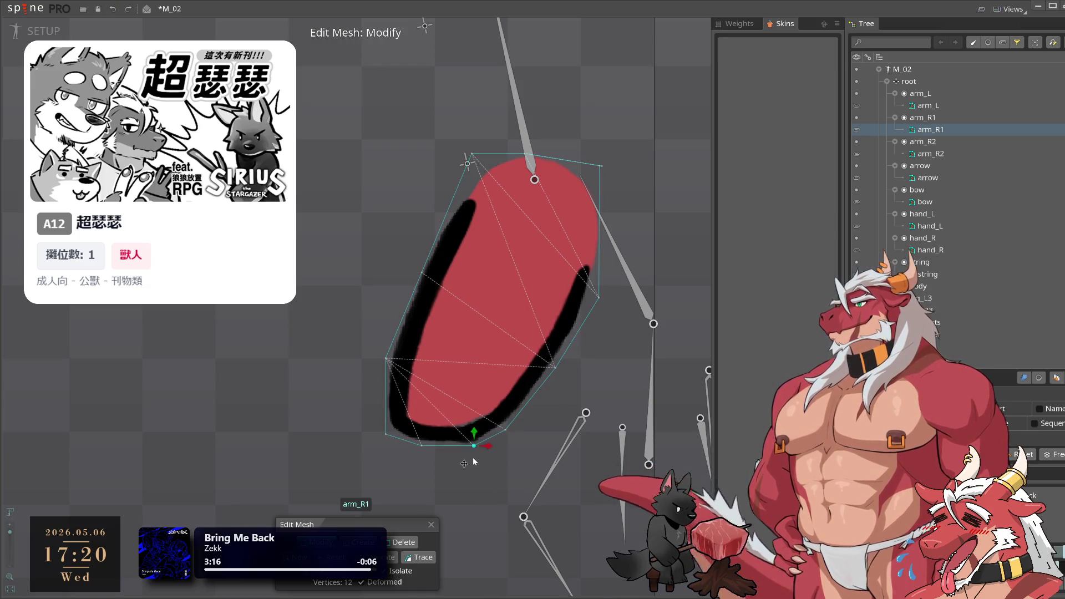
pyautogui.moveTo(385, 434)
pyautogui.mouseDown()
pyautogui.moveTo(385, 422)
pyautogui.moveTo(413, 445)
pyautogui.moveTo(470, 445)
pyautogui.mouseUp()
# Add top and right-edge vertices and pull arm_R1's hull onto the arm for 13 vertices
pyautogui.scroll(2, 505, 436)
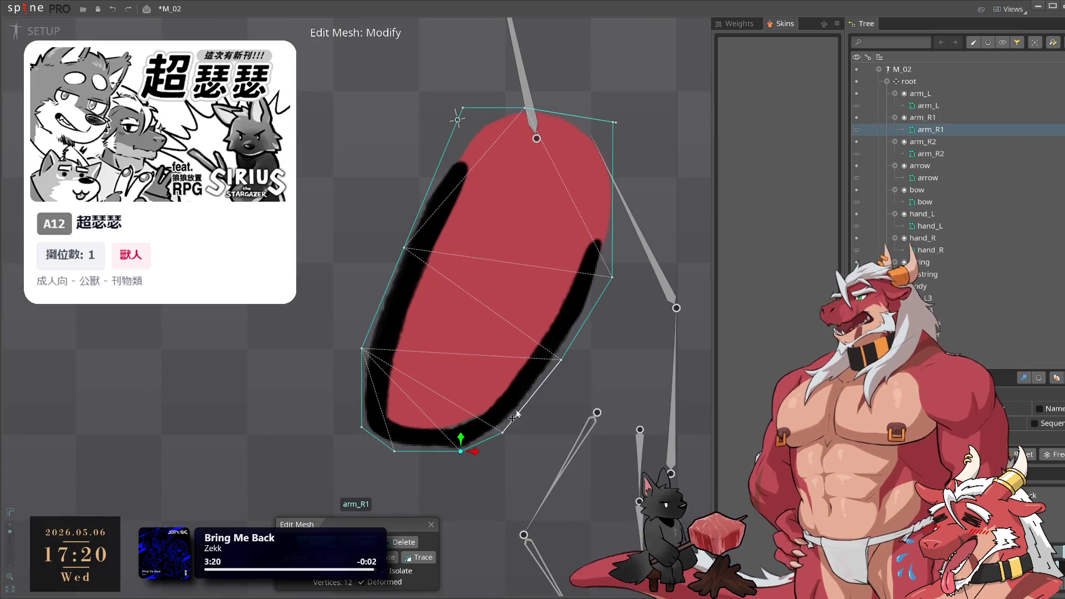
pyautogui.click(362, 349)
pyautogui.click(404, 248)
pyautogui.moveTo(525, 231); pyautogui.dragTo(521, 277)
pyautogui.moveTo(460, 153); pyautogui.dragTo(471, 166)
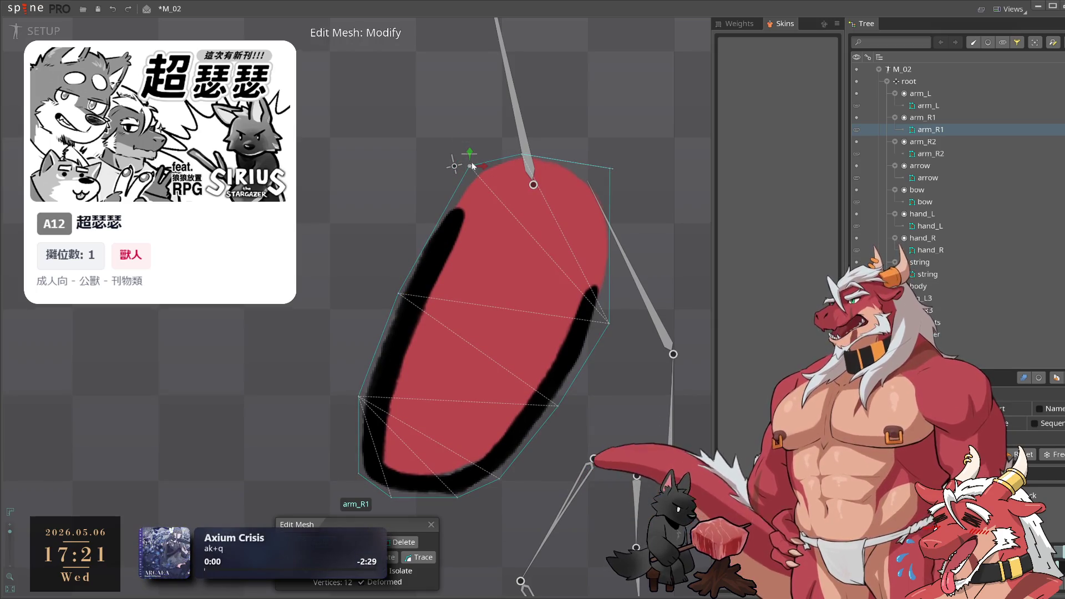
pyautogui.keyDown('ctrl'); pyautogui.click(609, 223); pyautogui.keyUp('ctrl')
pyautogui.moveTo(610, 169)
pyautogui.mouseDown()
pyautogui.moveTo(603, 193)
pyautogui.moveTo(566, 172)
pyautogui.moveTo(571, 155)
pyautogui.mouseUp()
pyautogui.keyDown('ctrl'); pyautogui.click(562, 174); pyautogui.keyUp('ctrl')
pyautogui.moveTo(609, 223); pyautogui.dragTo(612, 252)
pyautogui.moveTo(608, 323); pyautogui.dragTo(601, 311)
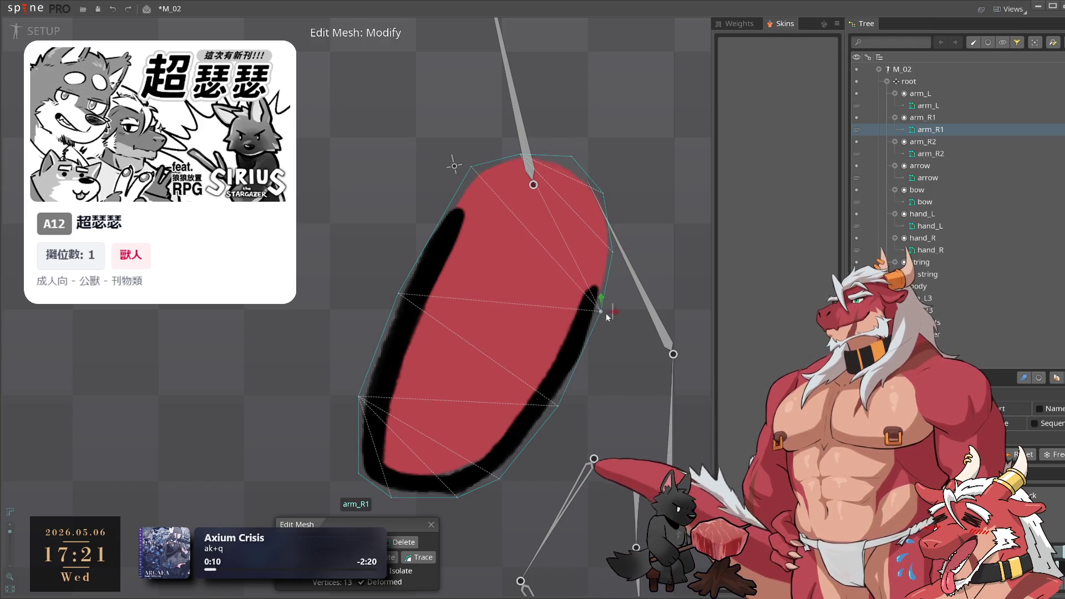
pyautogui.moveTo(558, 405); pyautogui.dragTo(569, 387)
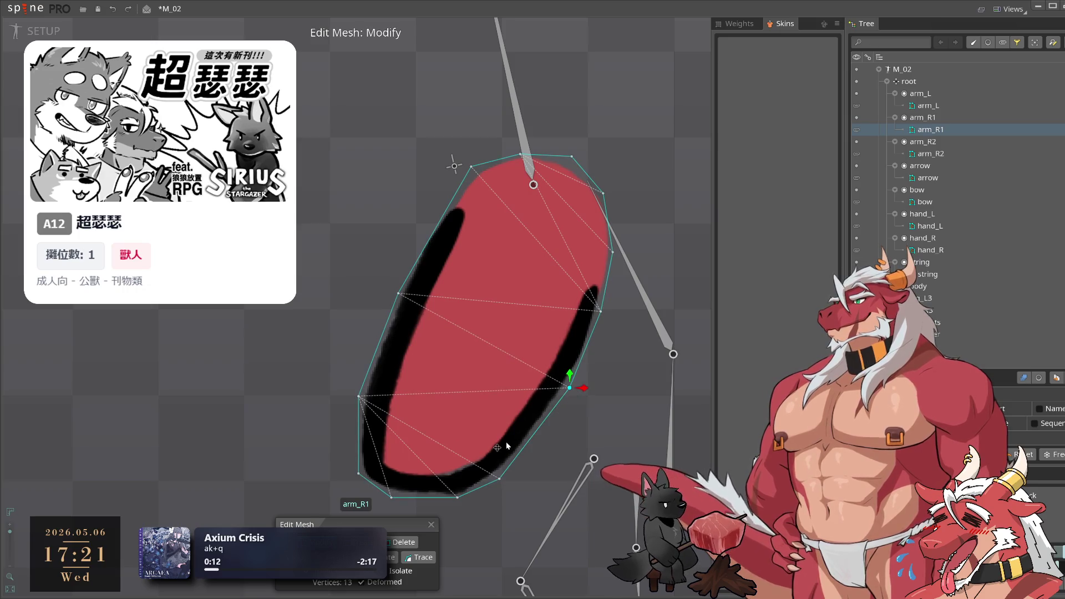
pyautogui.moveTo(471, 166); pyautogui.dragTo(459, 181)
pyautogui.moveTo(518, 157); pyautogui.dragTo(499, 156)
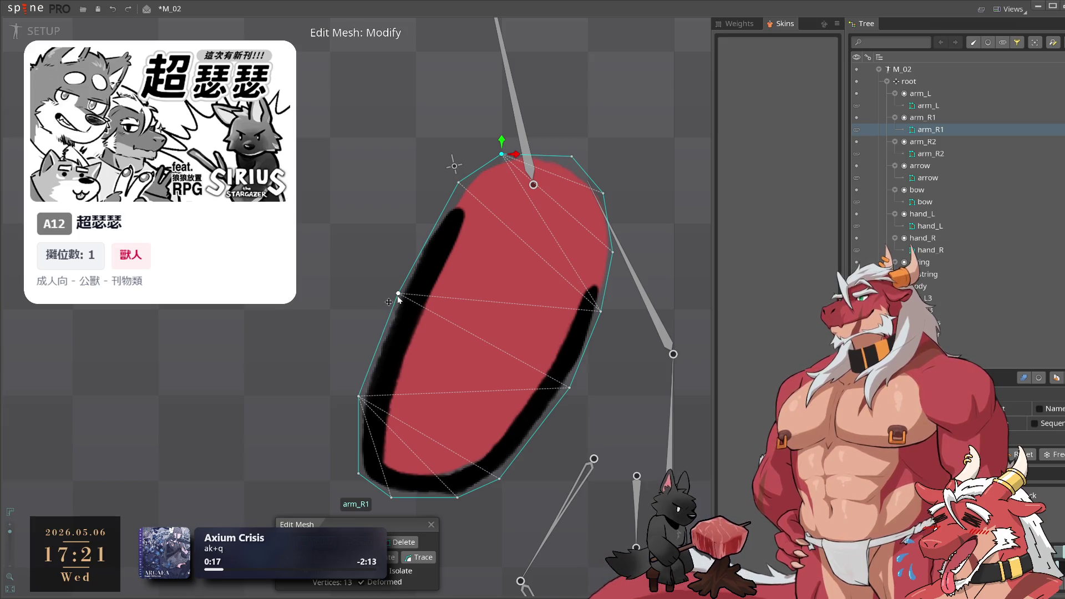
pyautogui.moveTo(500, 478); pyautogui.dragTo(502, 479)
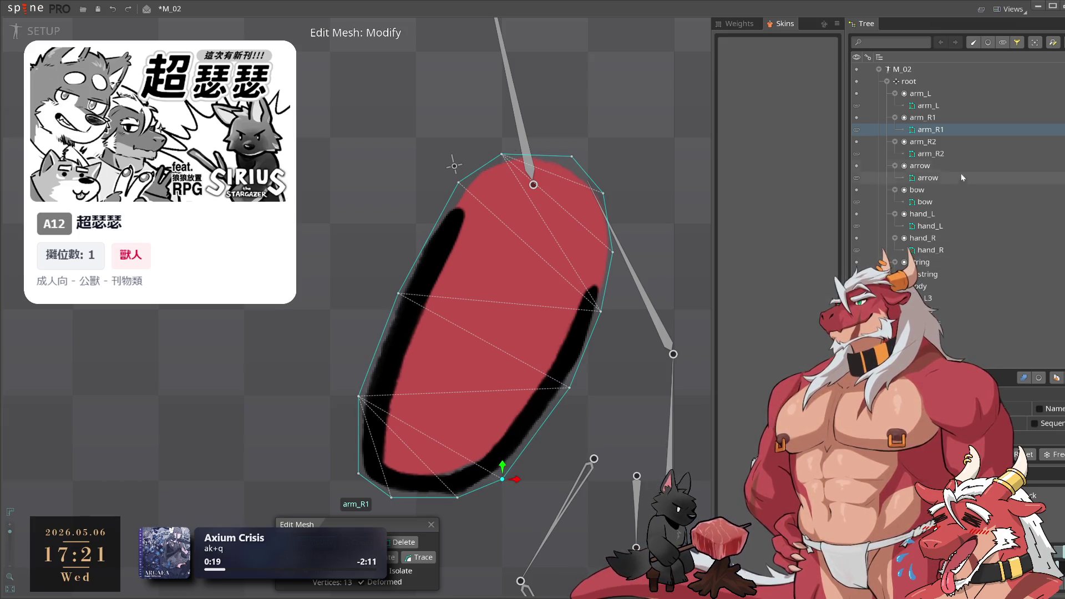
pyautogui.click(959, 154)
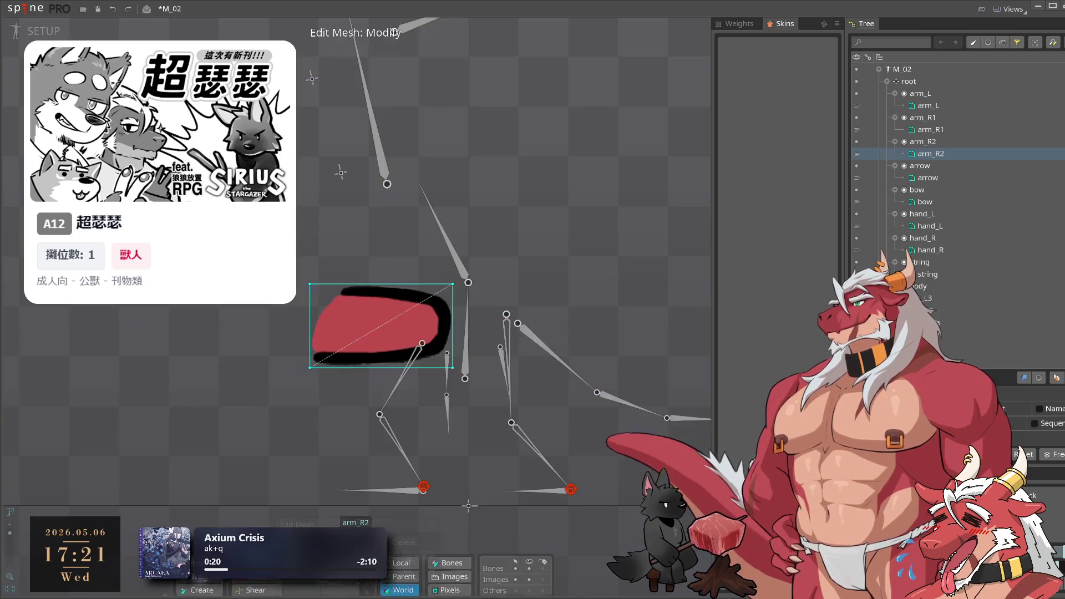
# Add hull vertices to arm_R2 and drag its right corners onto the arm, making 7 vertices
pyautogui.scroll(2, 415, 334)
pyautogui.click(414, 334)
pyautogui.press('d')
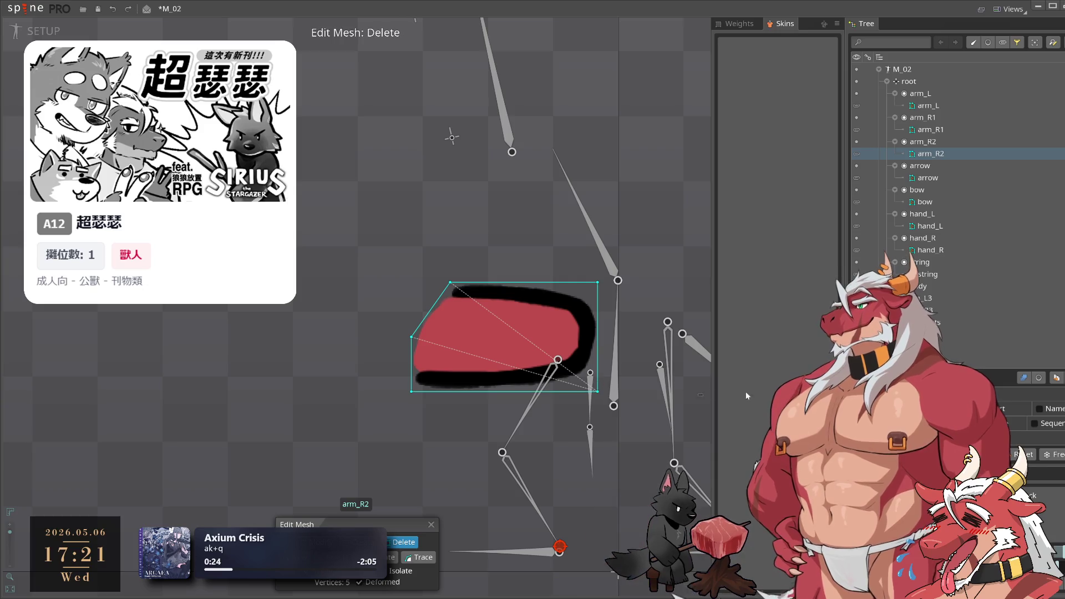
pyautogui.press('m')
pyautogui.press('c')
pyautogui.click(539, 282)
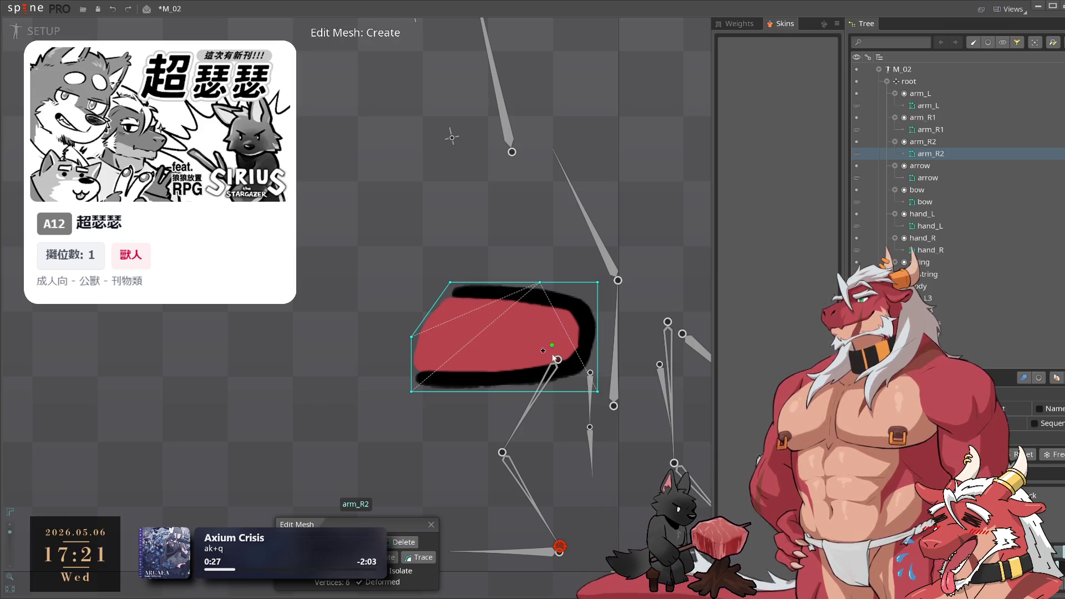
pyautogui.click(539, 391)
pyautogui.press('m')
pyautogui.click(596, 391)
pyautogui.moveTo(597, 381); pyautogui.dragTo(597, 366)
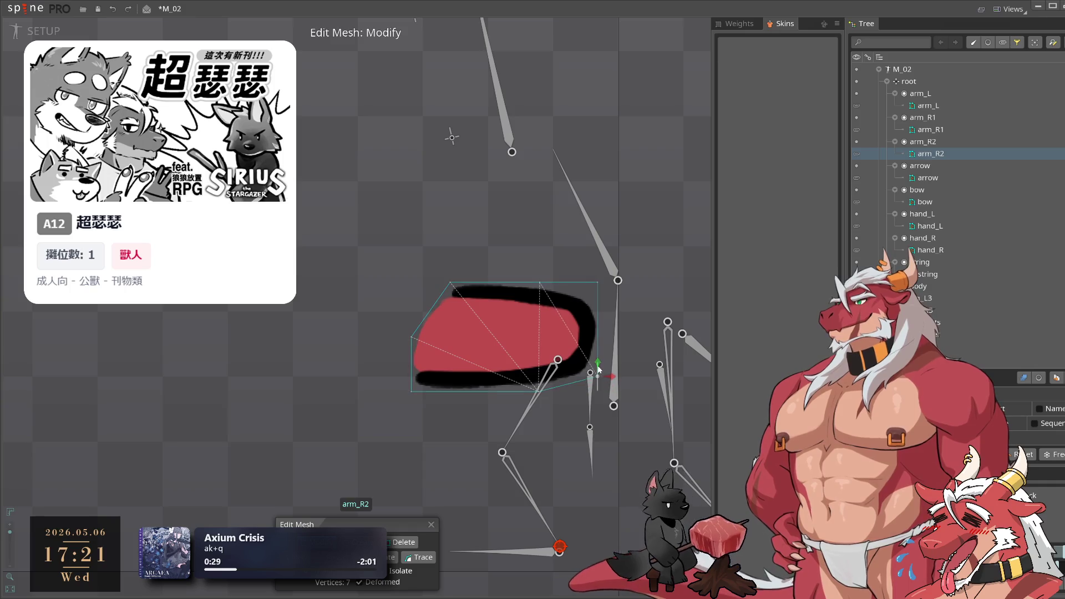
pyautogui.moveTo(597, 282); pyautogui.dragTo(598, 299)
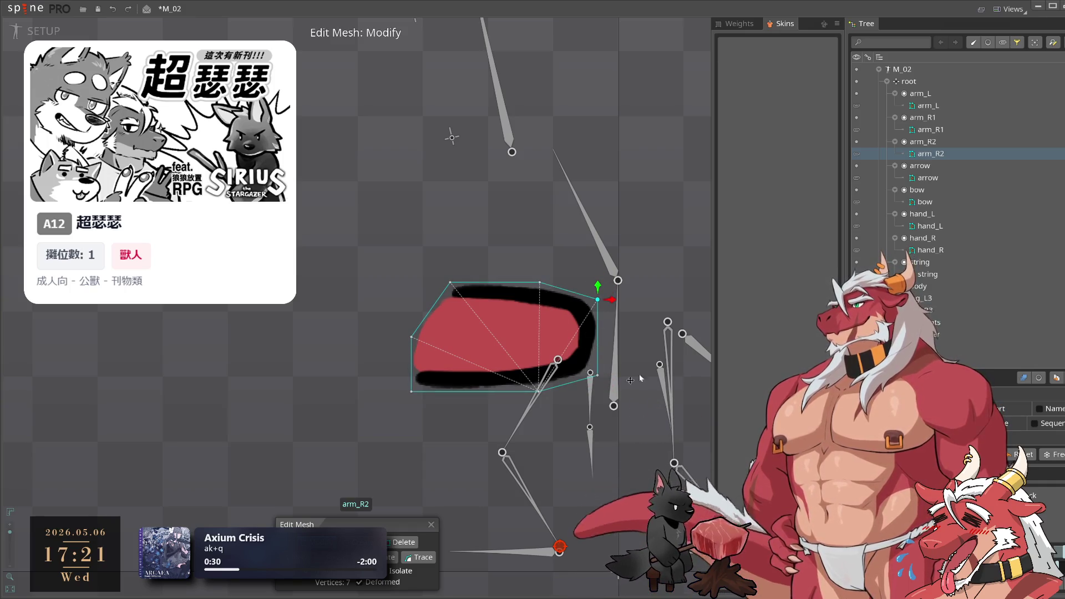
pyautogui.click(554, 476)
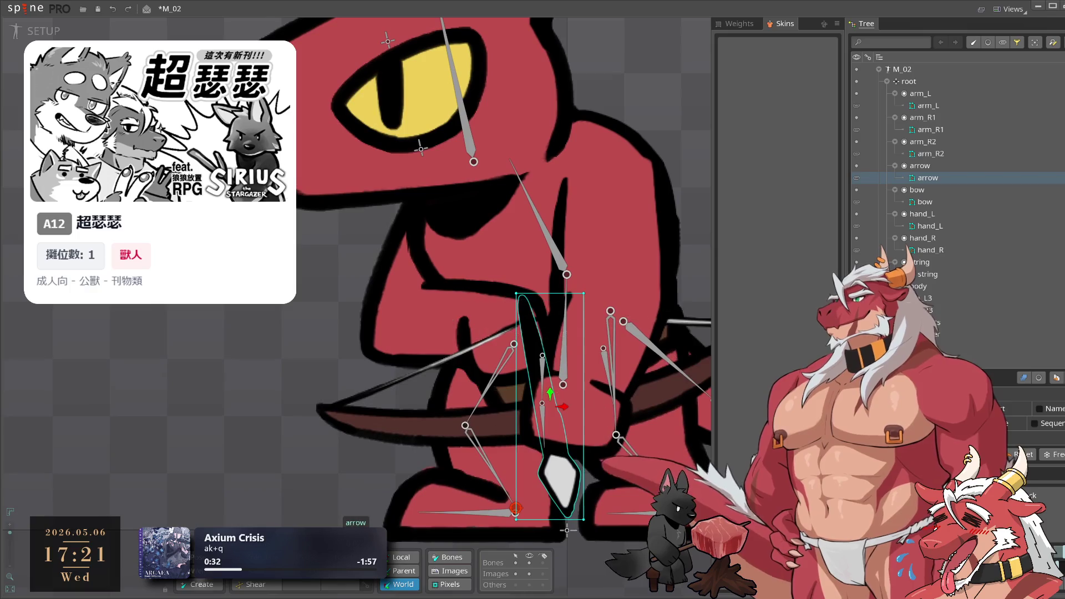
# Add hull vertices around the arrow's shaft and arrowhead in Create mode
pyautogui.doubleClick(507, 395)
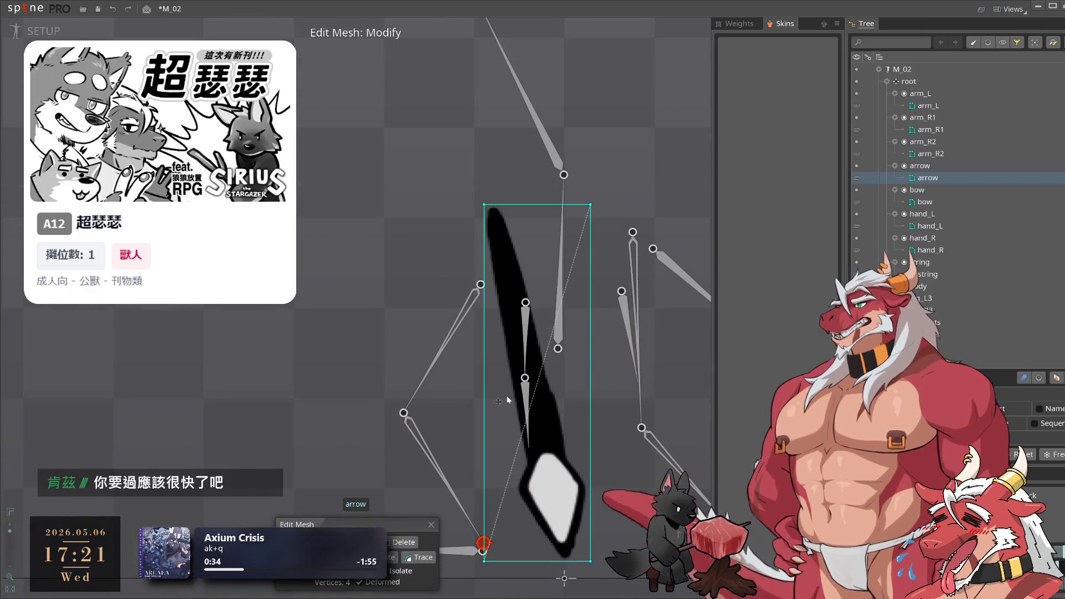
pyautogui.scroll(-1, 507, 333)
pyautogui.press('c')
pyautogui.click(439, 222)
pyautogui.click(472, 367)
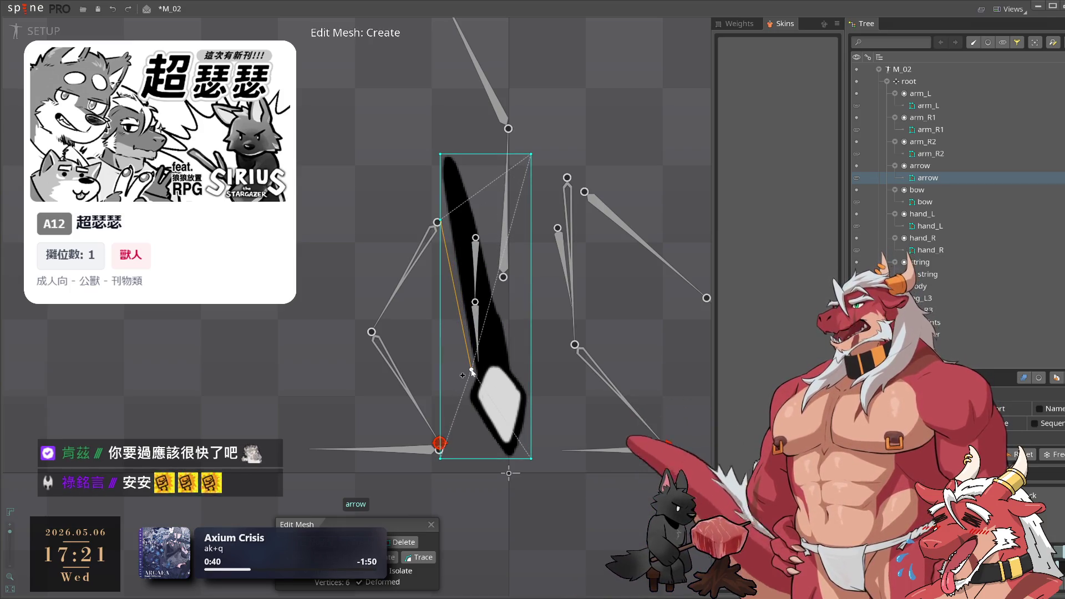
pyautogui.click(464, 399)
pyautogui.click(494, 460)
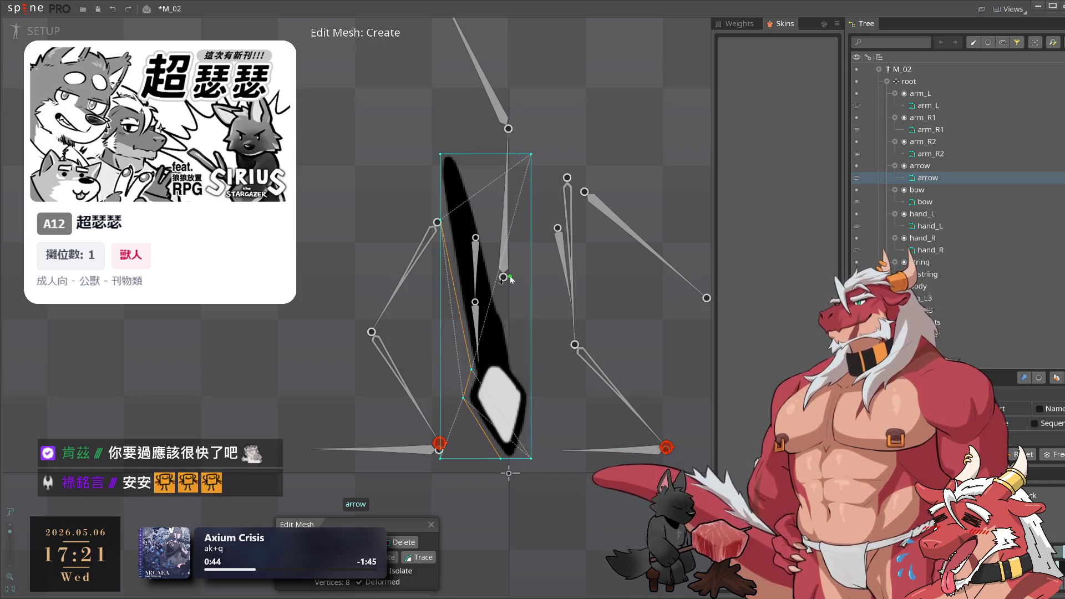
pyautogui.click(469, 156)
pyautogui.click(515, 364)
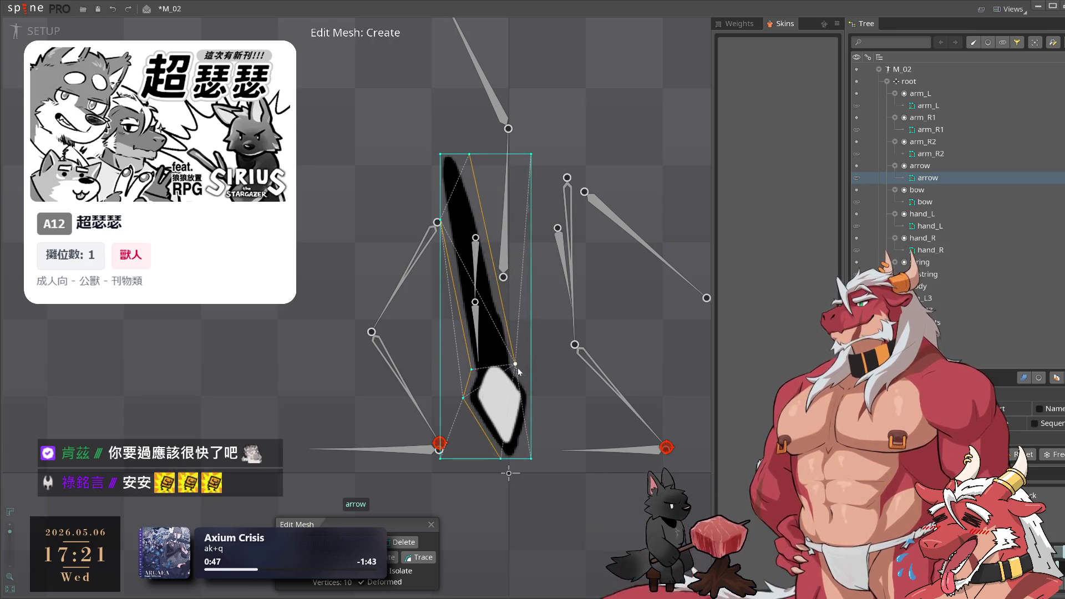
pyautogui.click(531, 389)
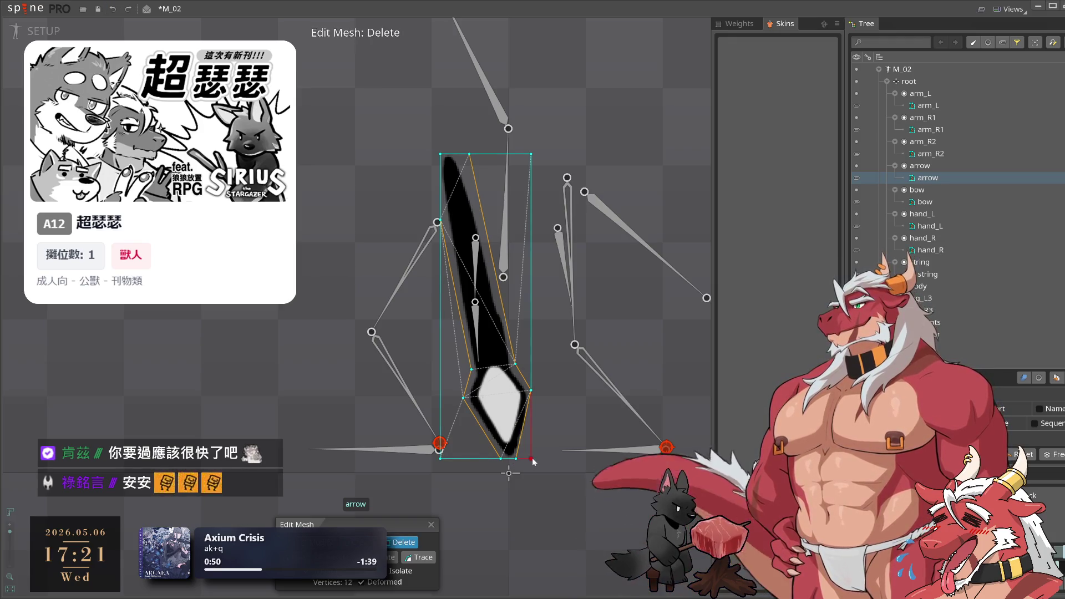
# Delete the extra top-right corner vertex so the arrow mesh keeps 9 vertices
pyautogui.click(534, 154)
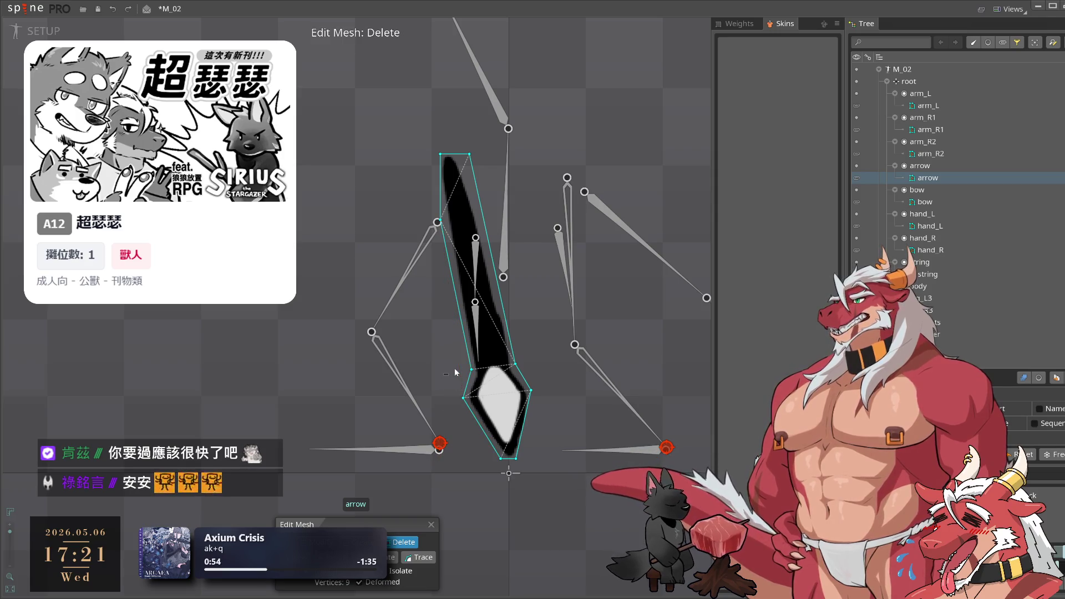
pyautogui.scroll(2, 532, 408)
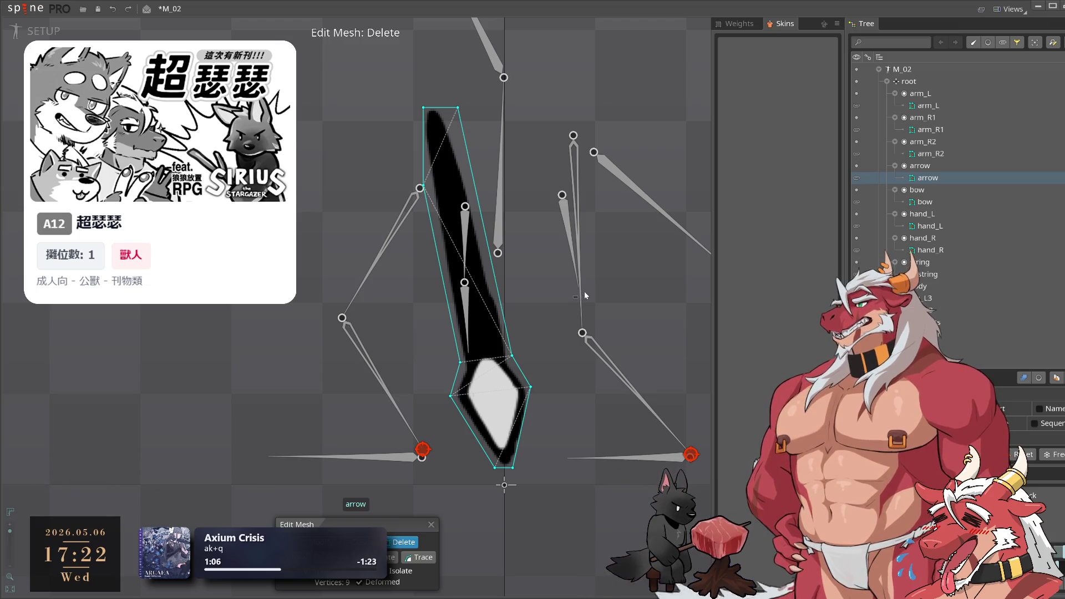
pyautogui.press('Escape')
pyautogui.moveTo(507, 282); pyautogui.dragTo(568, 335)
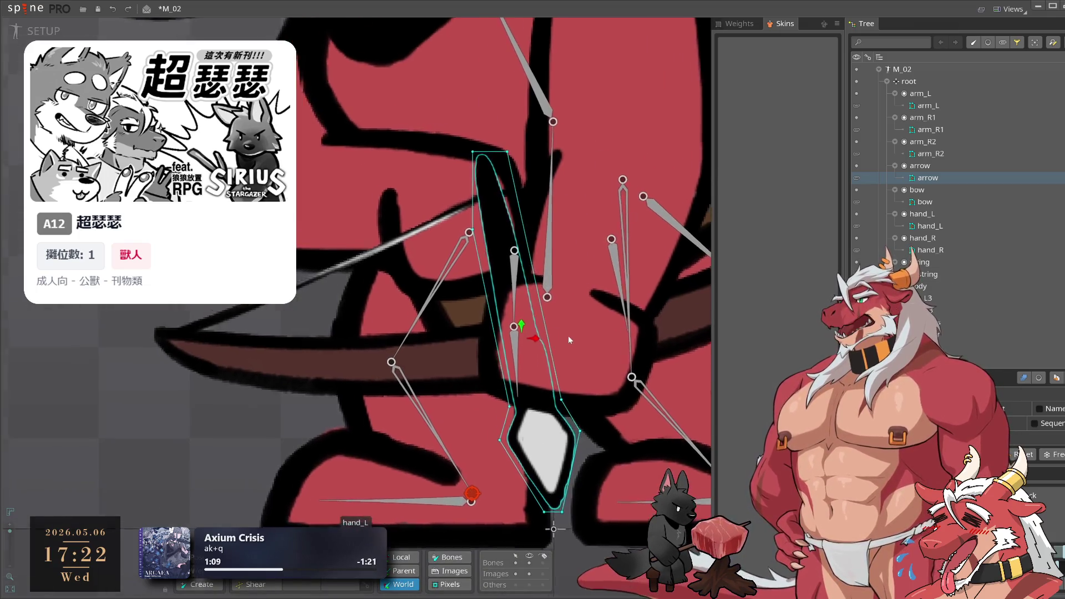
pyautogui.click(965, 199)
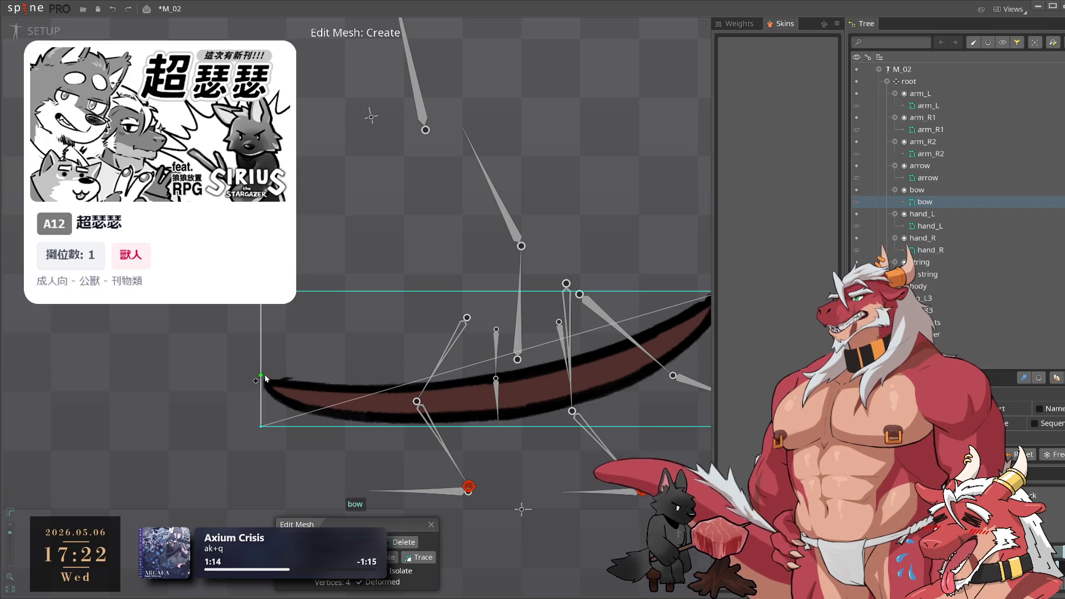
# Trace the bow's top curve with new vertices from its left tip to its right tip
pyautogui.click(265, 378)
pyautogui.click(315, 382)
pyautogui.click(321, 379)
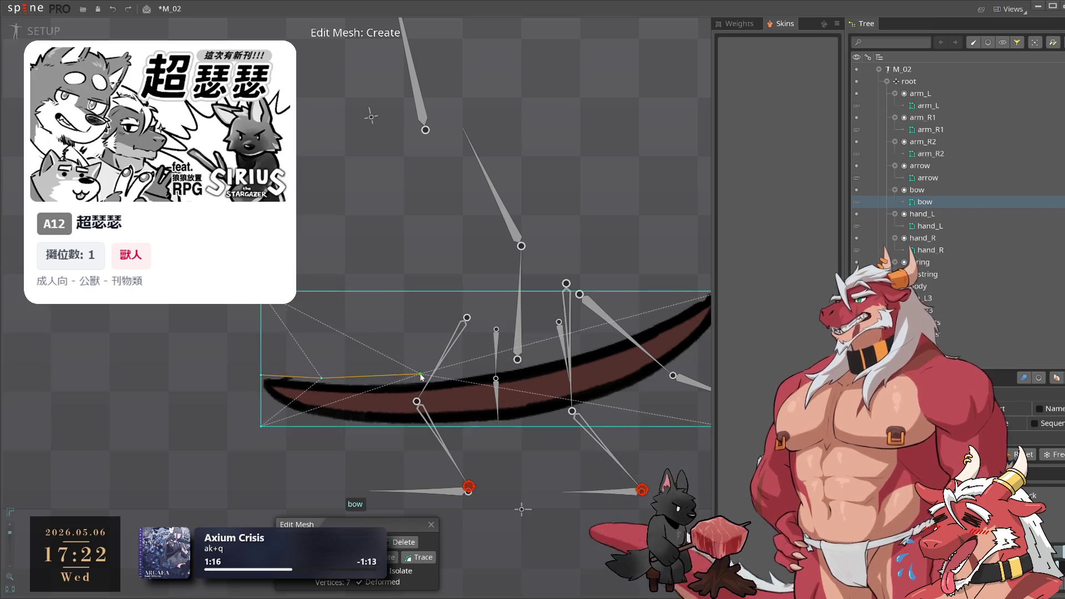
pyautogui.click(507, 369)
pyautogui.click(597, 345)
pyautogui.click(662, 319)
pyautogui.moveTo(663, 319); pyautogui.dragTo(590, 322)
pyautogui.click(629, 295)
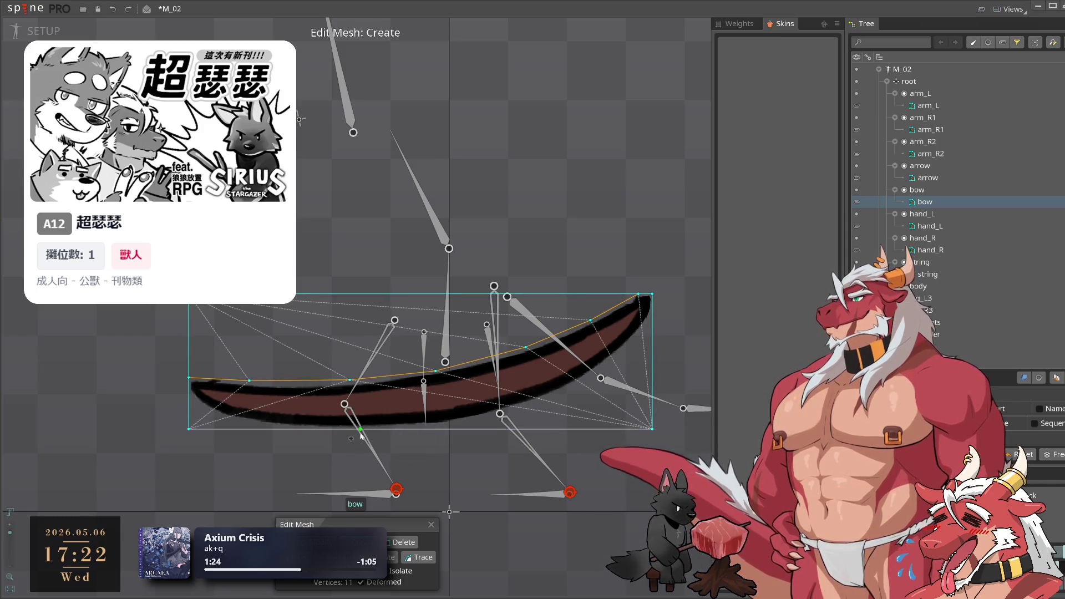
# Add vertices along the bow mesh's bottom edge and lift them to the bow's underside
pyautogui.click(450, 430)
pyautogui.click(348, 429)
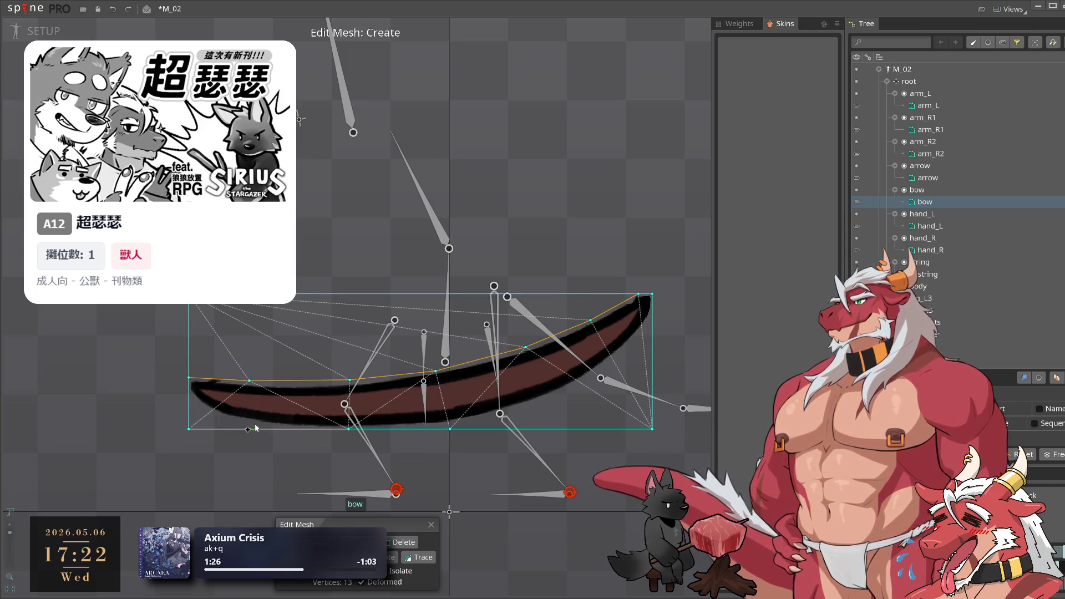
pyautogui.click(247, 429)
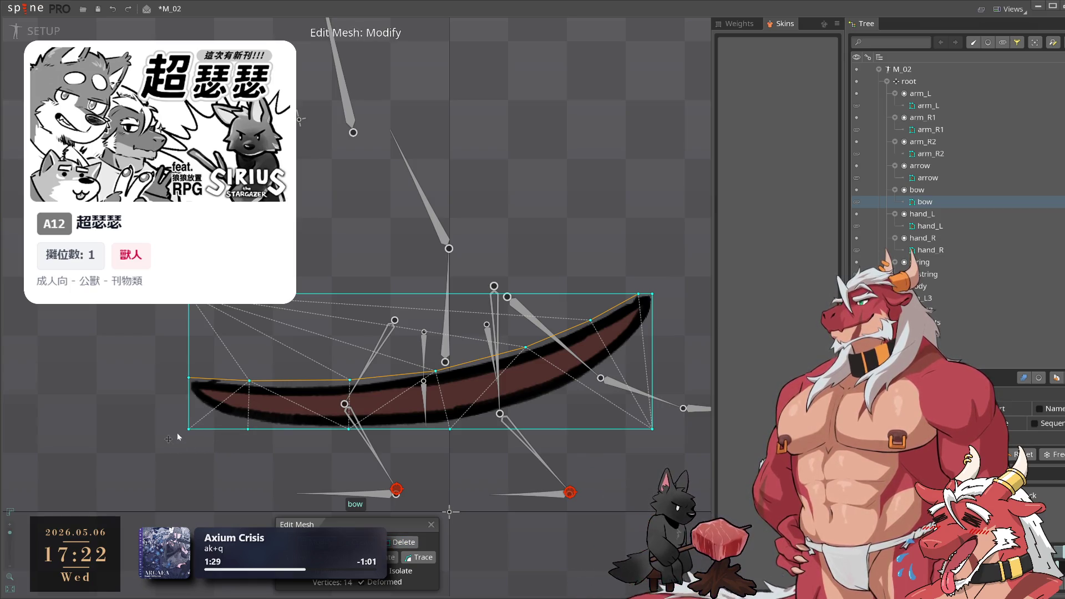
pyautogui.moveTo(178, 437); pyautogui.dragTo(182, 408)
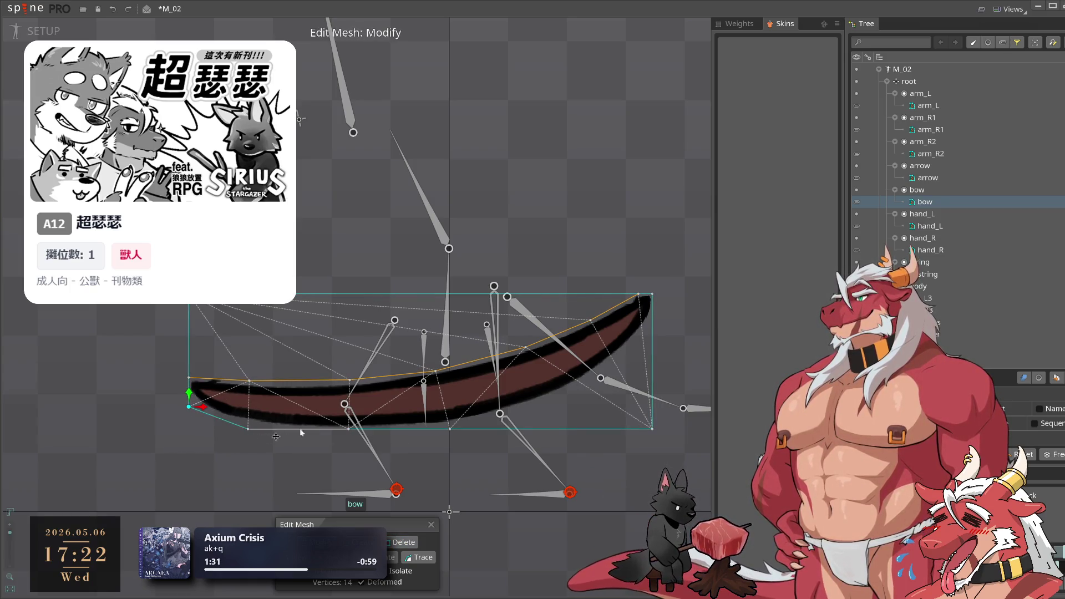
pyautogui.click(546, 431)
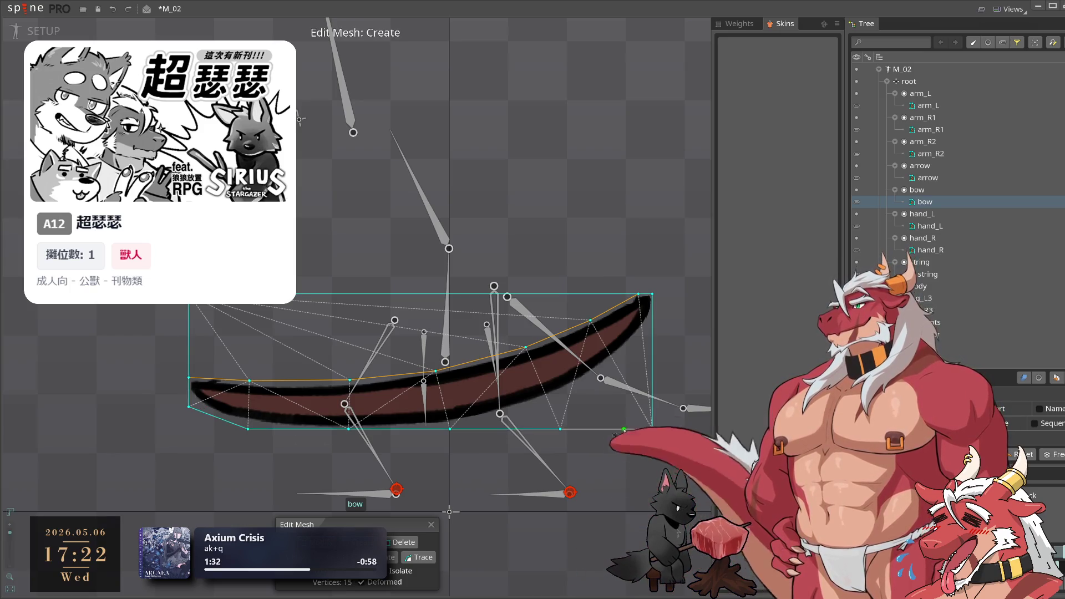
pyautogui.moveTo(546, 431)
pyautogui.mouseDown()
pyautogui.moveTo(546, 399)
pyautogui.moveTo(536, 403)
pyautogui.mouseUp()
# Snap the top-curve and right-end vertices onto the bow, removing the stray bottom-right corner
pyautogui.click(526, 347)
pyautogui.moveTo(525, 348); pyautogui.dragTo(518, 352)
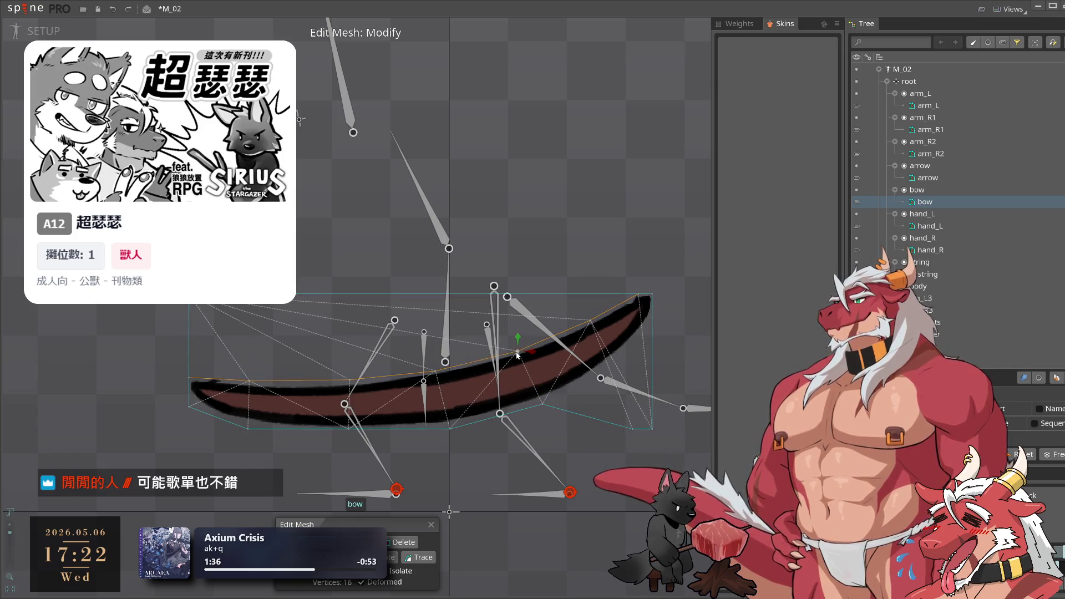
pyautogui.moveTo(637, 431); pyautogui.dragTo(621, 359)
pyautogui.click(653, 430)
pyautogui.press('Delete')
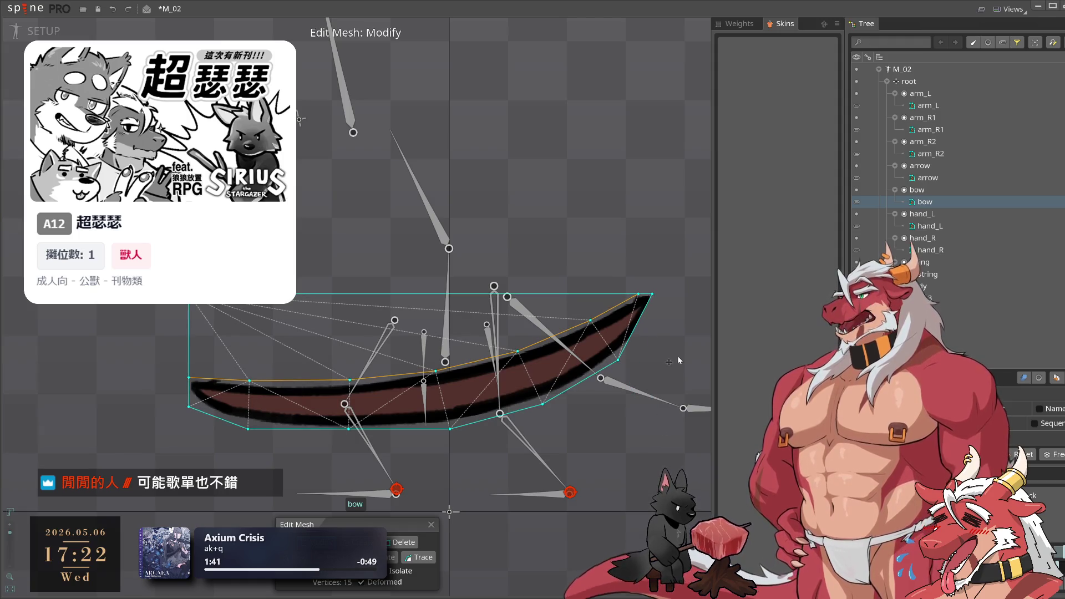
pyautogui.press('c')
pyautogui.press('m')
pyautogui.moveTo(640, 318); pyautogui.dragTo(652, 317)
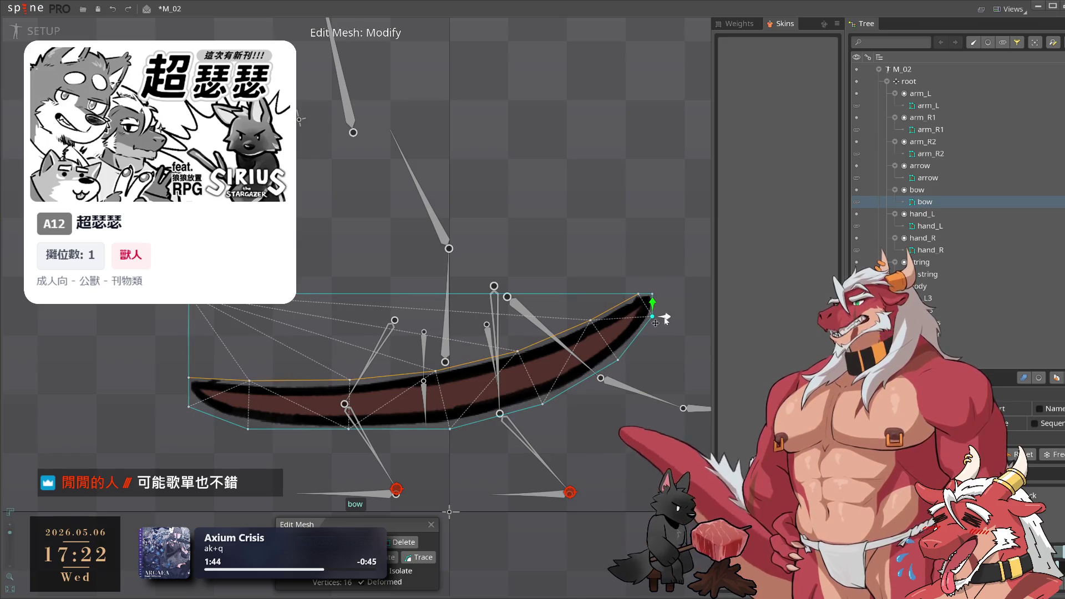
# Refine the bow mesh's left-end and bottom vertices so they hug the bow
pyautogui.moveTo(197, 439); pyautogui.dragTo(330, 439)
pyautogui.scroll(3, 330, 439)
pyautogui.click(327, 375)
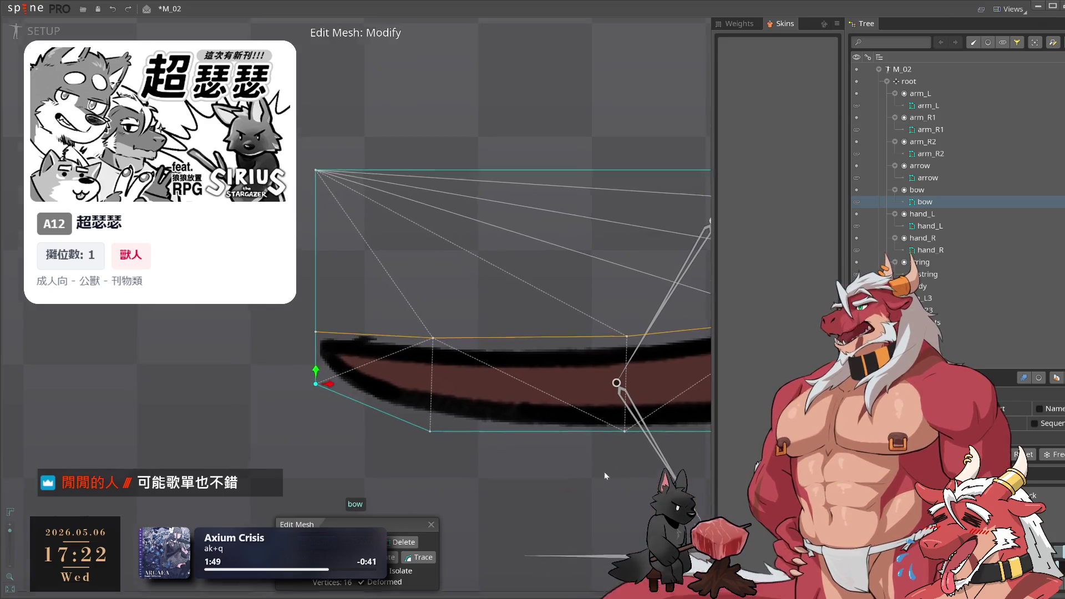
pyautogui.moveTo(604, 444); pyautogui.dragTo(589, 444)
pyautogui.moveTo(412, 439); pyautogui.dragTo(411, 425)
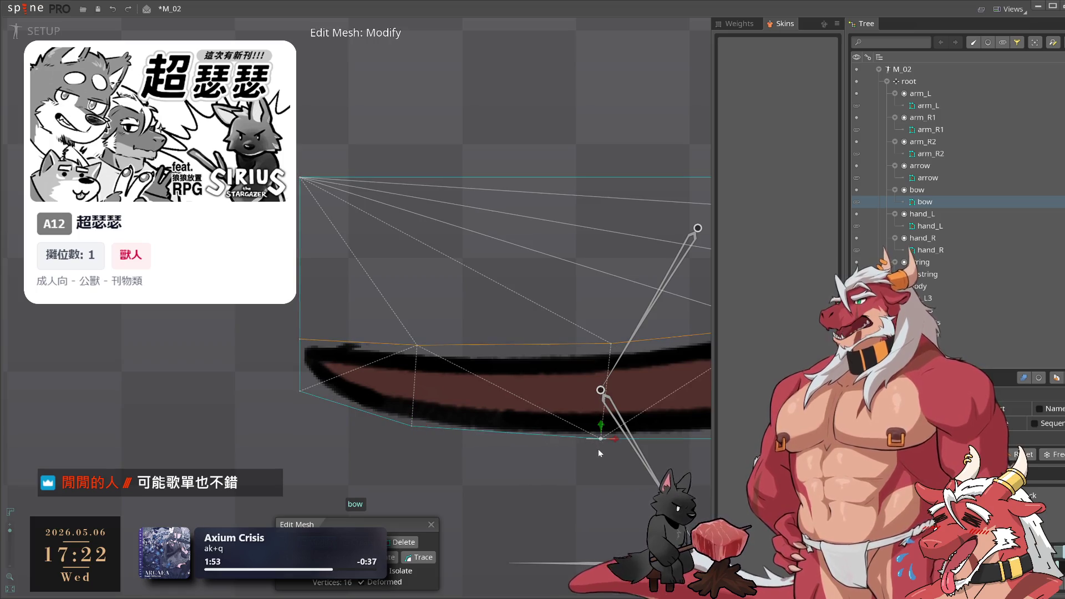
pyautogui.scroll(-1, 598, 448)
pyautogui.moveTo(400, 391); pyautogui.dragTo(383, 394)
pyautogui.moveTo(239, 392); pyautogui.dragTo(238, 397)
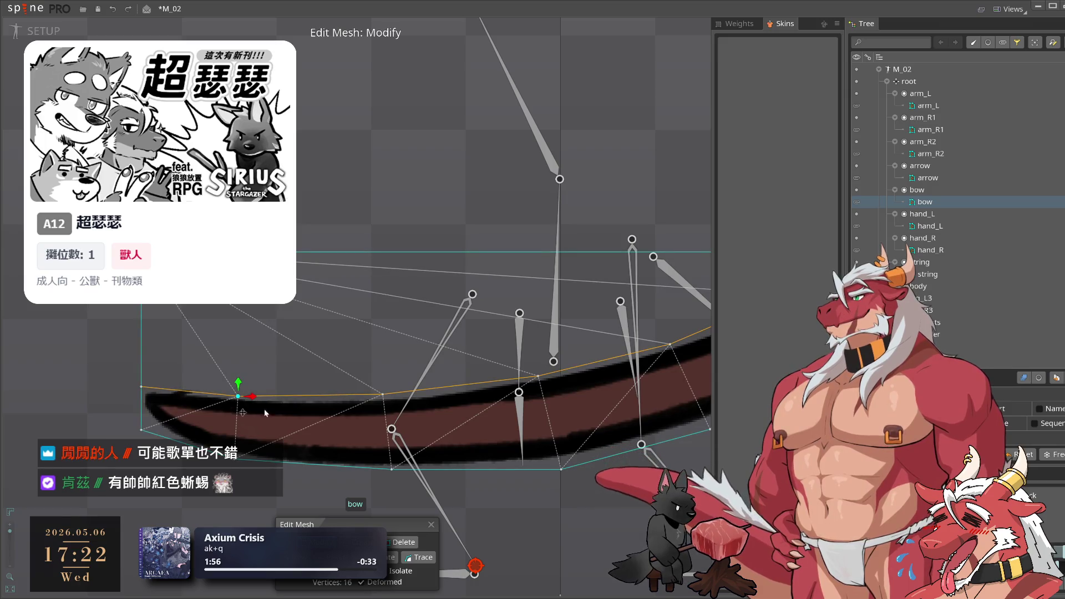
# Select the bow's top and bottom edge vertices near the right to adjust them
pyautogui.scroll(-1, 388, 377)
pyautogui.click(509, 337)
pyautogui.click(519, 410)
pyautogui.click(607, 397)
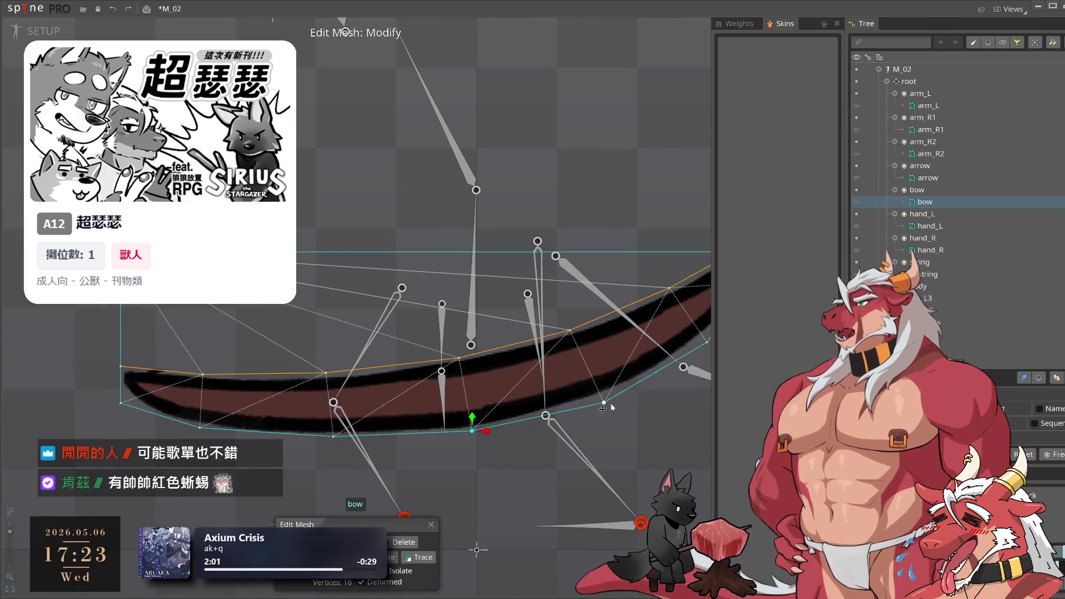
pyautogui.click(520, 379)
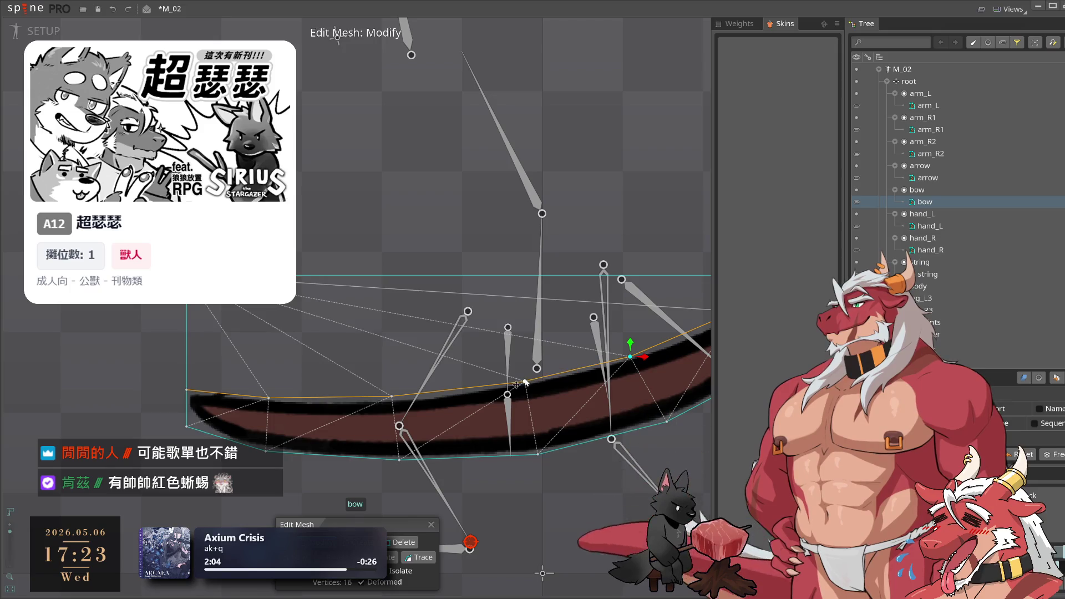
pyautogui.click(529, 454)
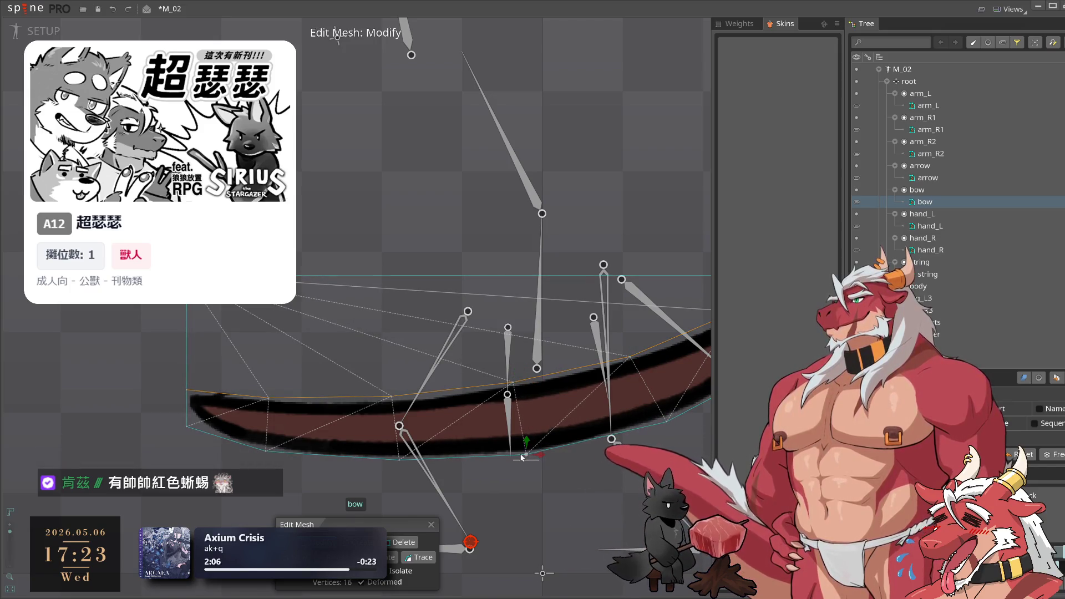
pyautogui.moveTo(669, 444); pyautogui.dragTo(532, 461)
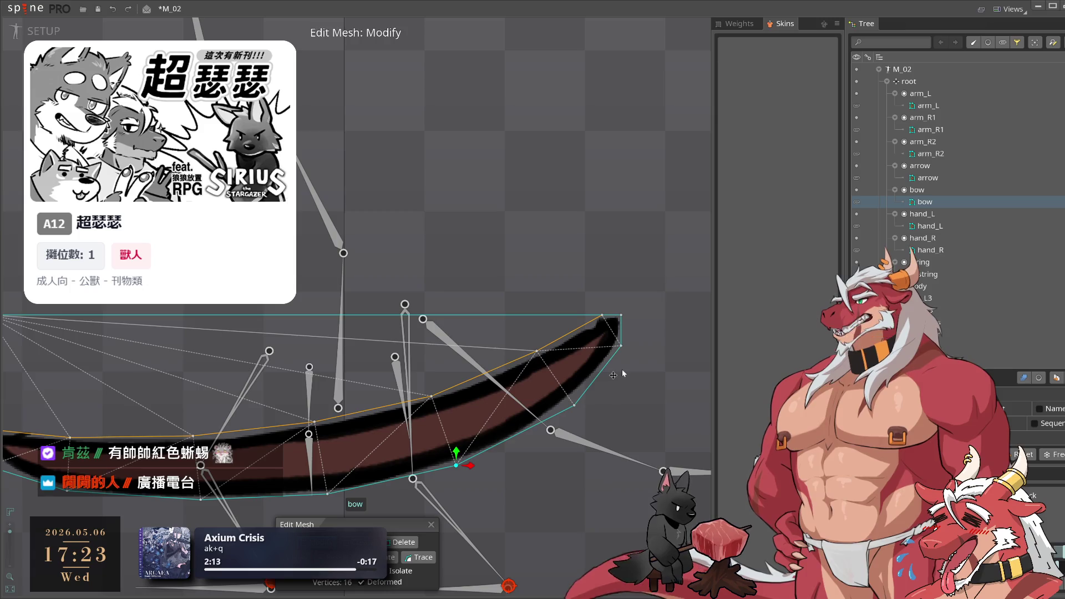
# Delete the bow mesh's top-left corner vertex, leaving a 15-vertex bow outline
pyautogui.moveTo(72, 340); pyautogui.dragTo(290, 314)
pyautogui.press('Delete')
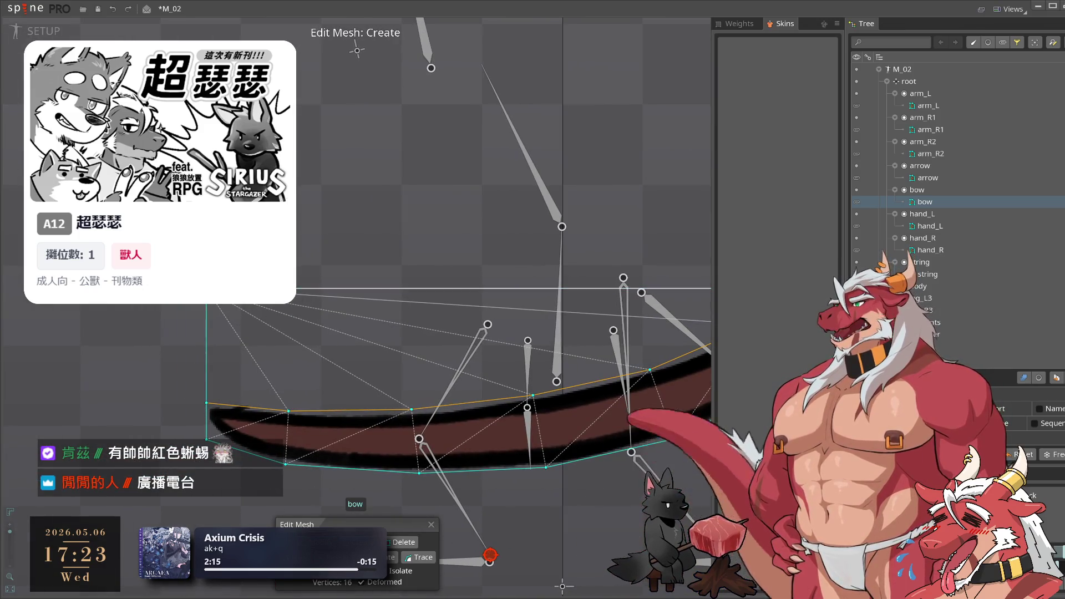
pyautogui.click(404, 542)
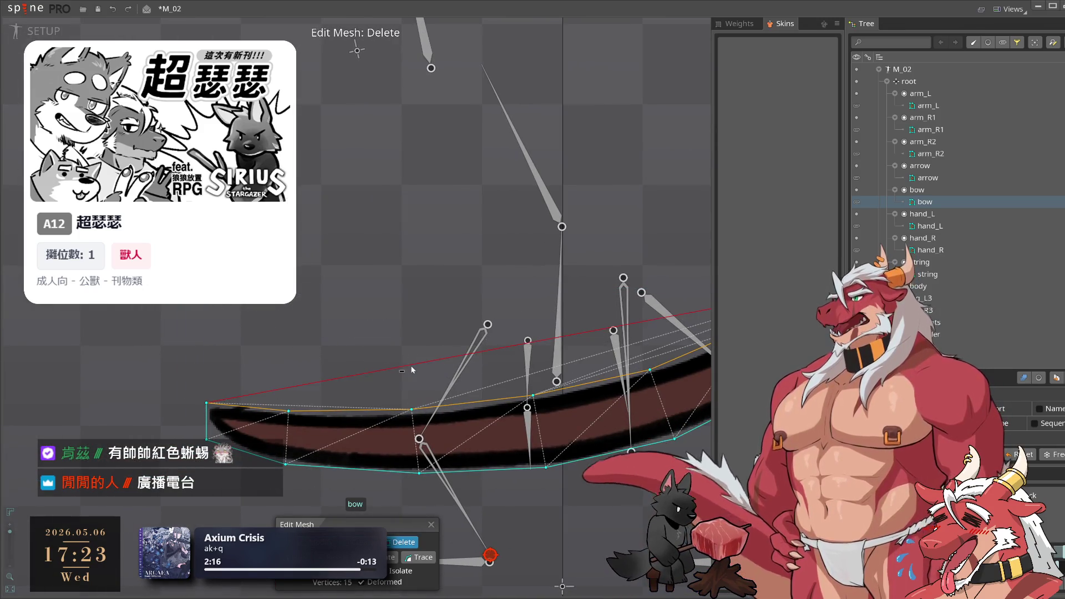
pyautogui.scroll(-1, 471, 353)
pyautogui.scroll(2, 484, 346)
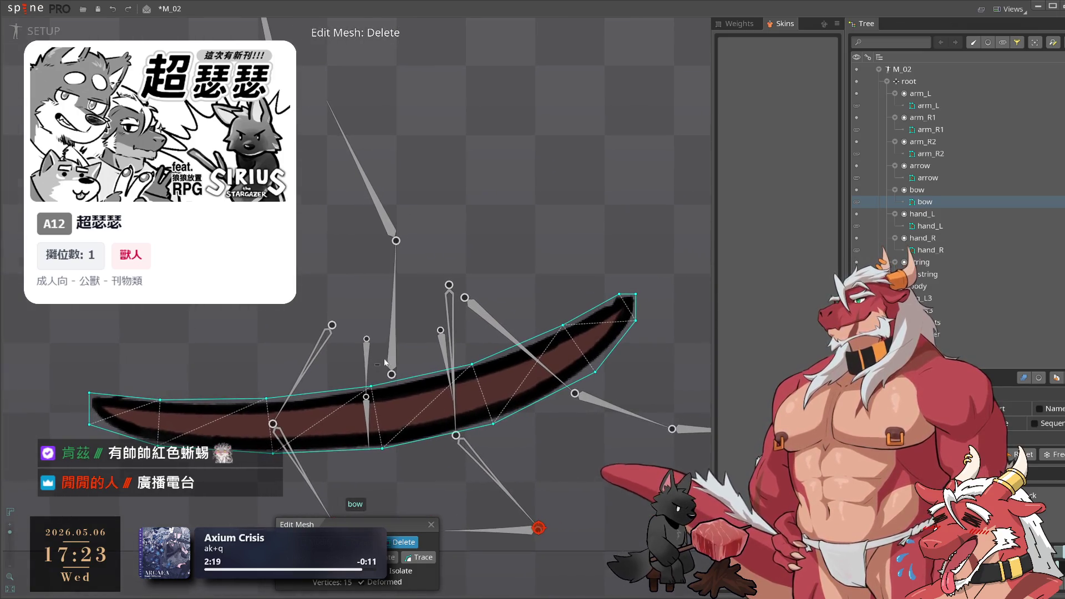
pyautogui.scroll(-2, 699, 311)
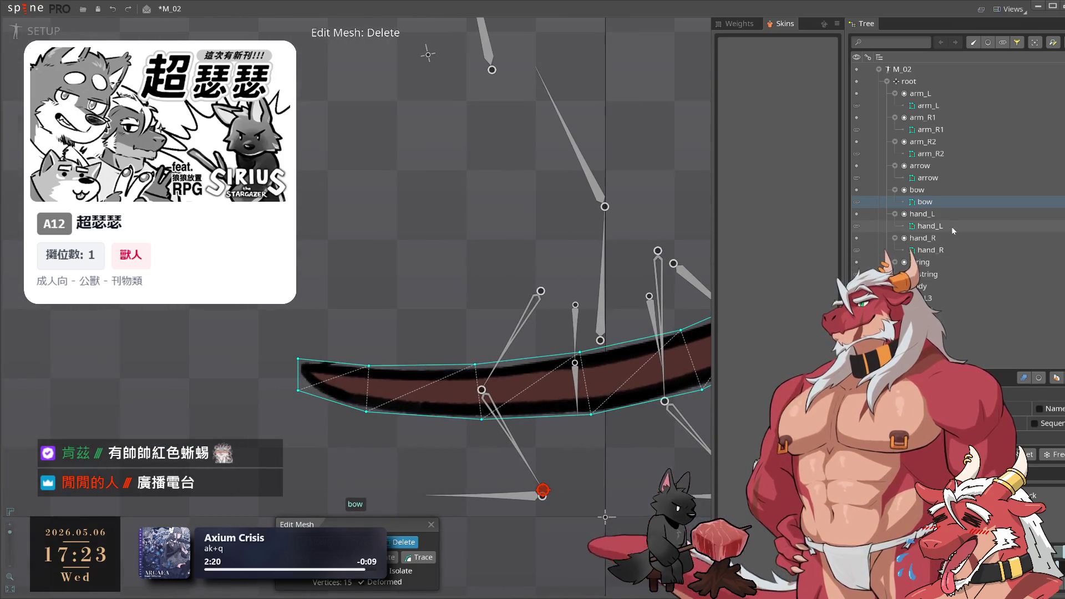
# Reshape the hand_L mesh to 5 vertices by adding two and removing the top-right one
pyautogui.click(951, 226)
pyautogui.scroll(3, 557, 324)
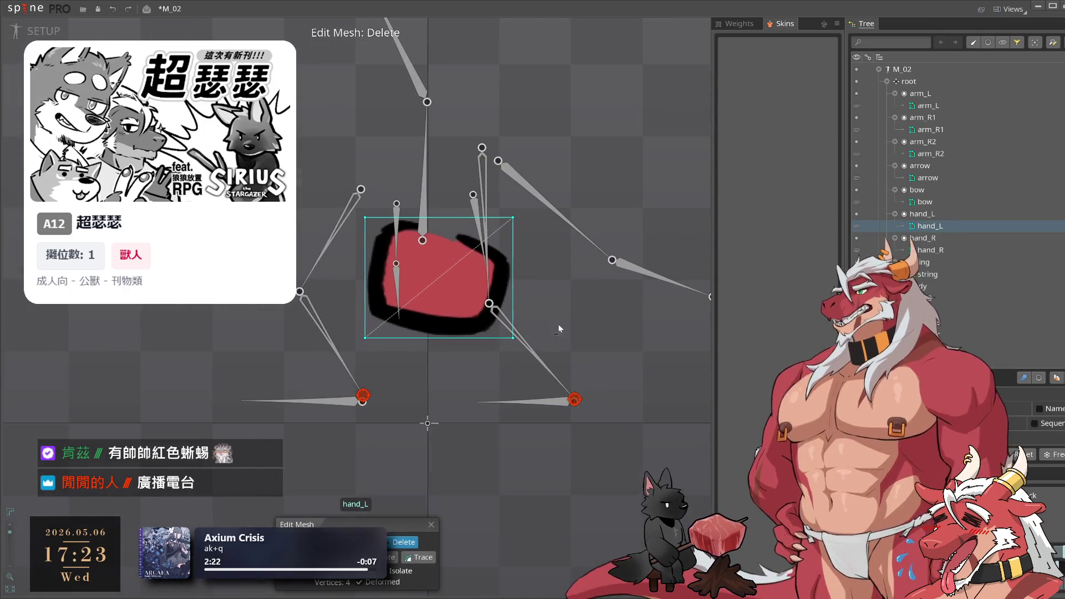
pyautogui.press('c')
pyautogui.click(510, 285)
pyautogui.click(605, 315)
pyautogui.press('d')
pyautogui.click(605, 285)
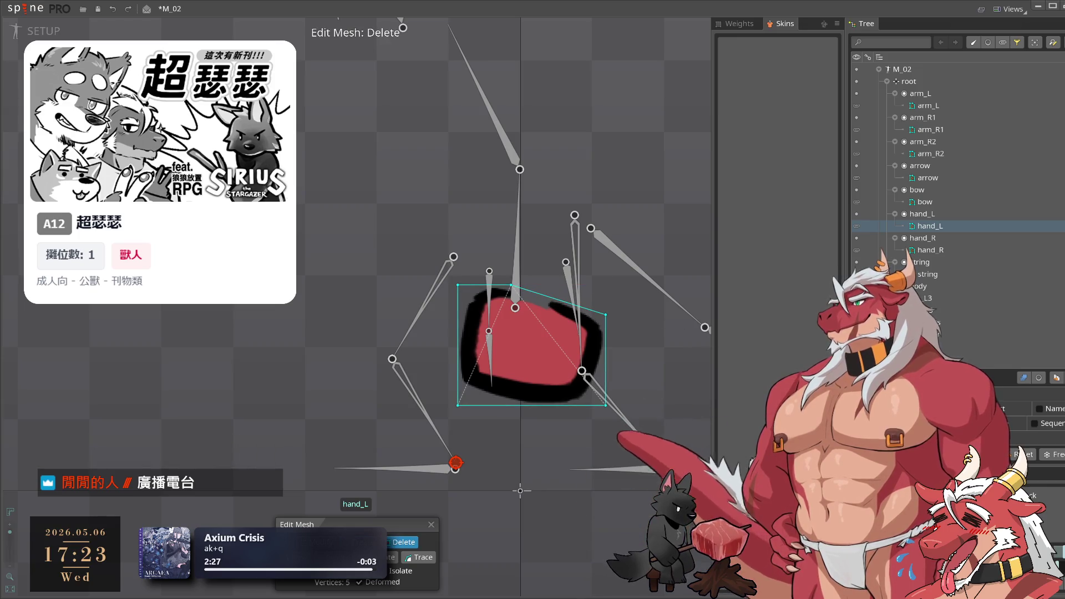
pyautogui.click(949, 250)
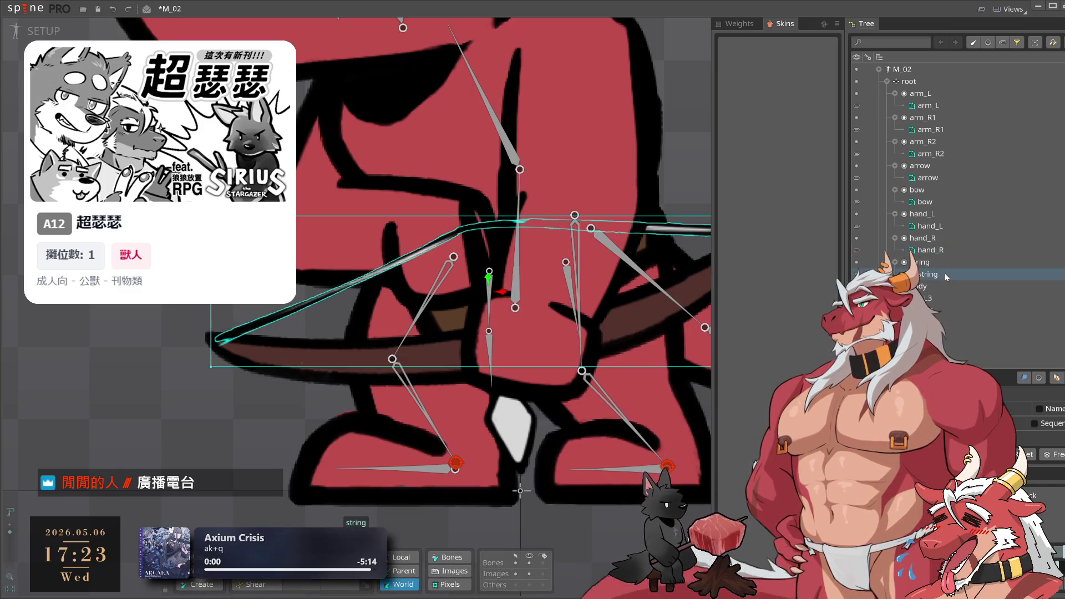
# Auto-trace the string attachment into a mesh and accept the result
pyautogui.click(943, 273)
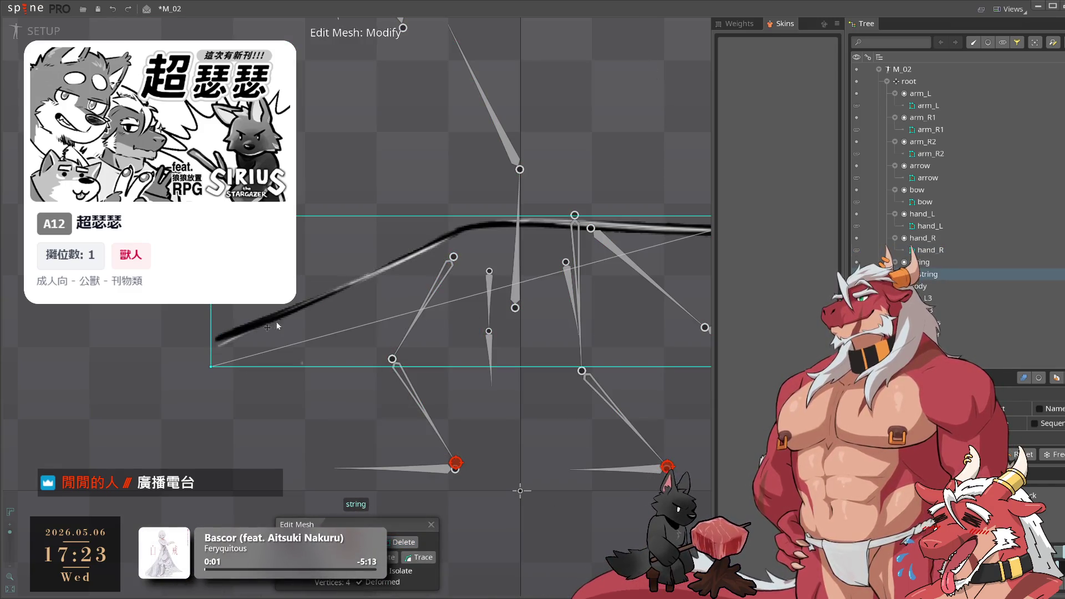
pyautogui.scroll(-2, 347, 352)
pyautogui.click(424, 557)
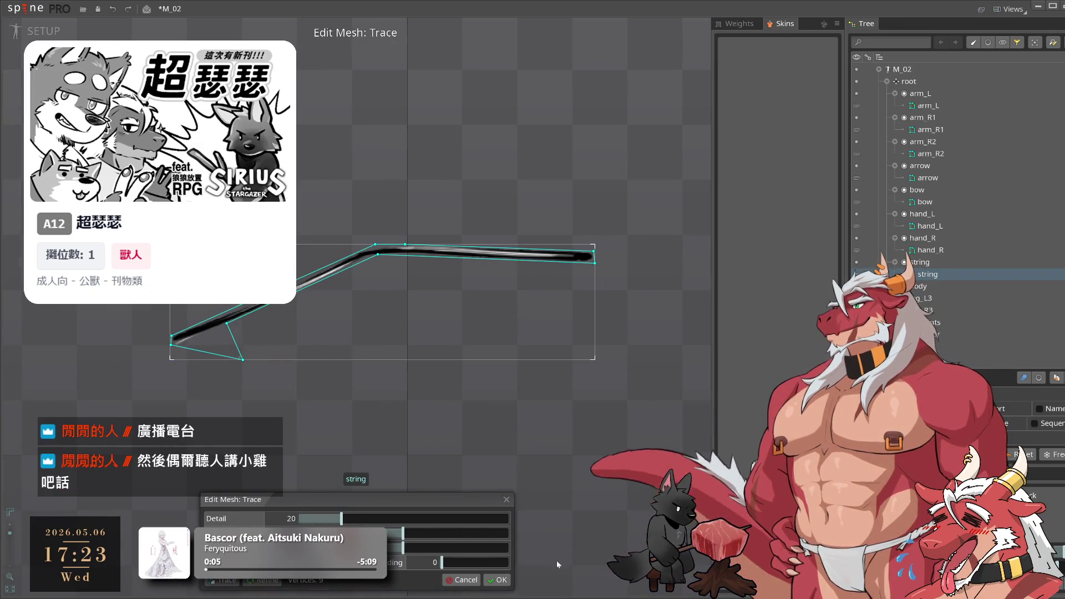
pyautogui.click(497, 580)
# Remove a stray string vertex and pull the bottom-right hull corner in toward the string
pyautogui.click(403, 429)
pyautogui.scroll(1, 403, 429)
pyautogui.click(403, 542)
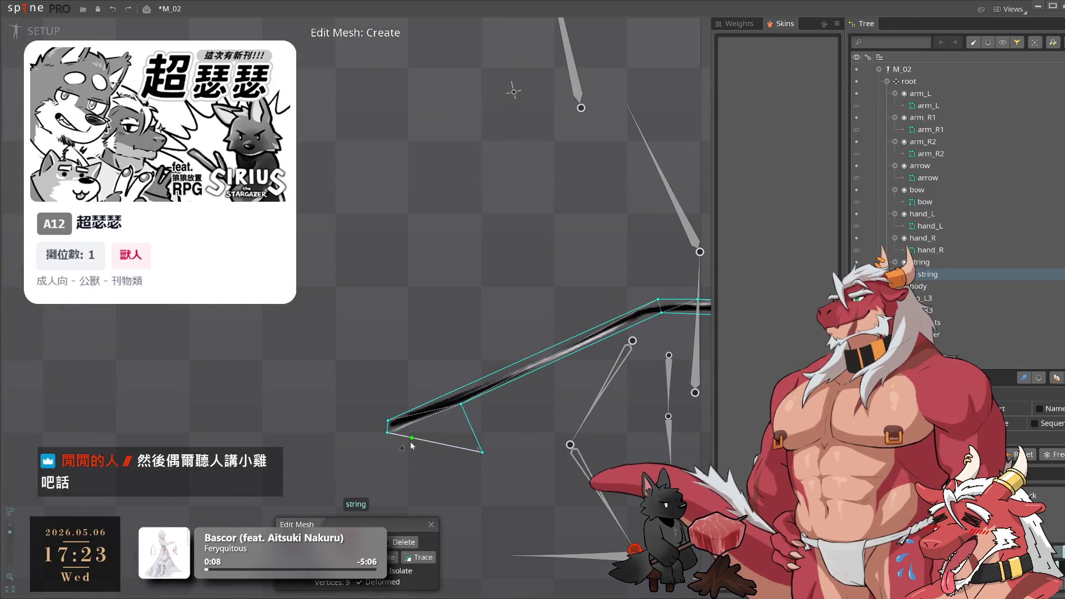
pyautogui.click(482, 452)
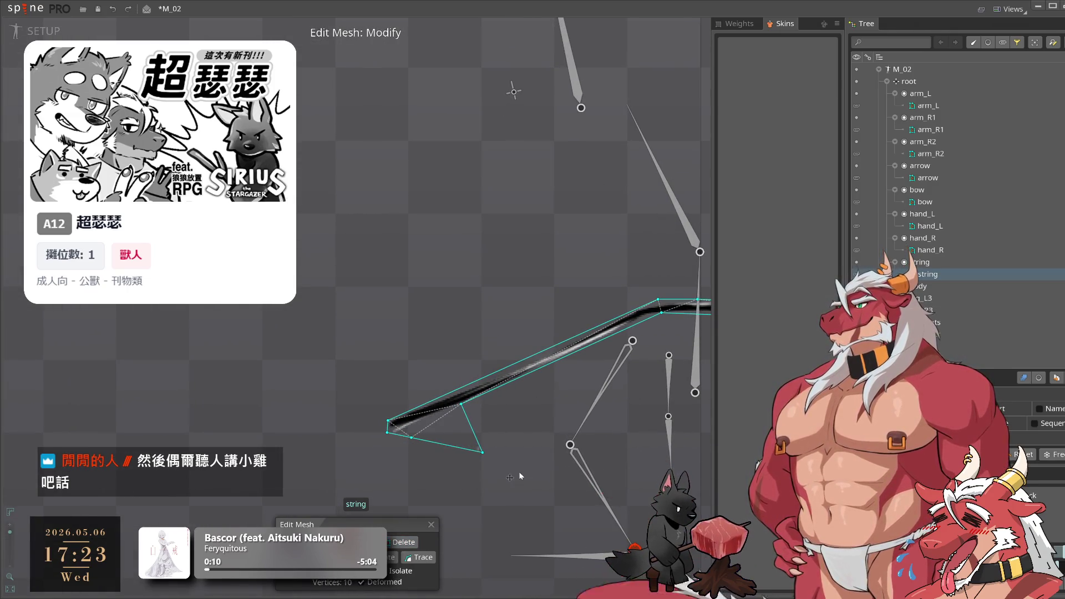
pyautogui.scroll(3, 464, 446)
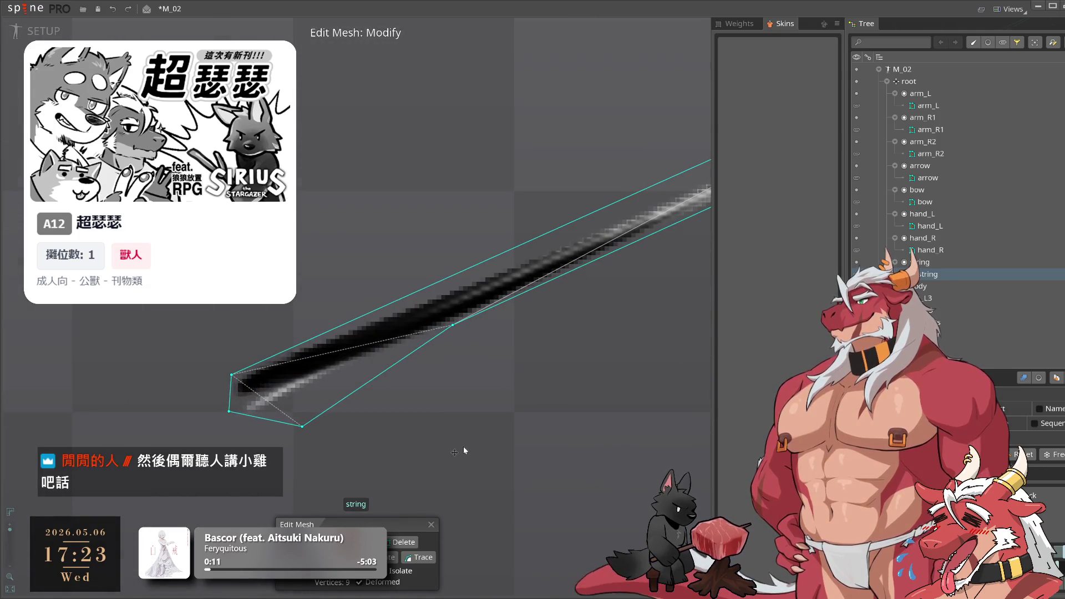
pyautogui.scroll(-3, 557, 328)
pyautogui.moveTo(410, 384); pyautogui.dragTo(440, 347)
pyautogui.scroll(3, 542, 320)
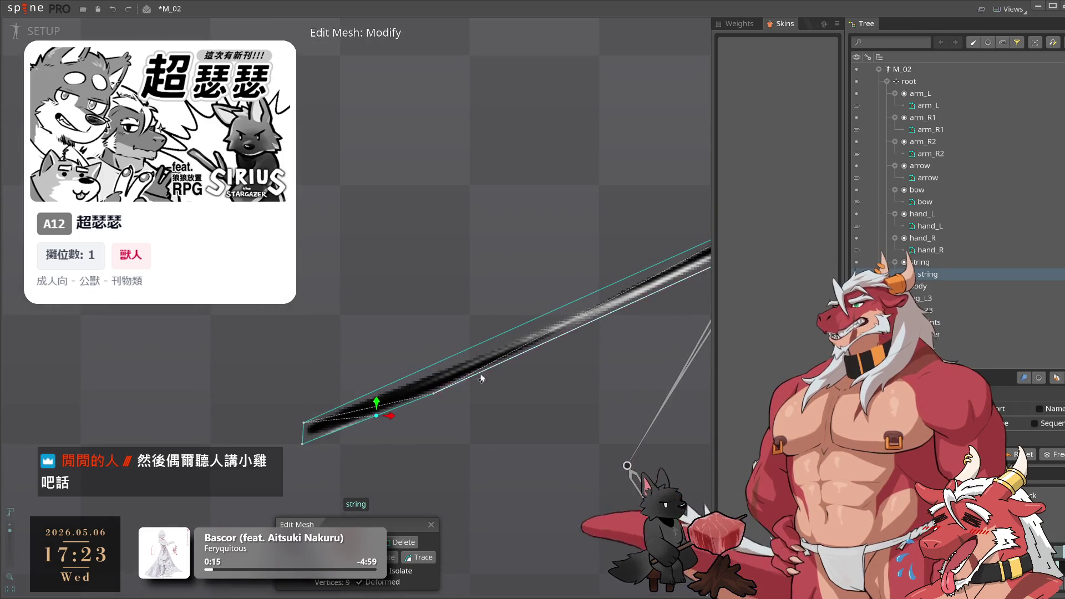
# Add edge and interior vertices along the string mesh
pyautogui.click(392, 557)
pyautogui.click(416, 301)
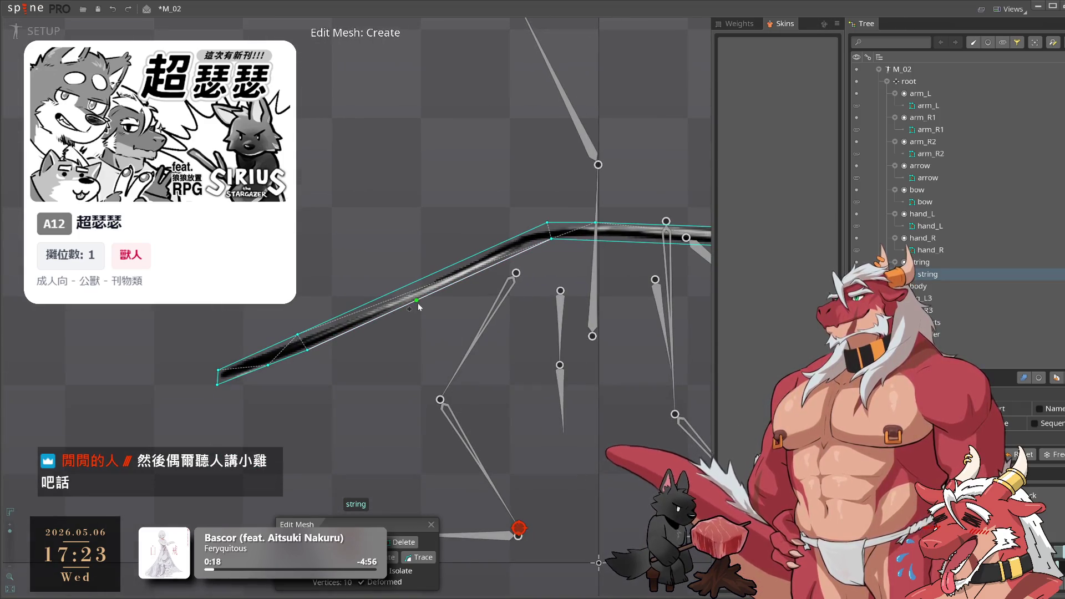
pyautogui.click(483, 270)
pyautogui.scroll(3, 509, 347)
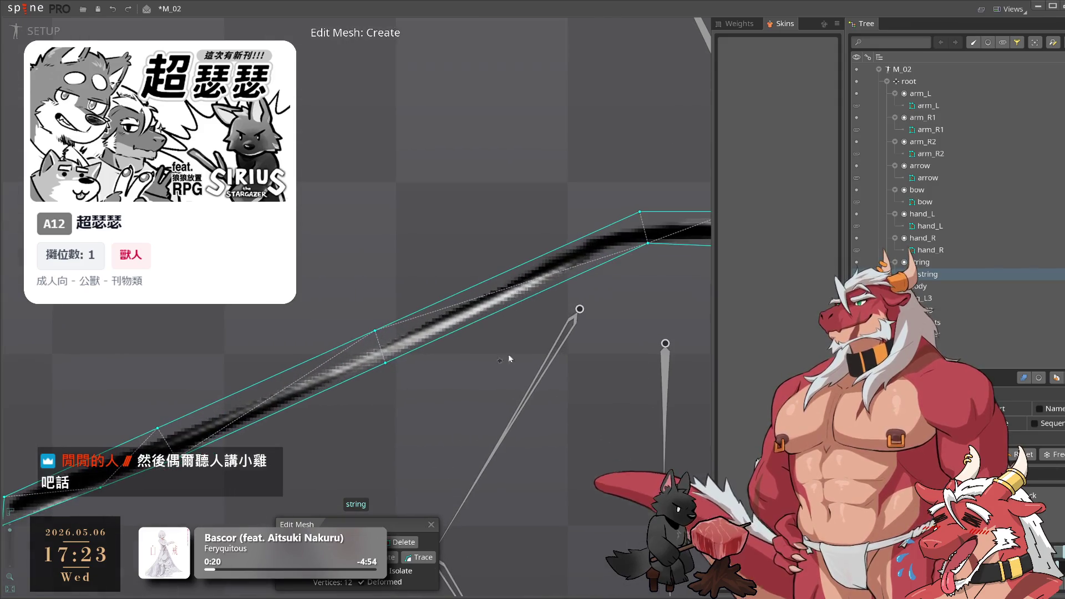
pyautogui.click(527, 262)
pyautogui.click(472, 314)
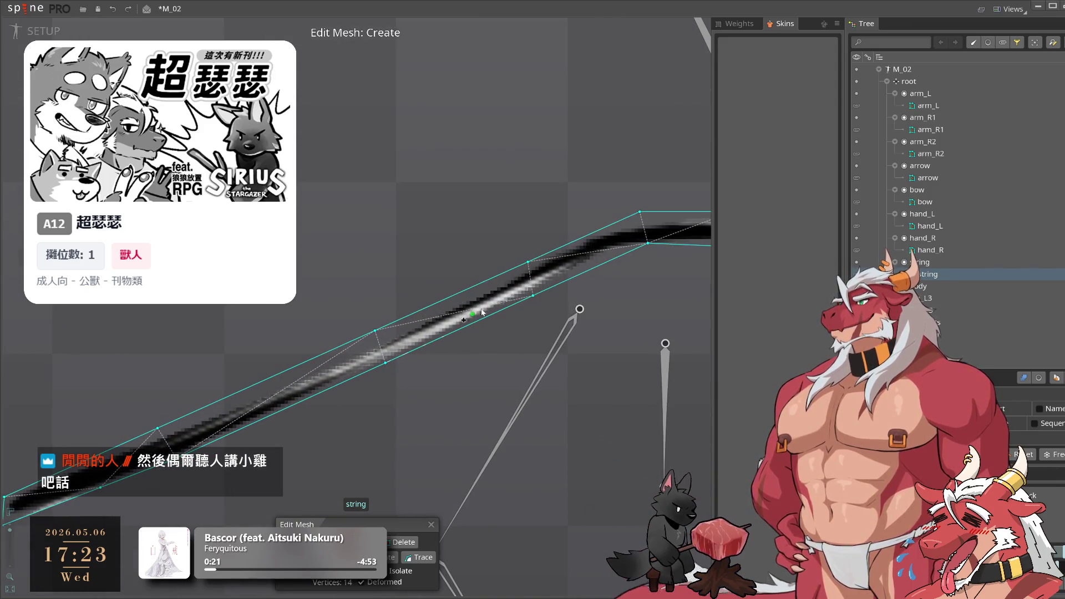
# Move a string vertex up onto the line and nudge a hull vertex downward
pyautogui.click(389, 364)
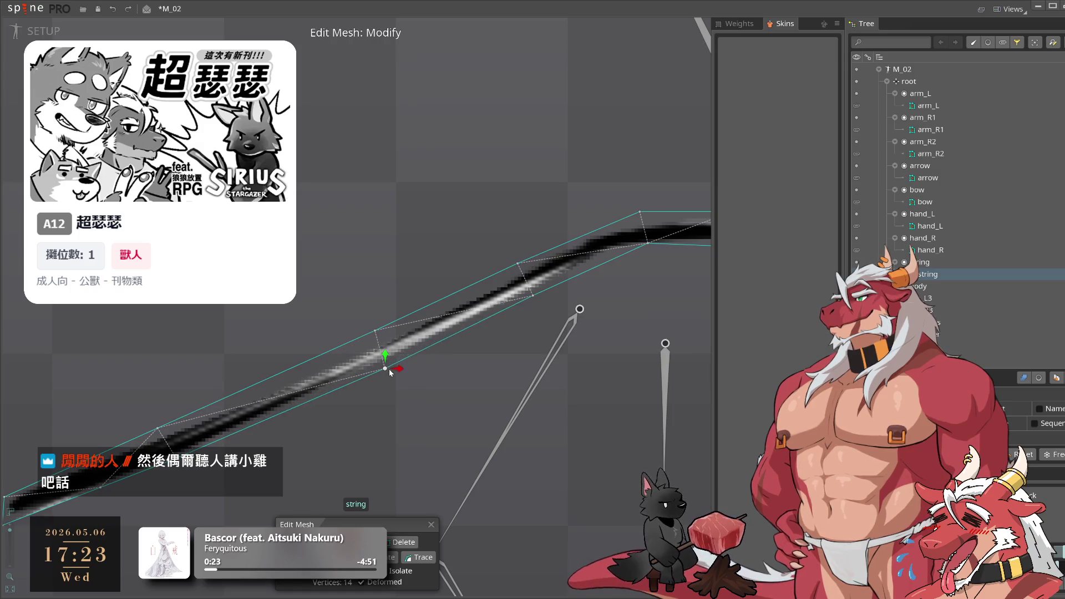
pyautogui.moveTo(388, 407)
pyautogui.mouseDown()
pyautogui.moveTo(516, 387)
pyautogui.moveTo(456, 352)
pyautogui.mouseUp()
pyautogui.scroll(-1, 516, 386)
pyautogui.moveTo(433, 318); pyautogui.dragTo(423, 303)
pyautogui.moveTo(264, 364); pyautogui.dragTo(257, 381)
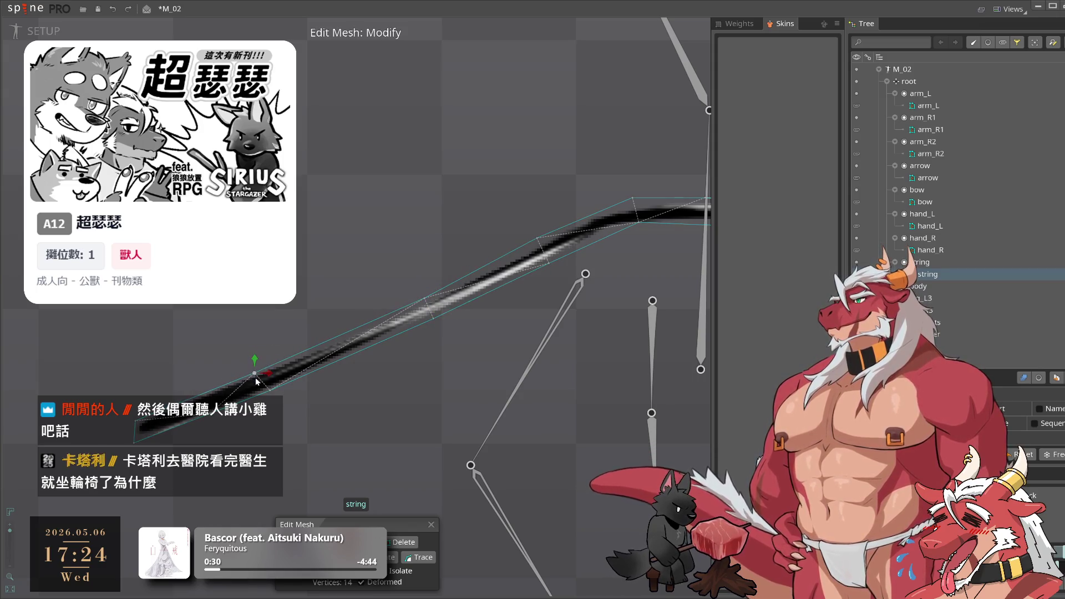
pyautogui.moveTo(425, 314); pyautogui.dragTo(295, 350)
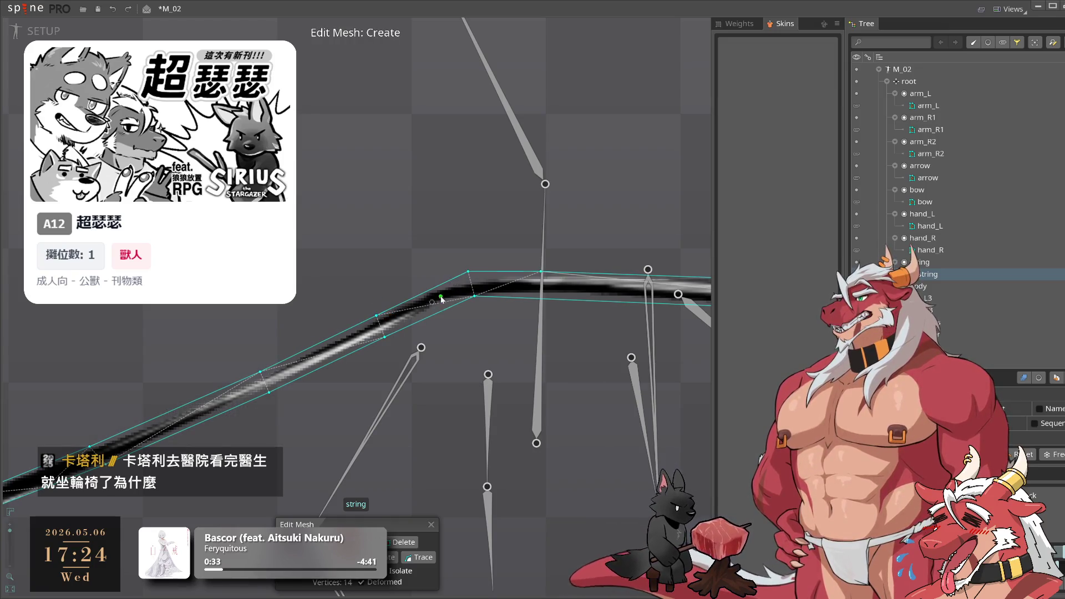
# Realign the vertices around the string's bend
pyautogui.press('d')
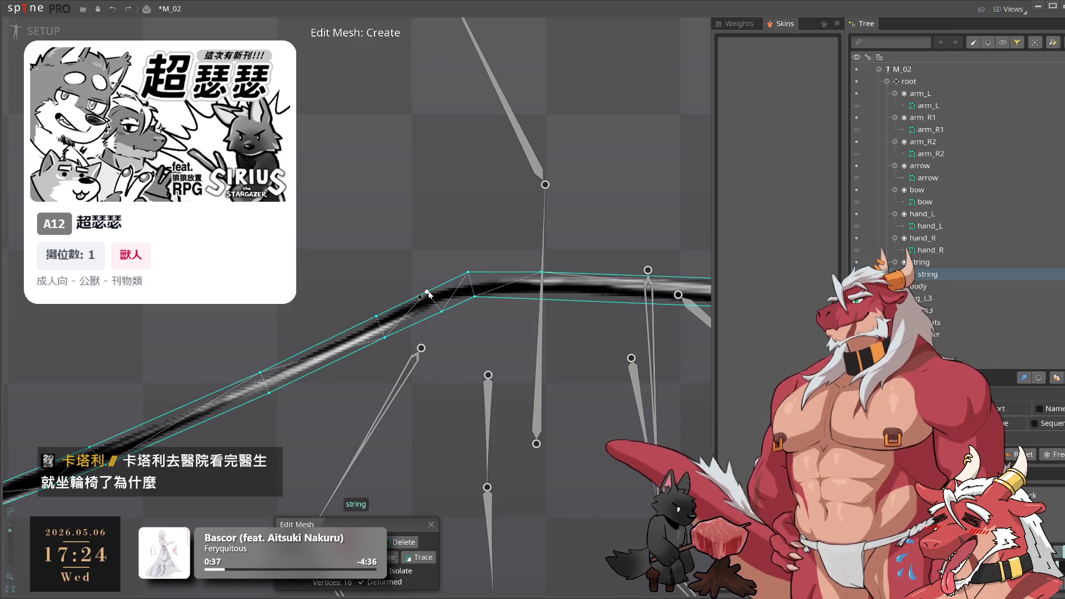
pyautogui.moveTo(436, 291); pyautogui.dragTo(434, 288)
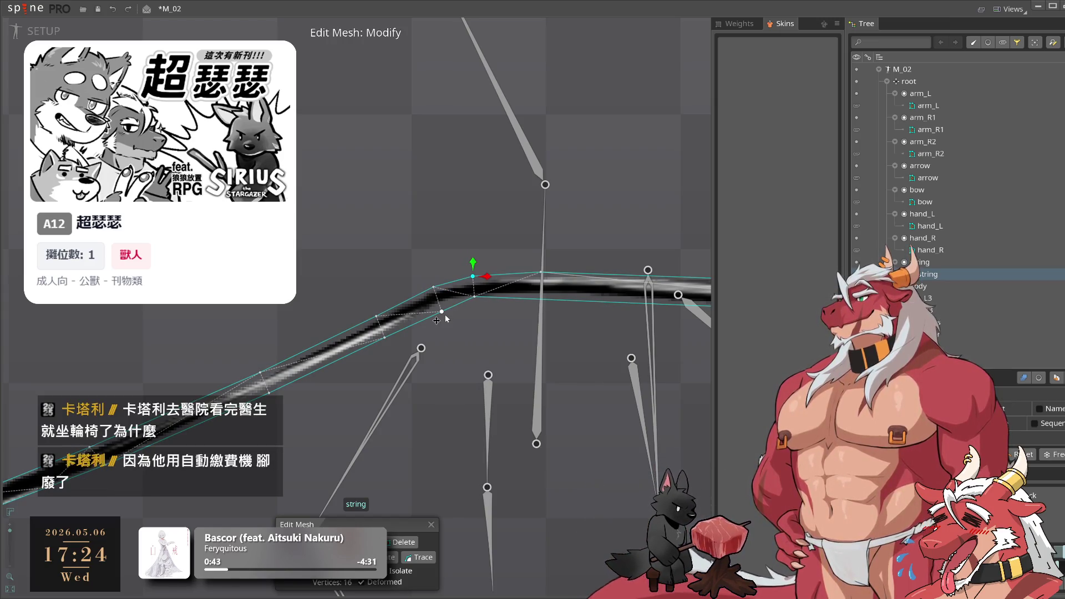
pyautogui.moveTo(446, 317); pyautogui.dragTo(480, 302)
pyautogui.press('c')
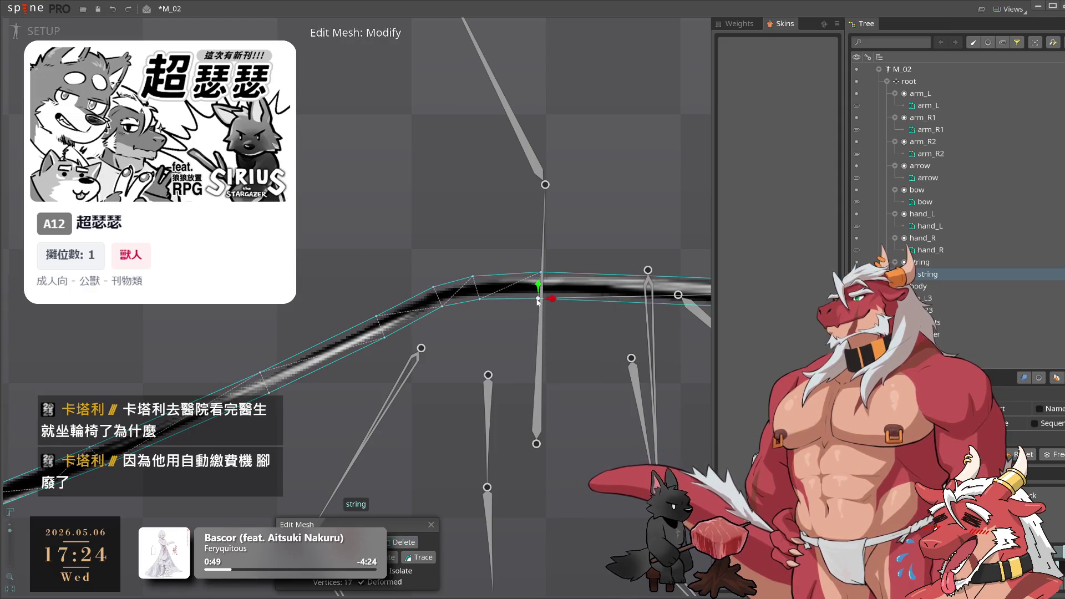
pyautogui.moveTo(595, 314); pyautogui.dragTo(451, 330)
pyautogui.press('c')
# Add top and bottom edge vertices out to the right end, finishing the 23-vertex string mesh
pyautogui.click(417, 313)
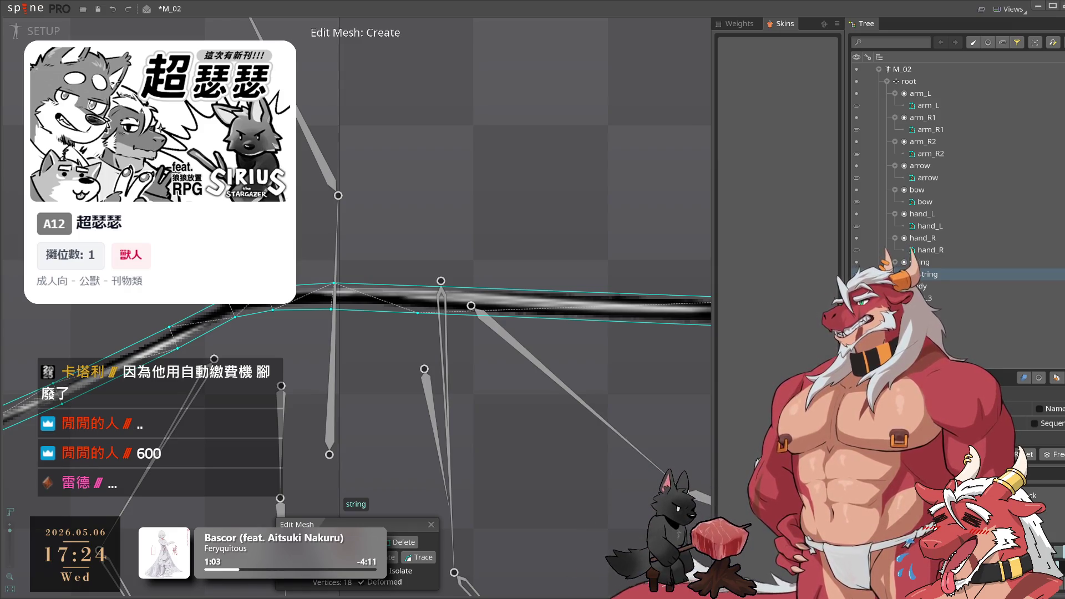
pyautogui.click(414, 286)
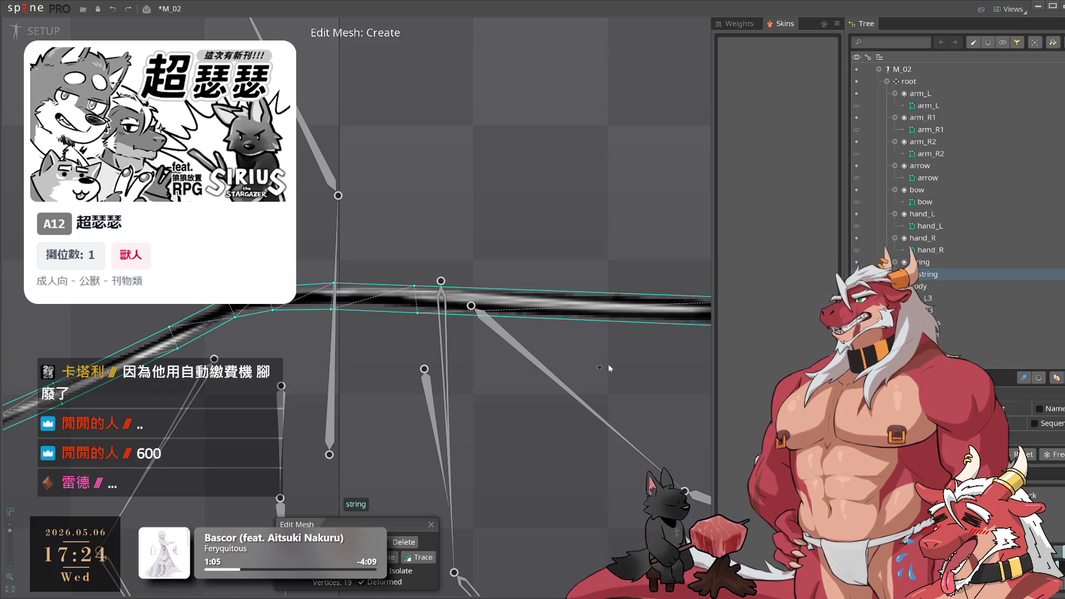
pyautogui.click(414, 311)
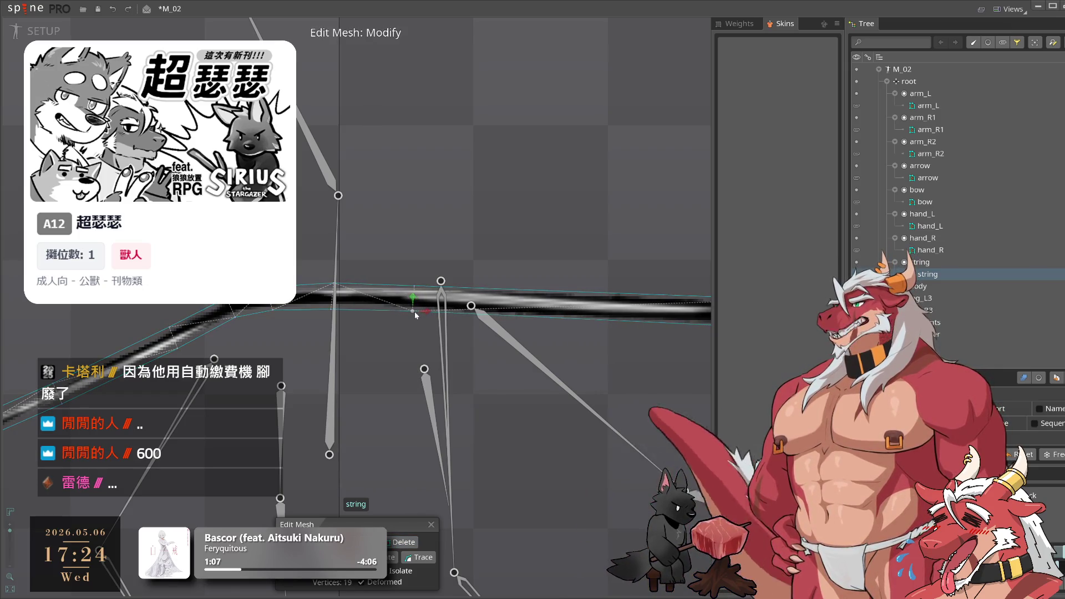
pyautogui.moveTo(615, 334); pyautogui.dragTo(454, 340)
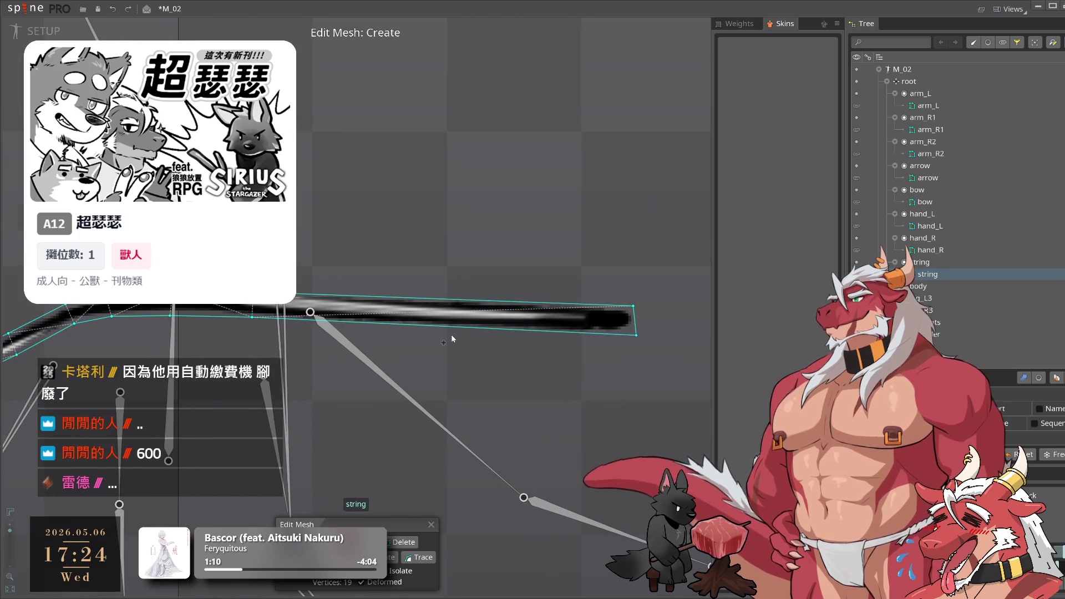
pyautogui.click(451, 326)
pyautogui.click(451, 300)
pyautogui.scroll(-1, 487, 409)
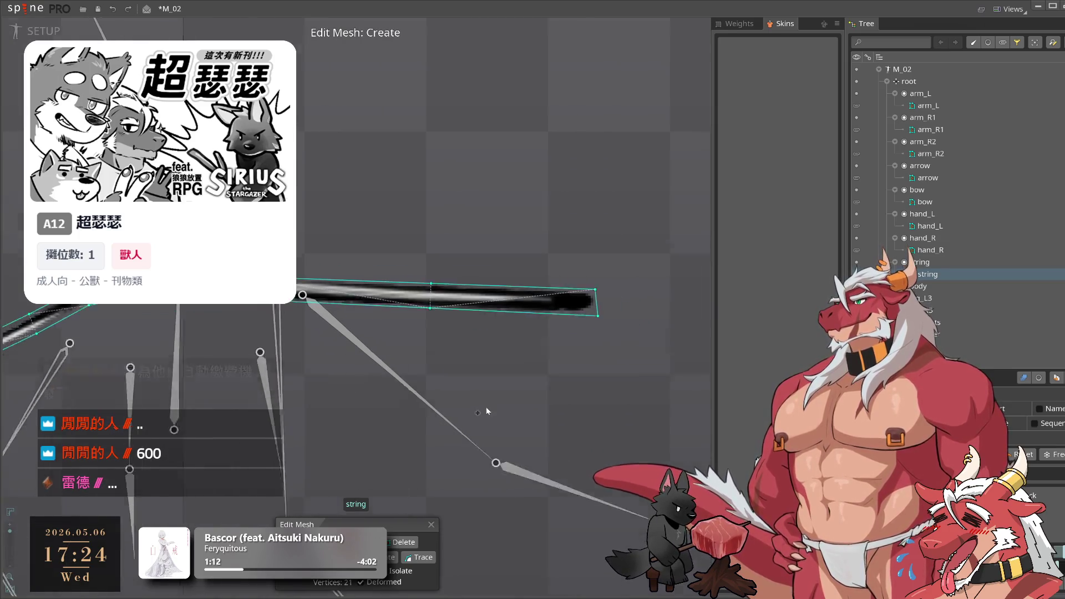
pyautogui.scroll(-3, 486, 410)
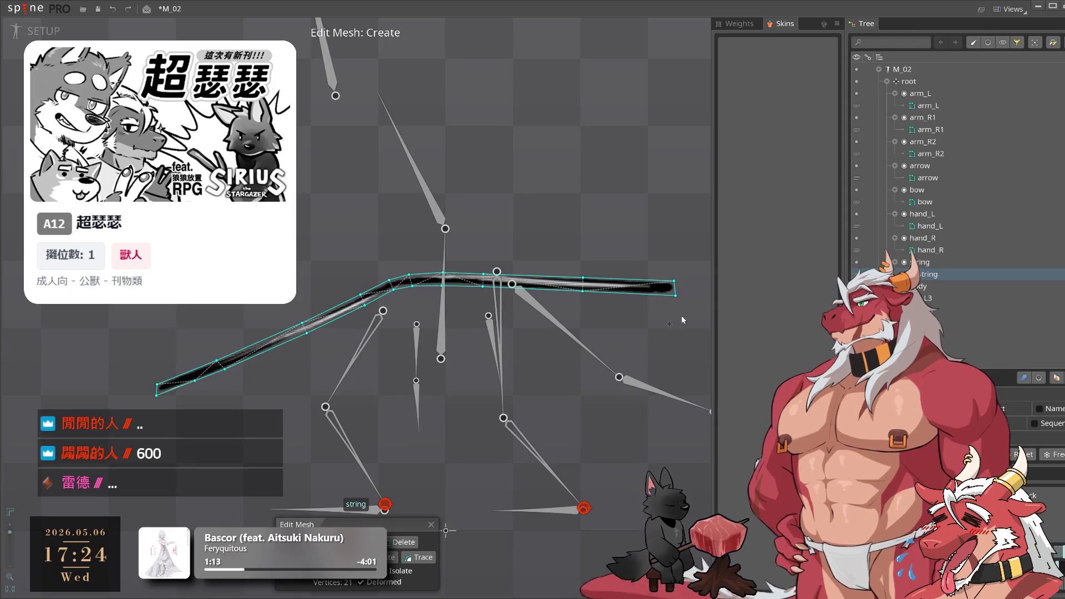
pyautogui.scroll(2, 624, 310)
pyautogui.click(661, 259)
pyautogui.press('Escape')
pyautogui.press('Escape')
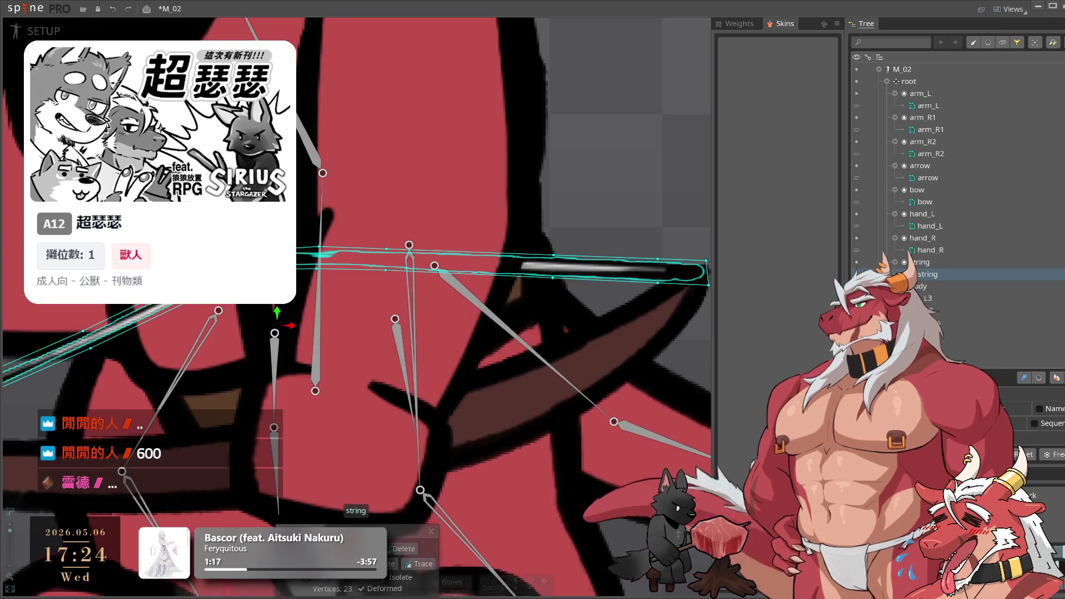
pyautogui.scroll(-3, 208, 127)
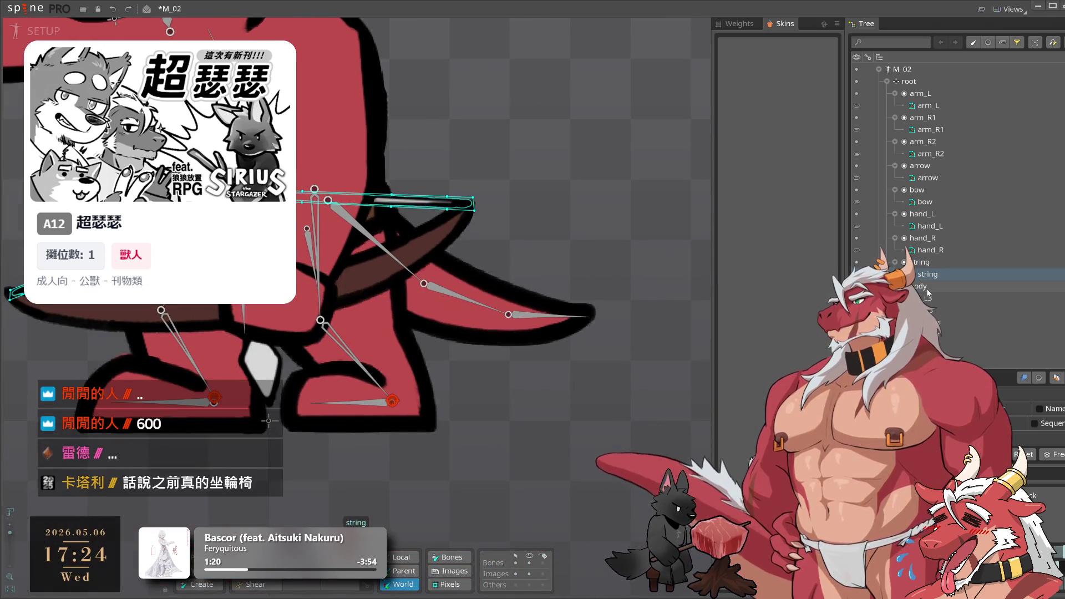
# Drag out forearm bone arm_L2 from arm_L and add a hand_L bone holding the hand image
pyautogui.scroll(-2, 507, 444)
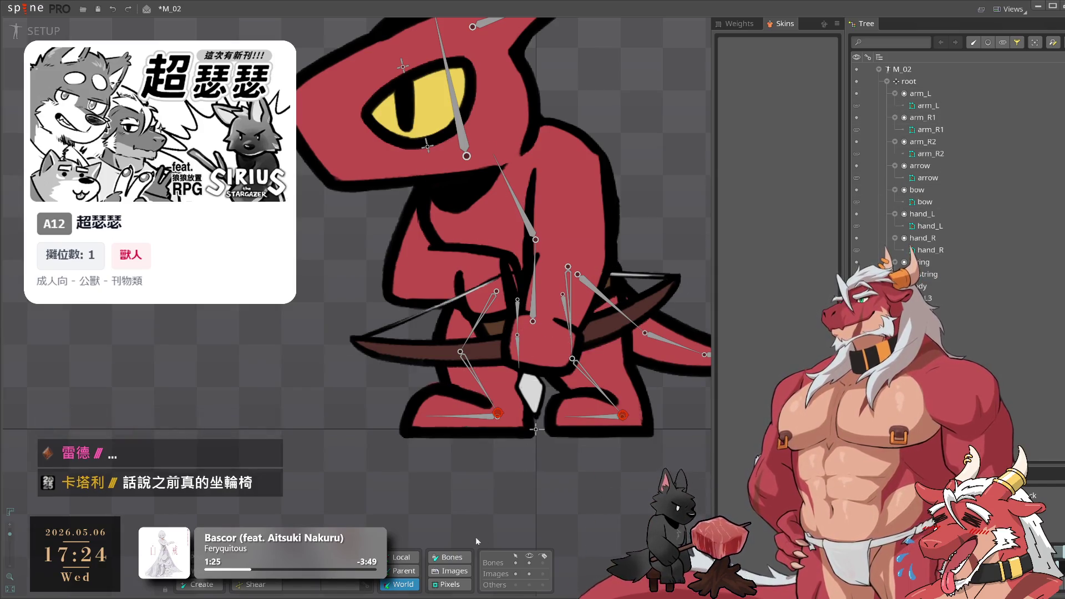
pyautogui.click(571, 211)
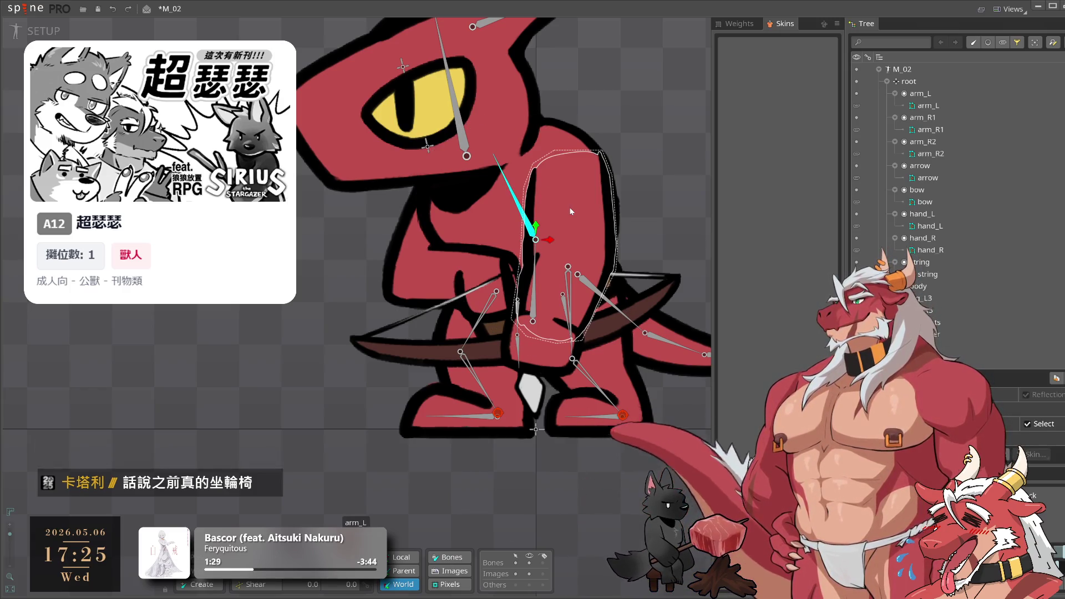
pyautogui.press('c')
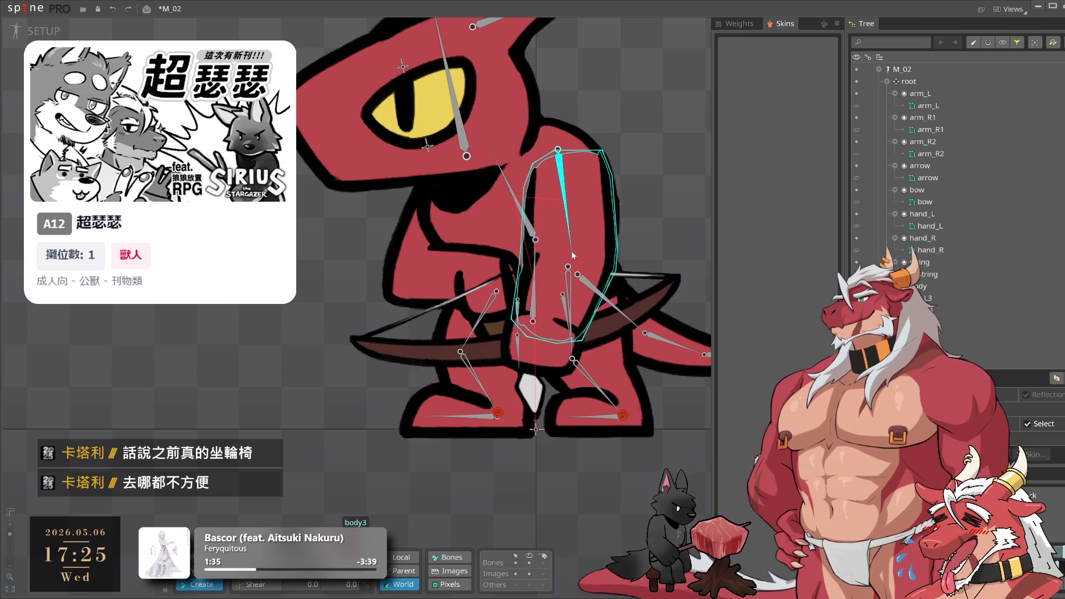
pyautogui.click(573, 255)
pyautogui.scroll(2, 572, 255)
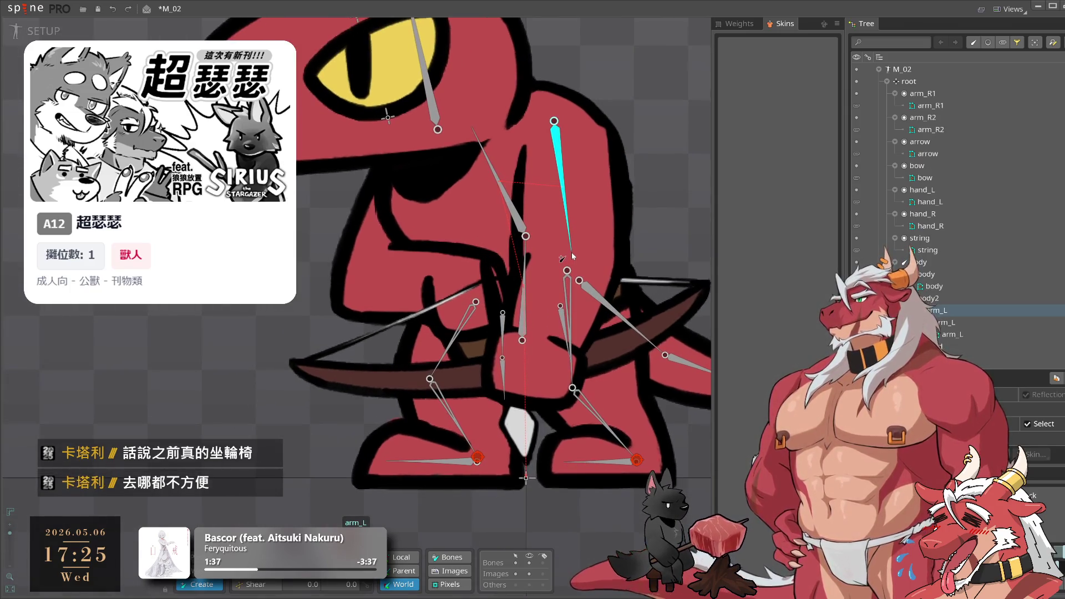
pyautogui.moveTo(617, 277); pyautogui.dragTo(659, 303)
pyautogui.moveTo(614, 281); pyautogui.dragTo(584, 385)
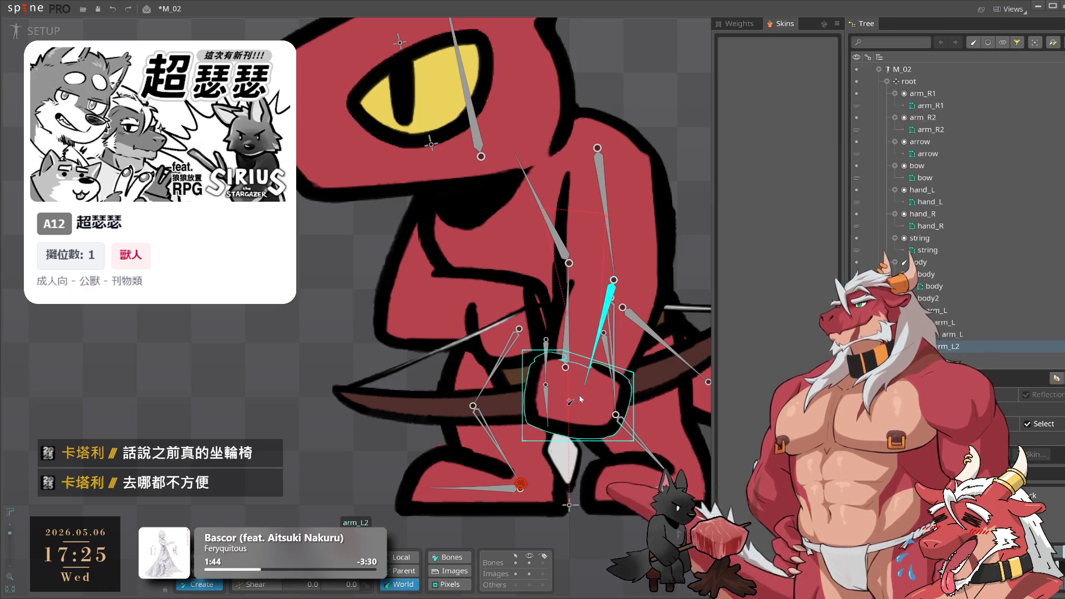
pyautogui.click(581, 392)
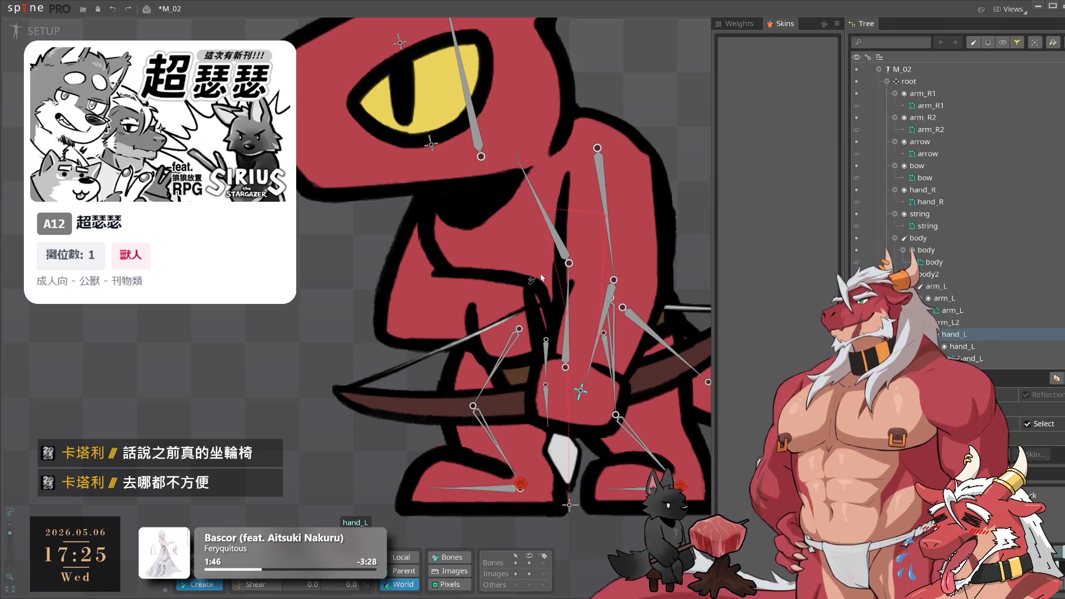
pyautogui.click(561, 247)
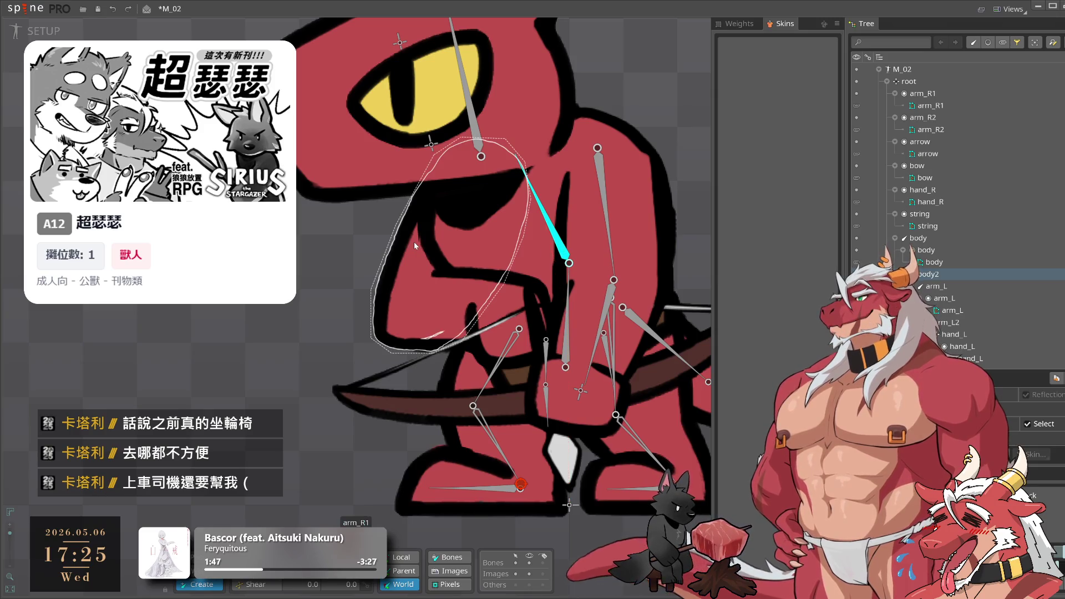
# Draw arm_R2 from the right elbow and redraw hand_R from its tip after undoing the misplaced one
pyautogui.moveTo(490, 190); pyautogui.dragTo(412, 308)
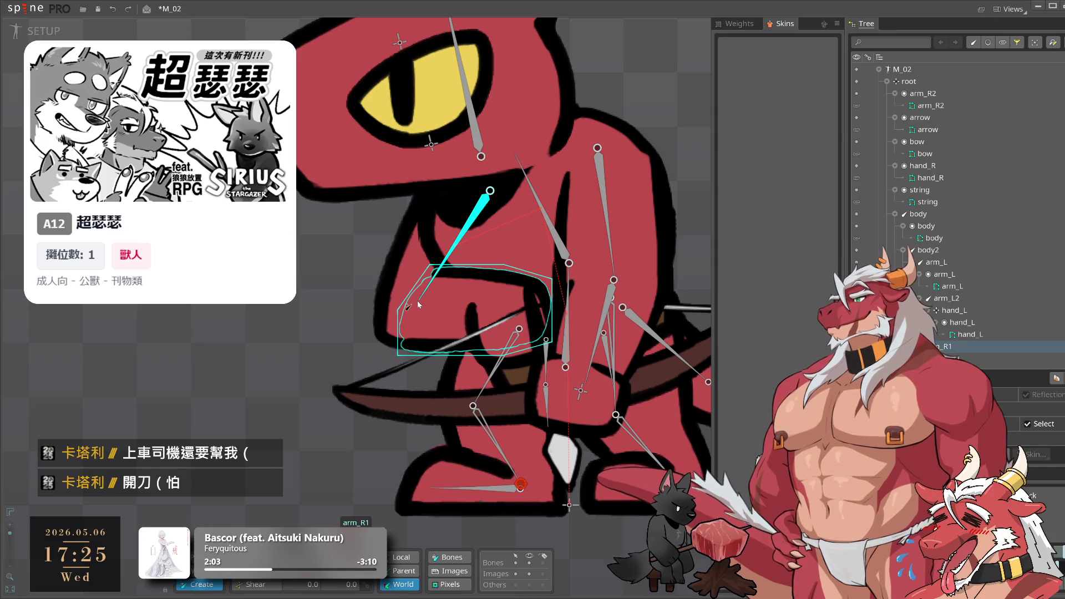
pyautogui.moveTo(418, 304); pyautogui.dragTo(519, 306)
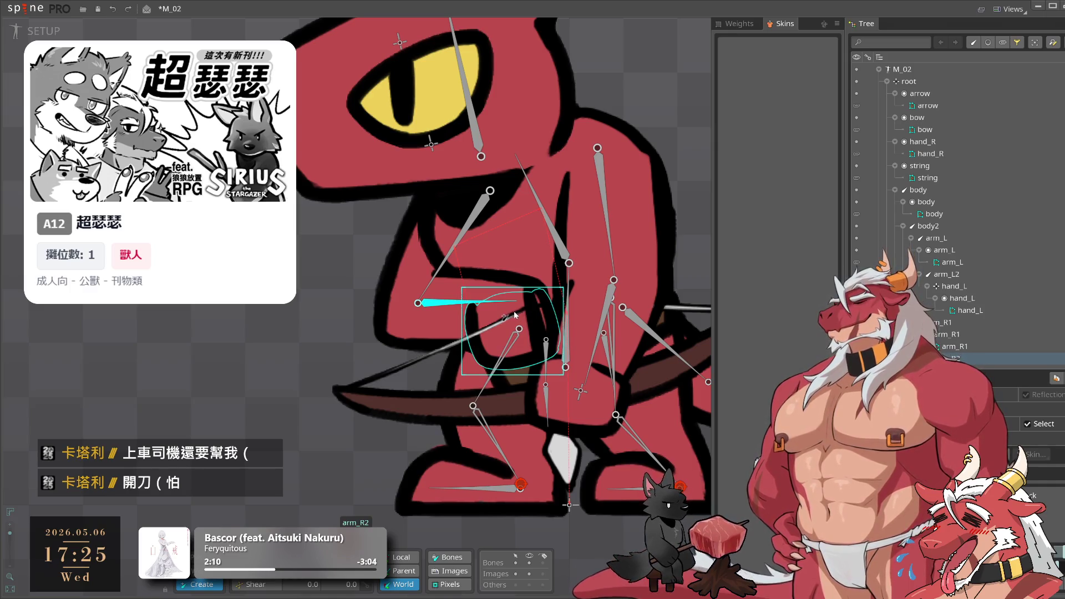
pyautogui.click(516, 314)
pyautogui.hotkey('ctrl', 'z')
pyautogui.moveTo(512, 306); pyautogui.dragTo(519, 328)
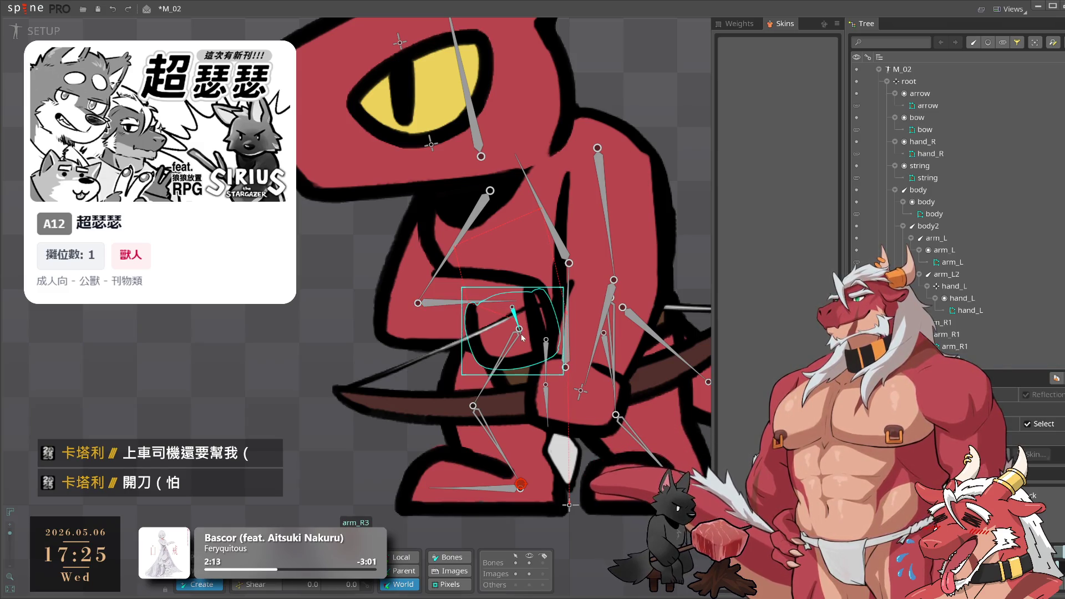
pyautogui.moveTo(580, 392); pyautogui.dragTo(492, 424)
pyautogui.click(518, 415)
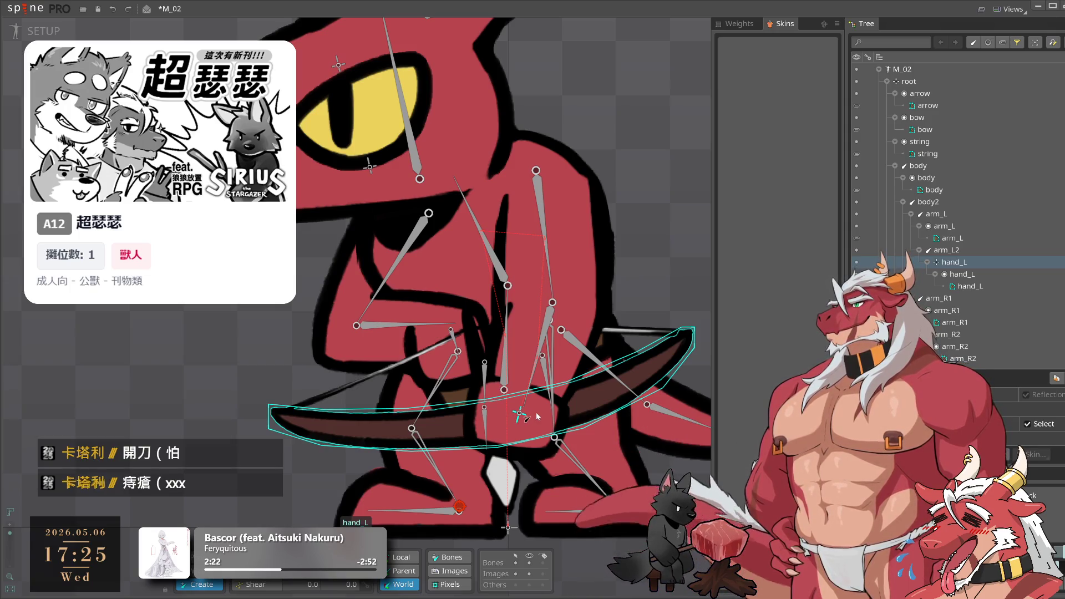
# Draw a bow bone from hand_L along the bow and attach the bow image to it
pyautogui.moveTo(536, 412); pyautogui.dragTo(480, 421)
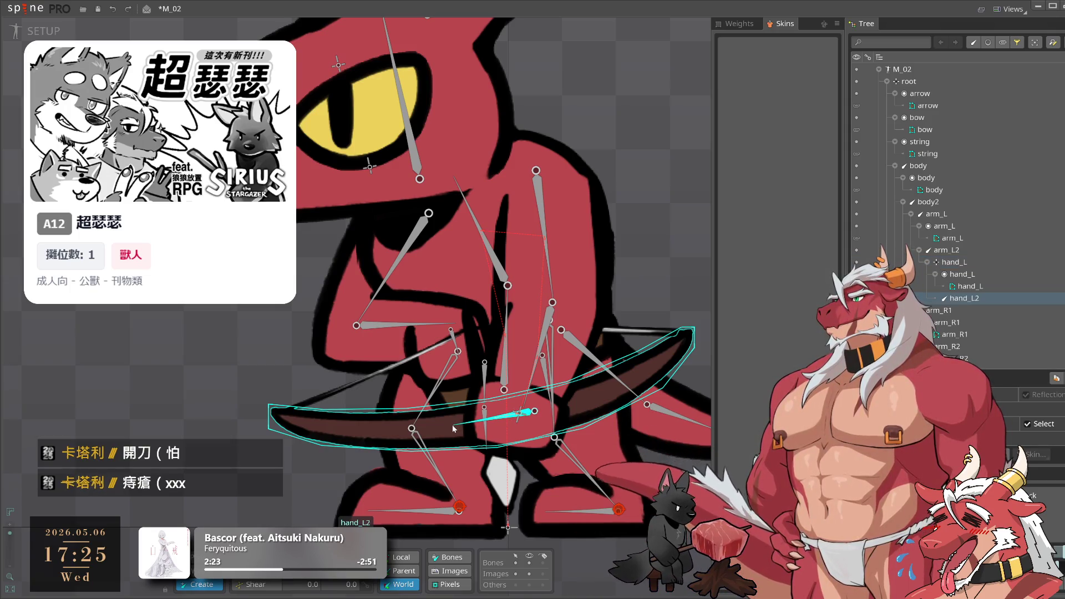
pyautogui.click(455, 428)
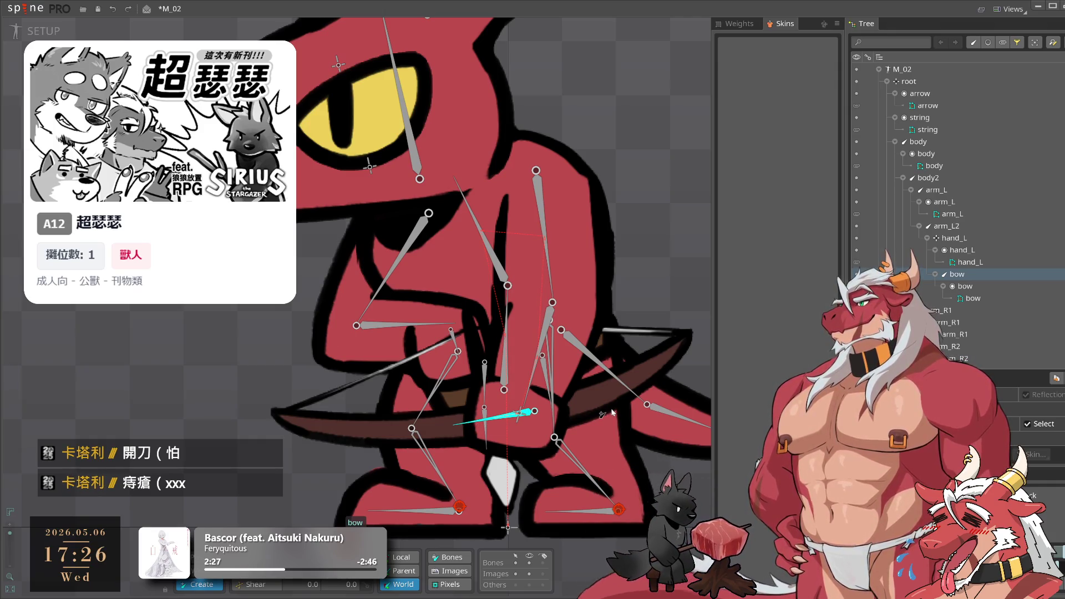
pyautogui.click(447, 344)
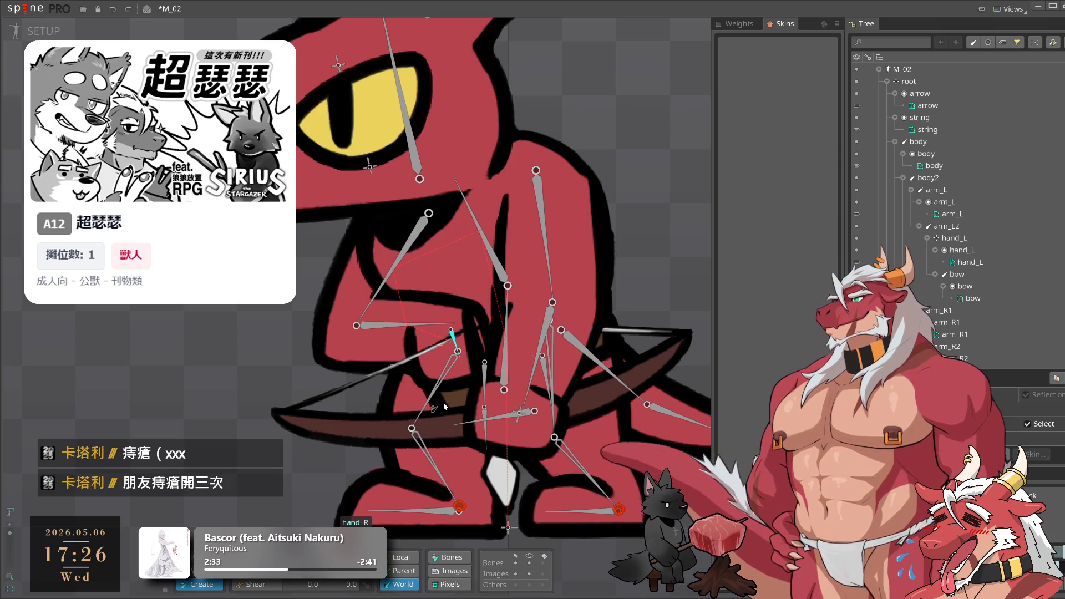
pyautogui.click(508, 419)
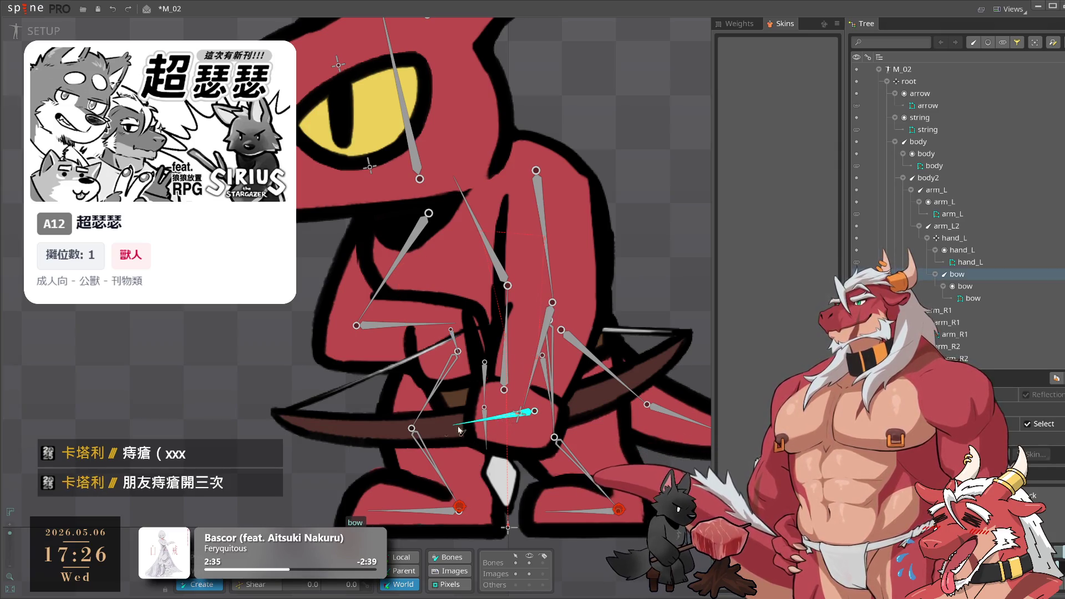
# Add bow2 at the bow's left tip and bow3 at its right tip, redoing a misplaced bow3
pyautogui.click(283, 414)
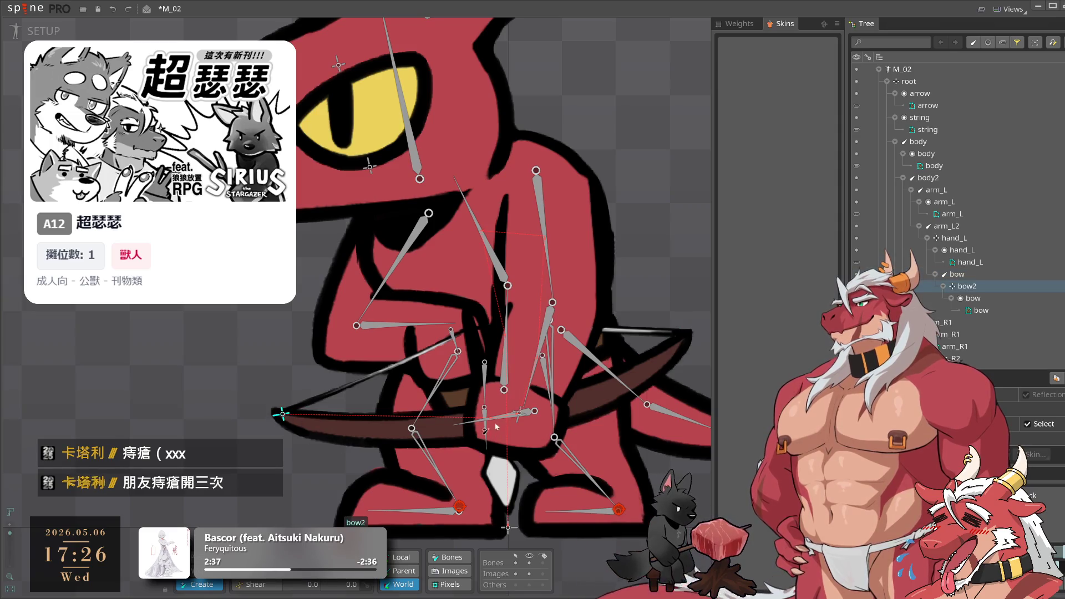
pyautogui.click(497, 415)
pyautogui.hotkey('ctrl', 'z')
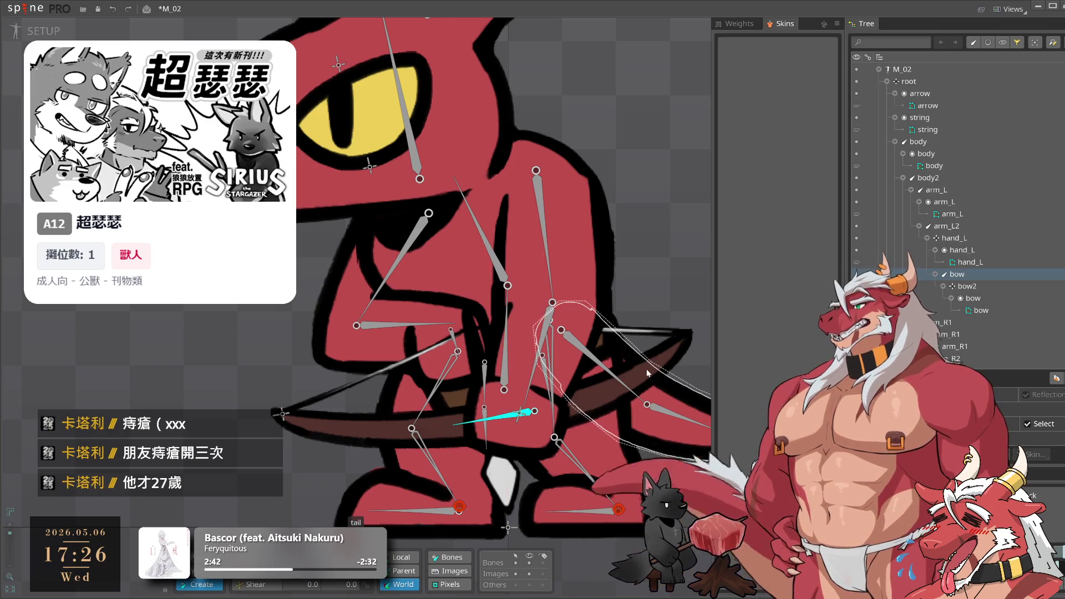
pyautogui.click(686, 335)
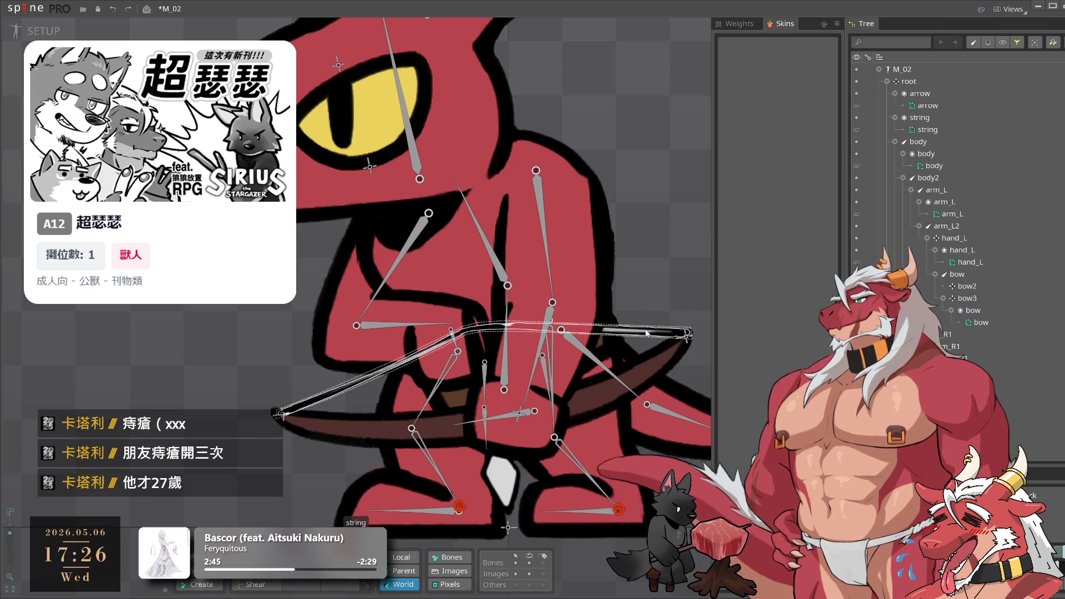
pyautogui.click(646, 333)
pyautogui.moveTo(655, 284)
pyautogui.mouseDown()
pyautogui.moveTo(624, 322)
pyautogui.moveTo(632, 318)
pyautogui.mouseUp()
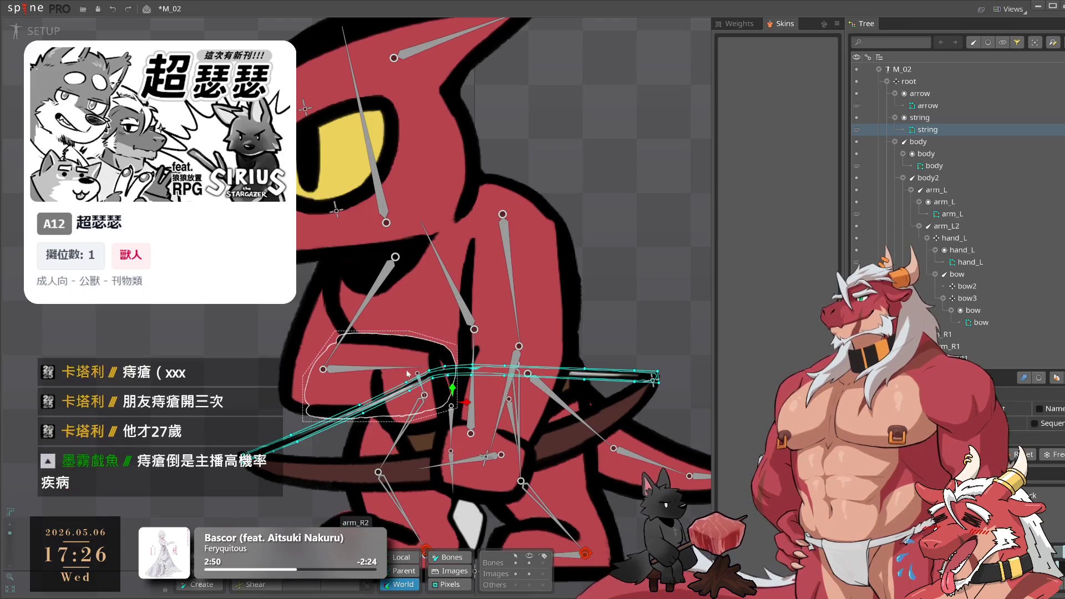
# With arm_R2 selected, turn on the Bones and Images compensate toggles
pyautogui.scroll(3, 444, 388)
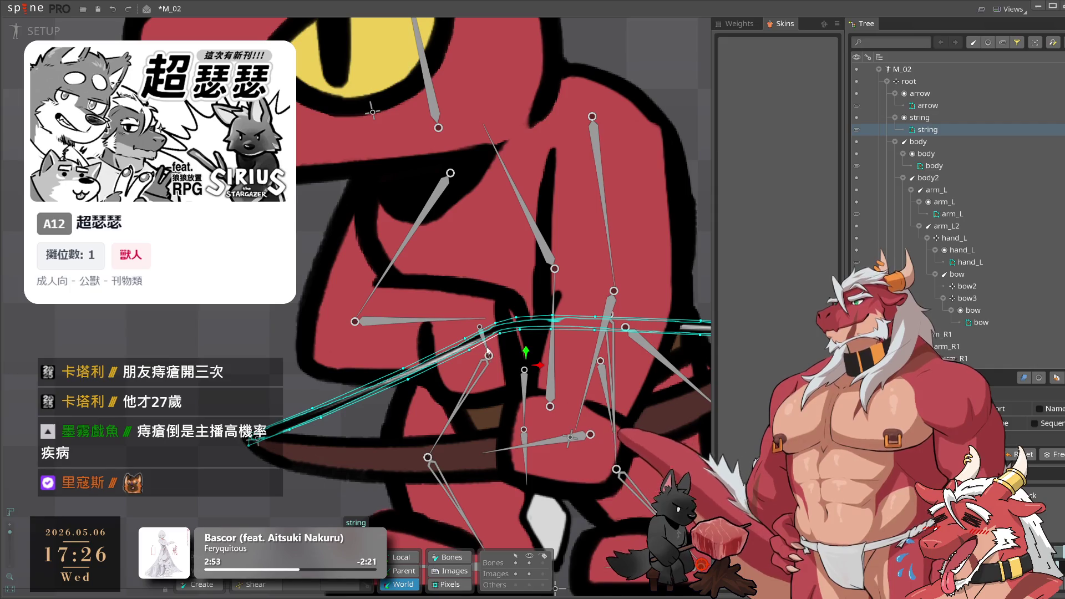
pyautogui.click(159, 335)
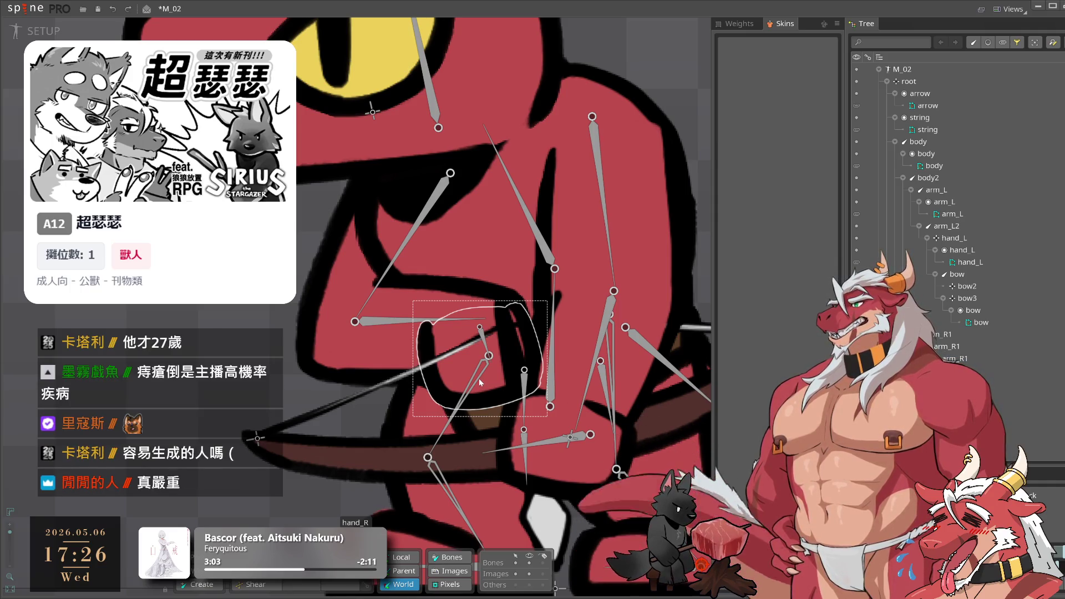
pyautogui.click(474, 319)
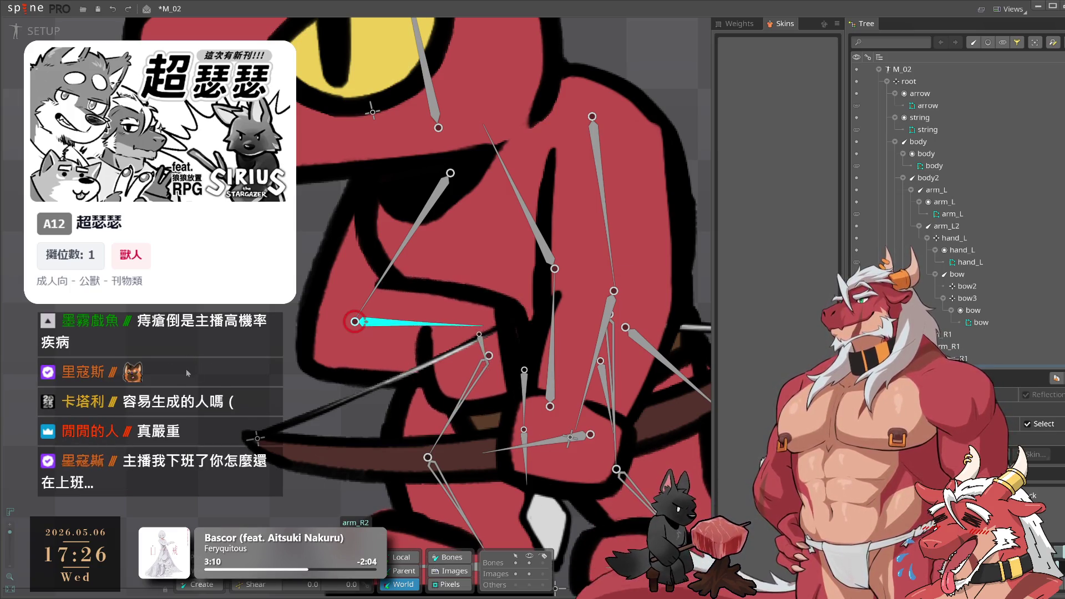
pyautogui.click(452, 557)
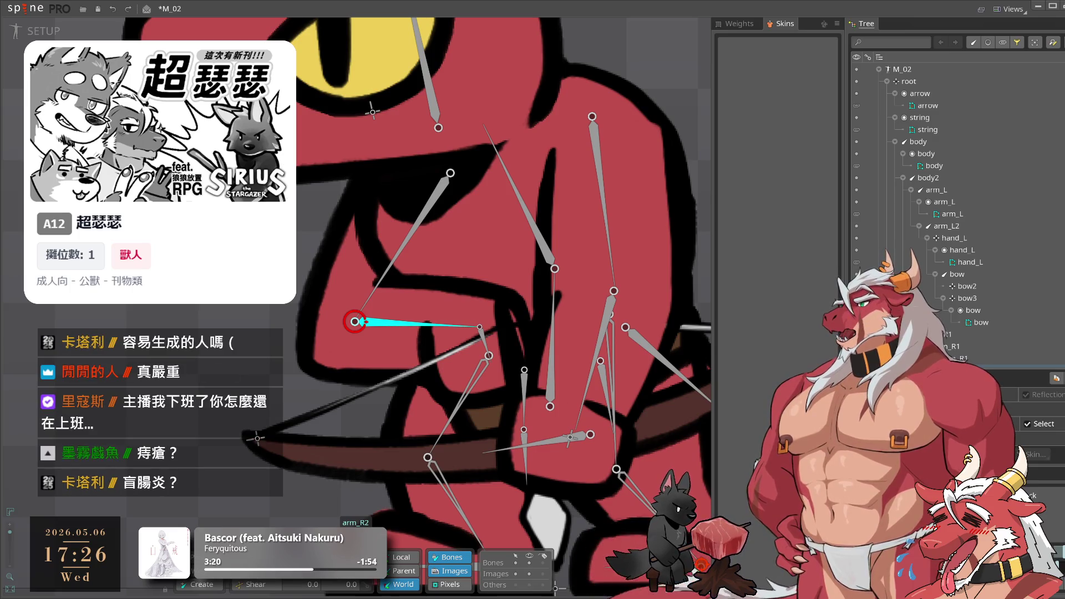
pyautogui.press('Escape')
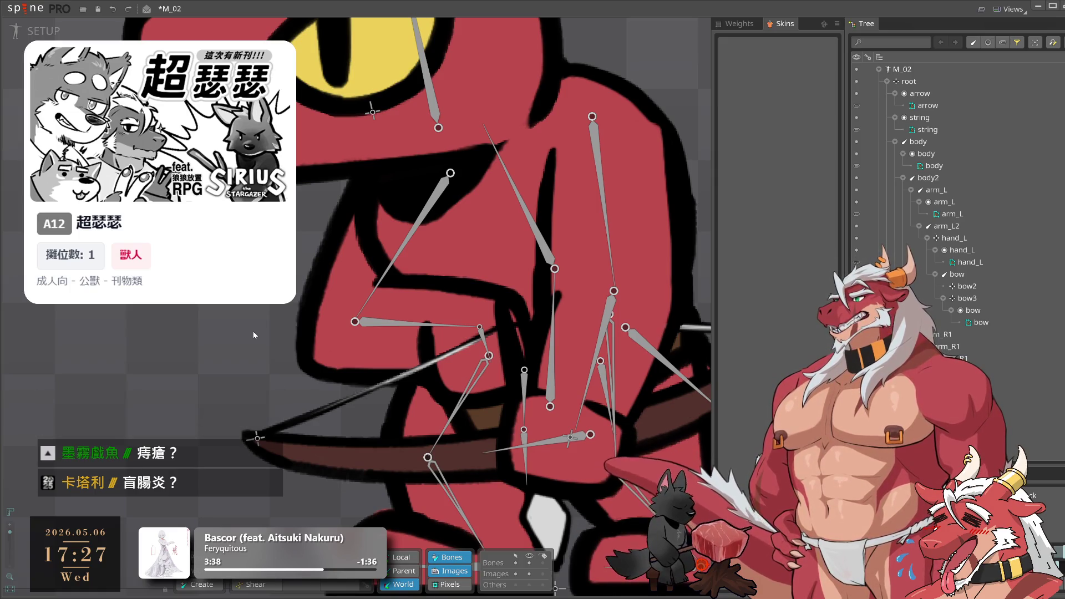
# Check the hand_R bone, then select the bow string attachment
pyautogui.scroll(-2, 461, 203)
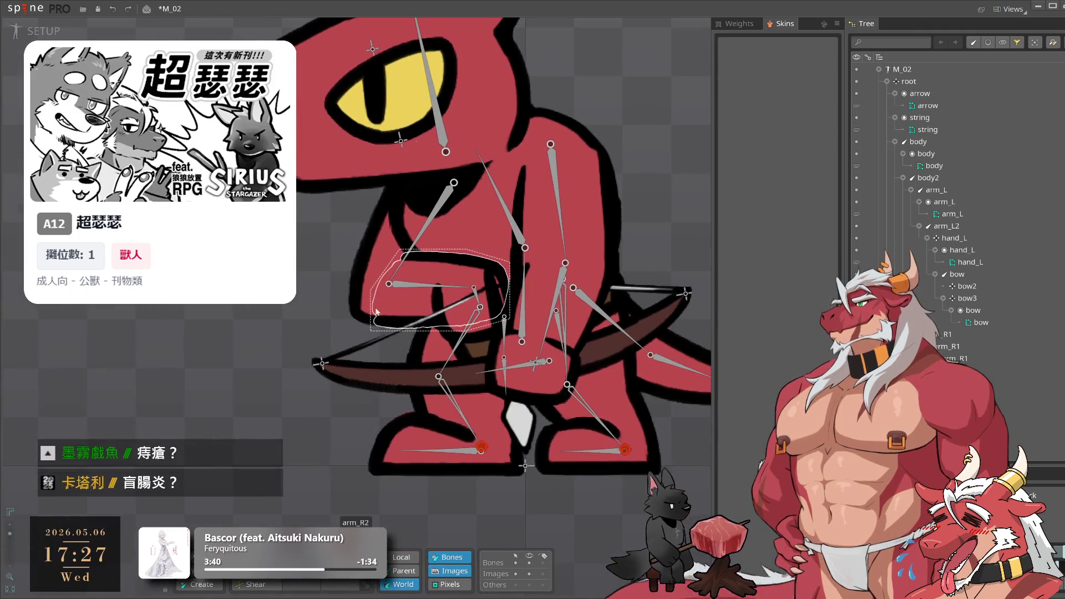
pyautogui.click(476, 295)
pyautogui.scroll(3, 479, 302)
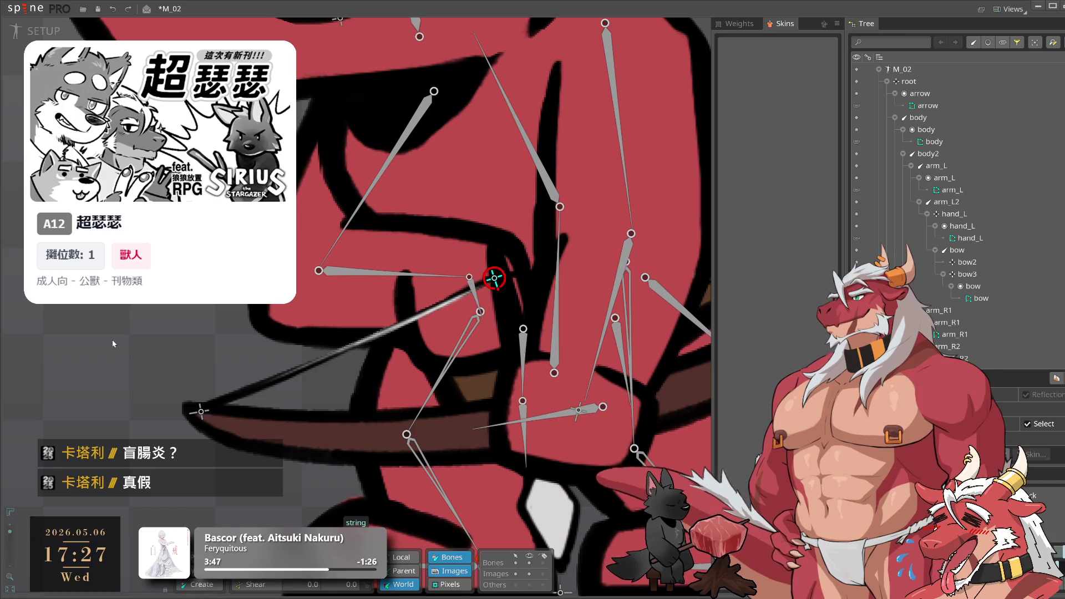
pyautogui.scroll(-5, 118, 335)
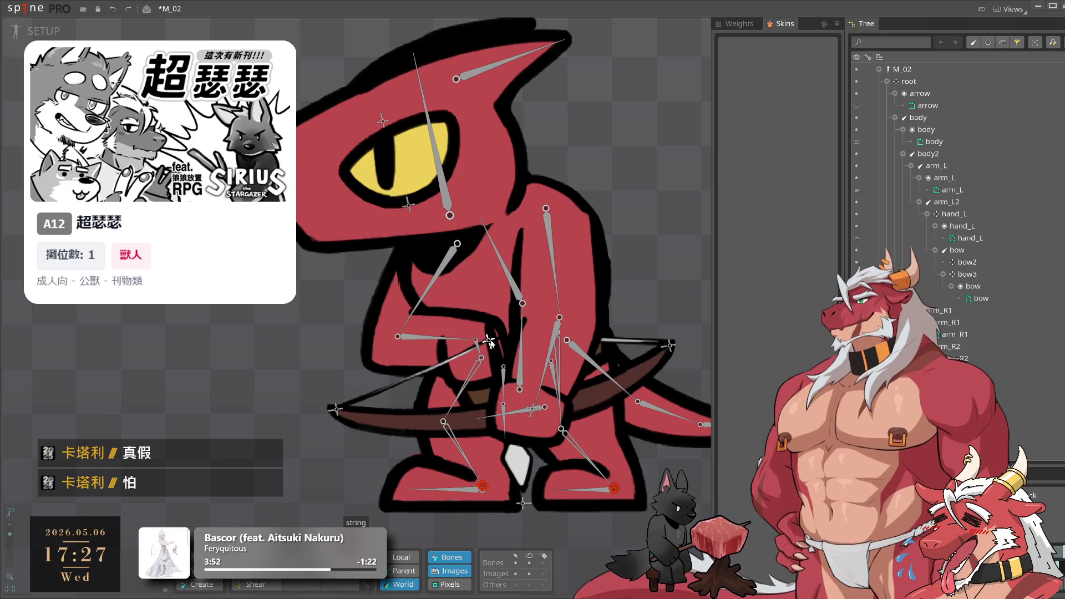
pyautogui.click(504, 364)
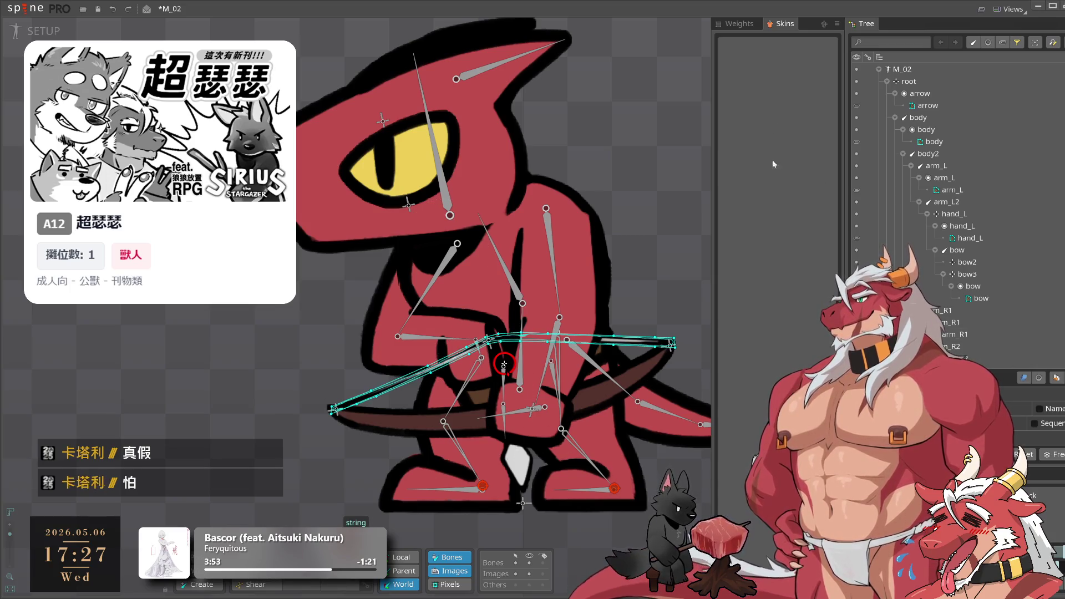
# Use Weights Bind on the bowstring mesh, adding the string, bow2 and bow3 bones
pyautogui.click(739, 24)
pyautogui.click(830, 107)
pyautogui.scroll(2, 493, 326)
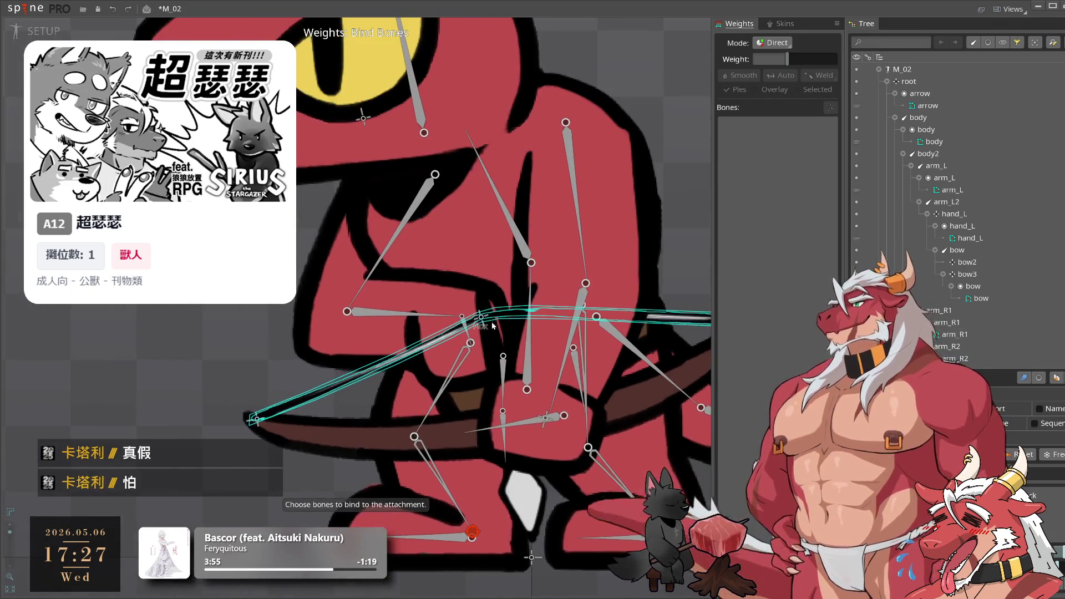
pyautogui.click(493, 325)
pyautogui.scroll(-1, 388, 344)
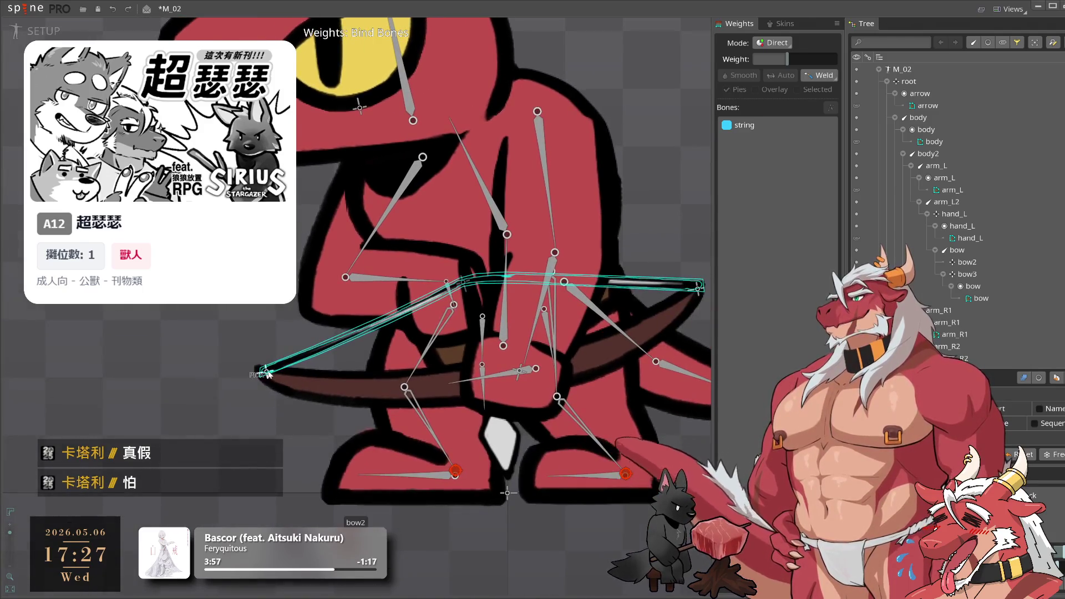
pyautogui.click(268, 373)
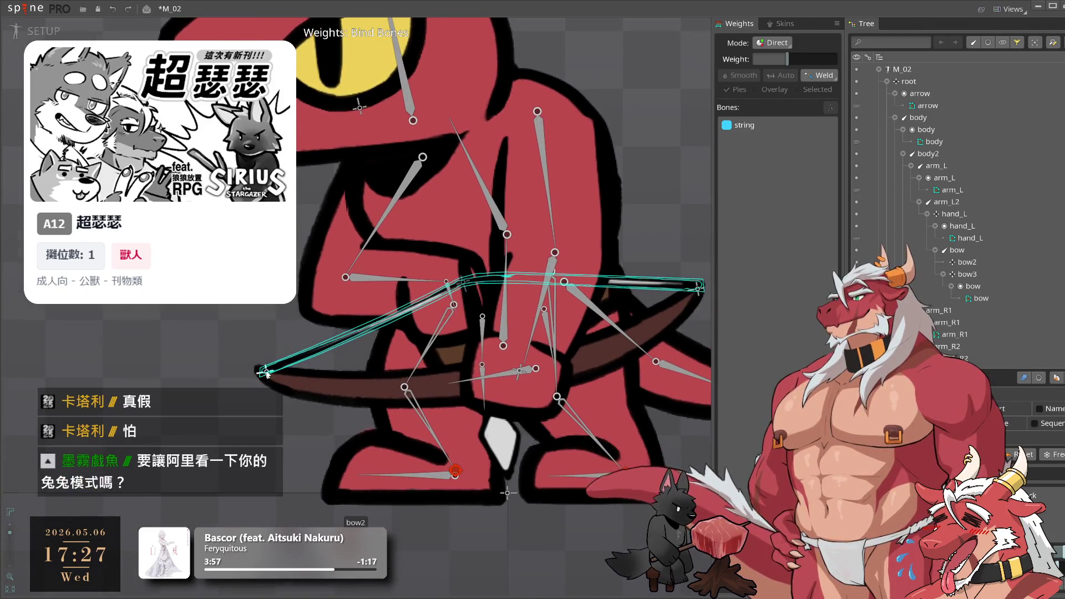
pyautogui.click(698, 288)
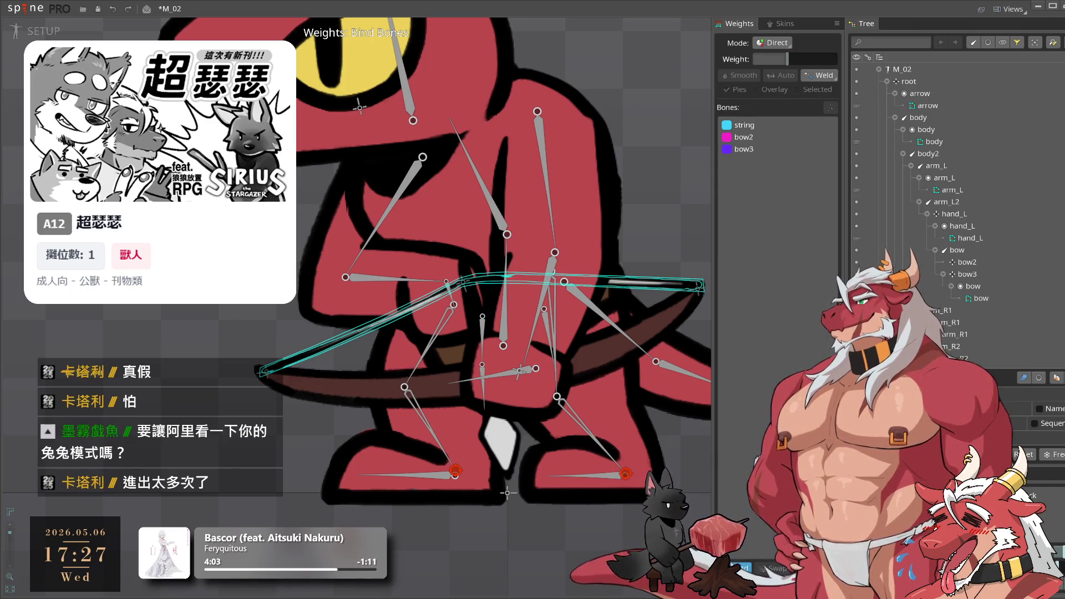
pyautogui.press('Escape')
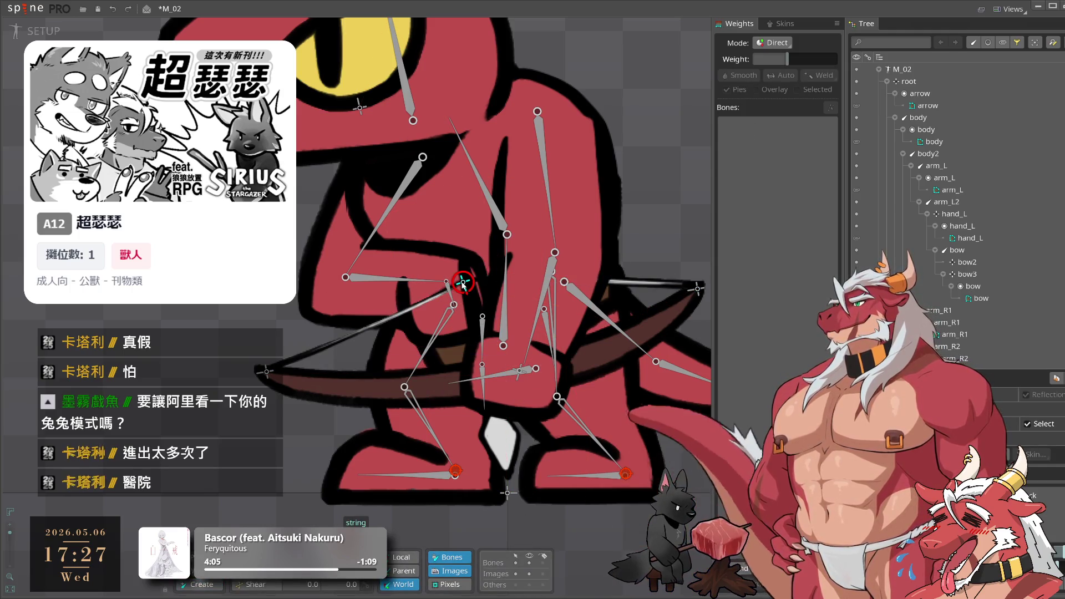
# Drag the hand bone at the bow to a new setup-pose position, then select the arm_R1 mesh
pyautogui.click(463, 283)
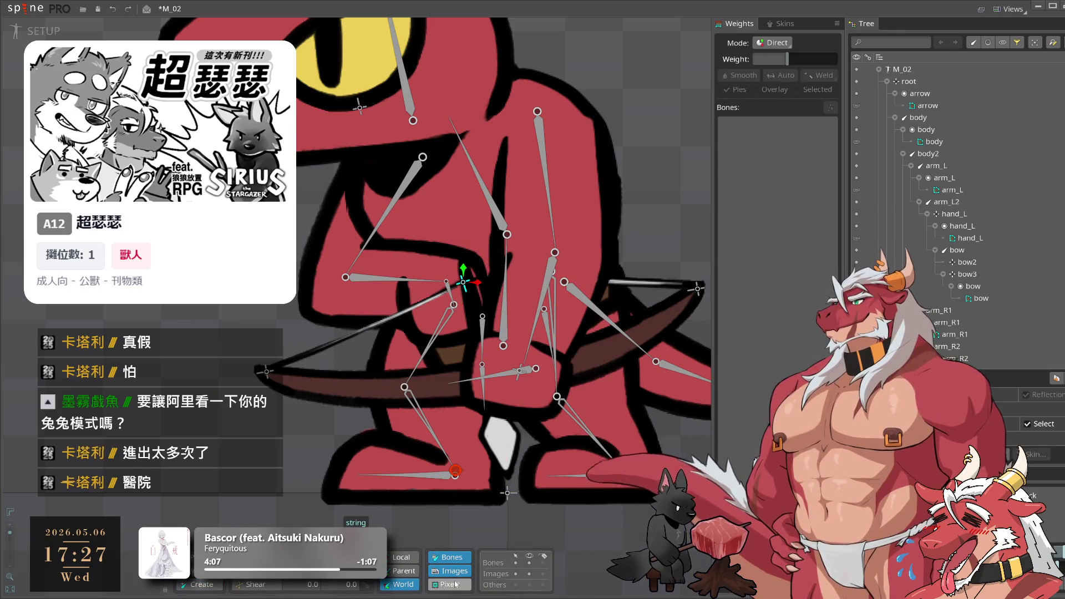
pyautogui.moveTo(582, 545); pyautogui.dragTo(564, 492)
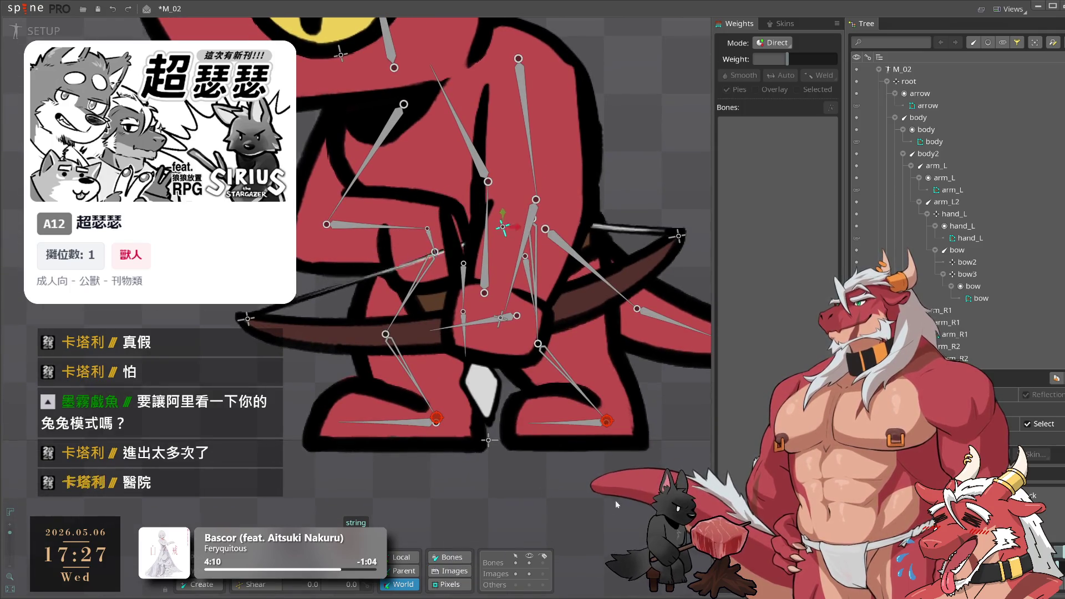
pyautogui.click(436, 250)
pyautogui.moveTo(551, 509)
pyautogui.mouseDown()
pyautogui.moveTo(503, 516)
pyautogui.moveTo(554, 480)
pyautogui.mouseUp()
pyautogui.moveTo(547, 384); pyautogui.dragTo(545, 443)
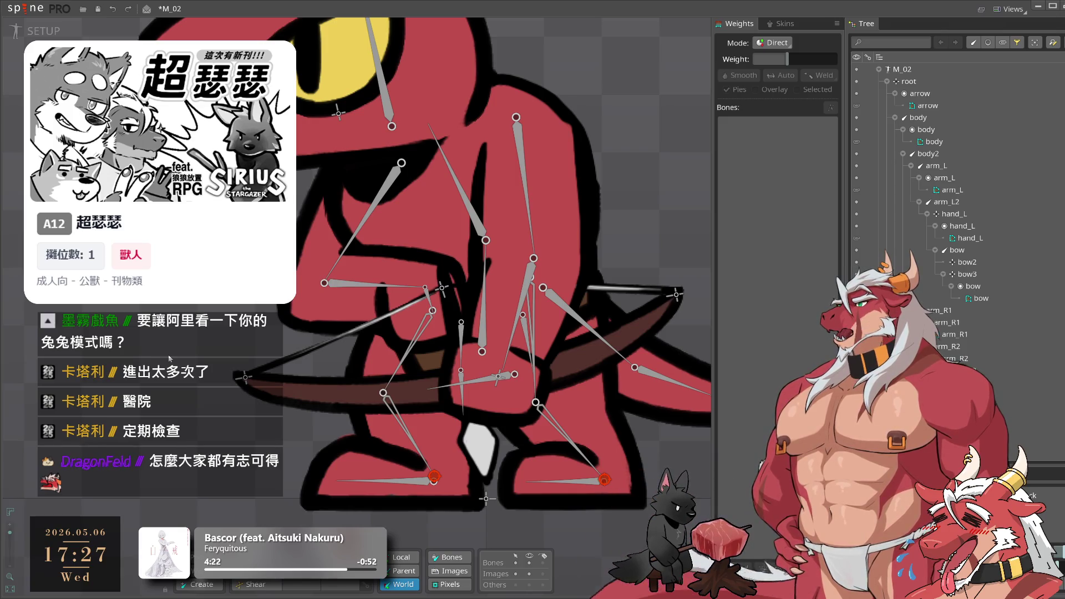
pyautogui.moveTo(332, 238); pyautogui.dragTo(392, 290)
pyautogui.click(393, 291)
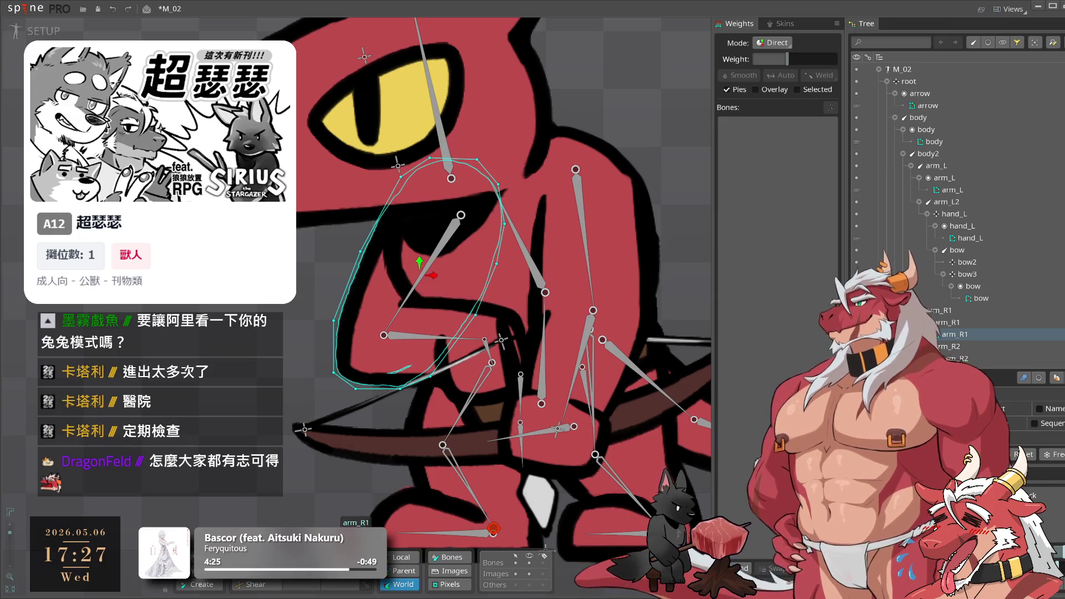
# Bind the arm_R1, arm_R2 and hand_R meshes each to its same-named bone
pyautogui.click(830, 107)
pyautogui.click(422, 275)
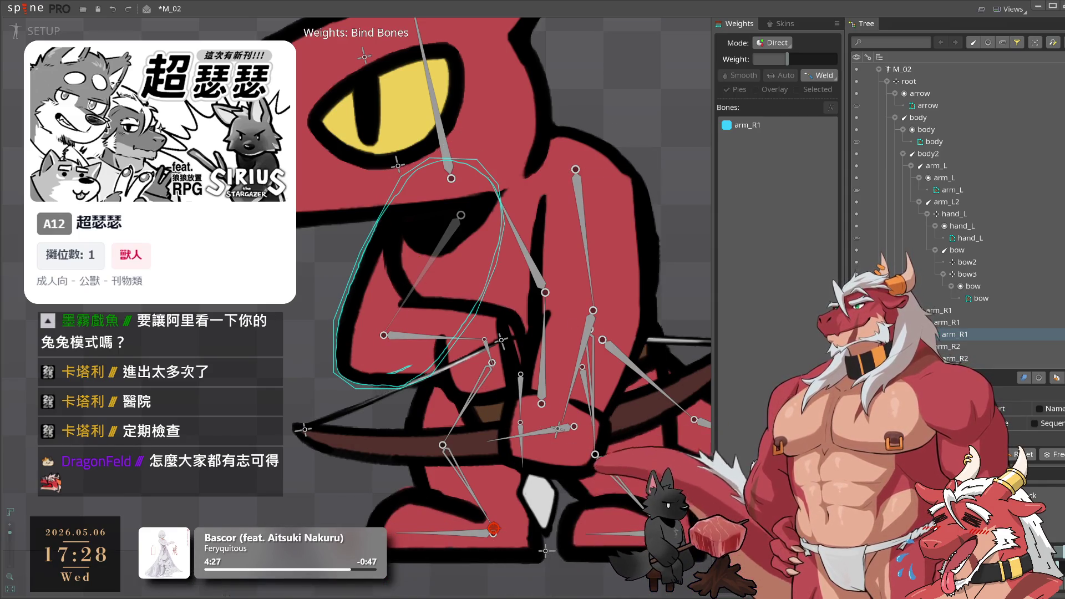
pyautogui.press('Escape')
pyautogui.click(438, 355)
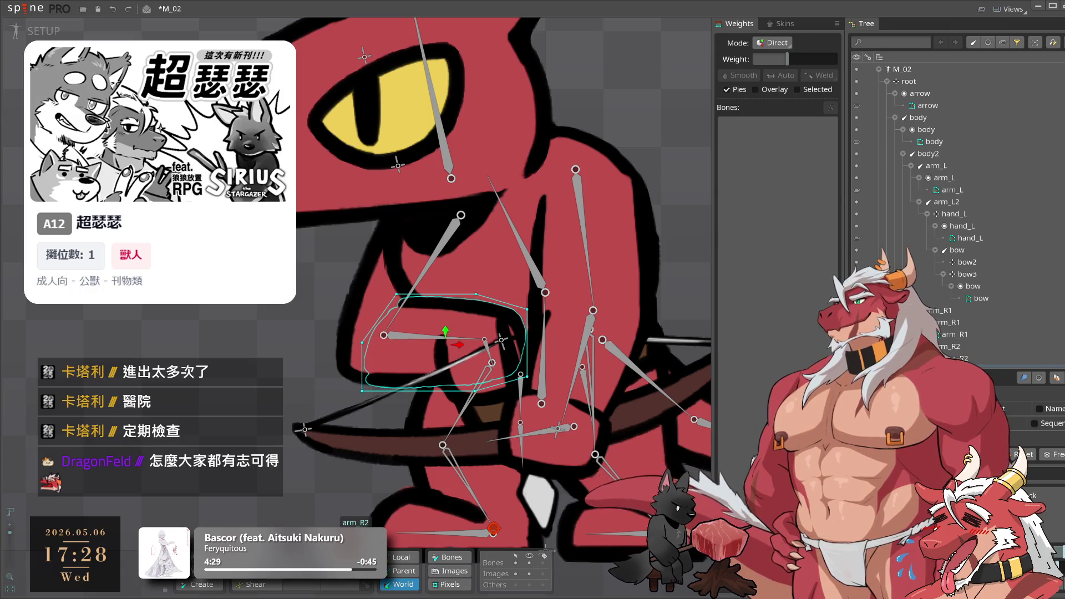
pyautogui.click(830, 107)
pyautogui.click(395, 339)
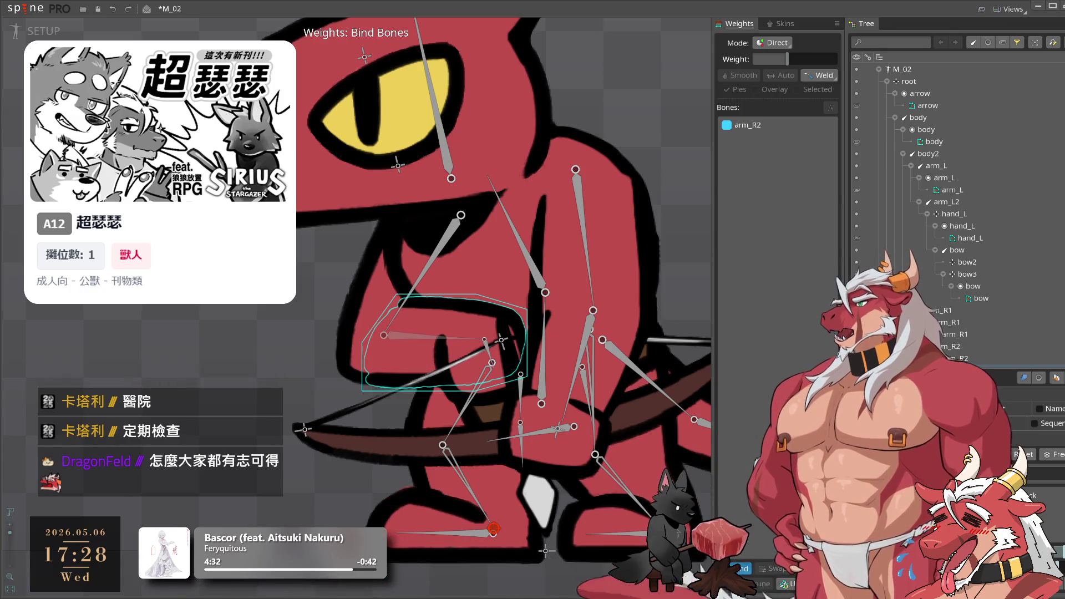
pyautogui.click(500, 388)
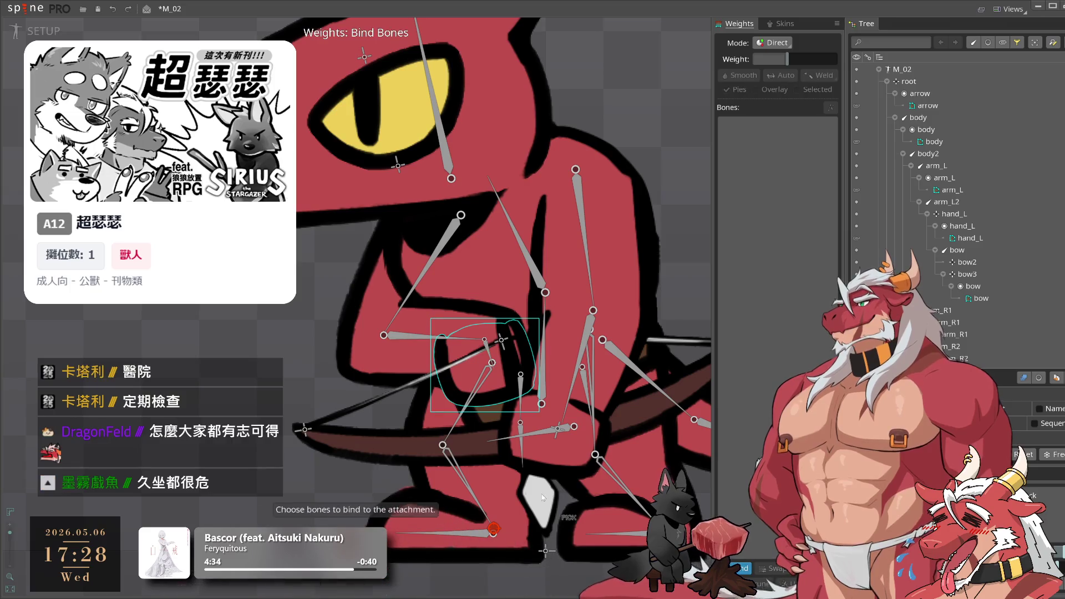
pyautogui.click(488, 359)
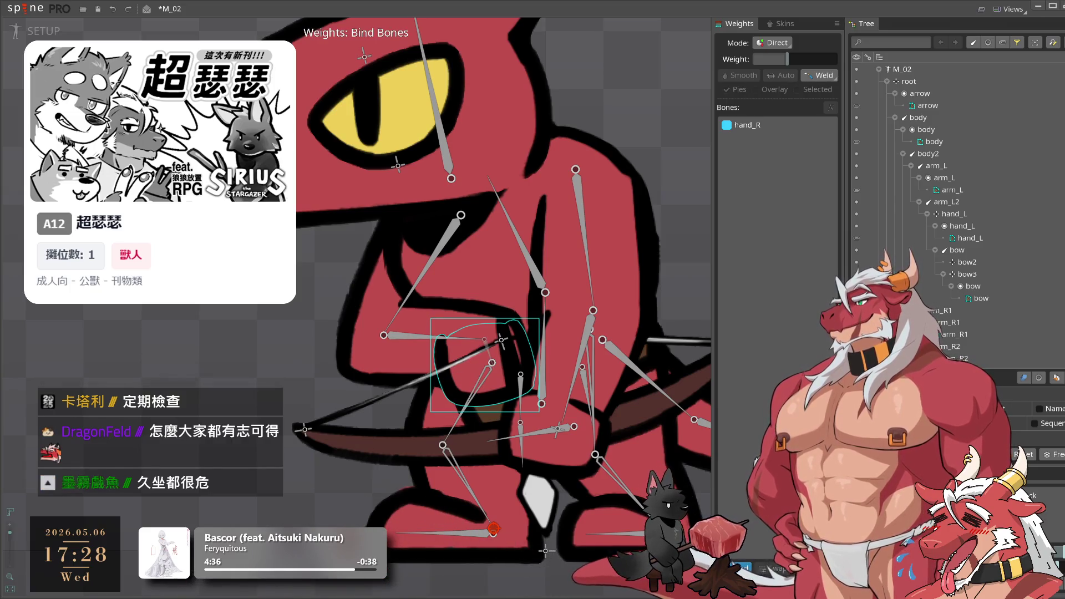
pyautogui.click(743, 568)
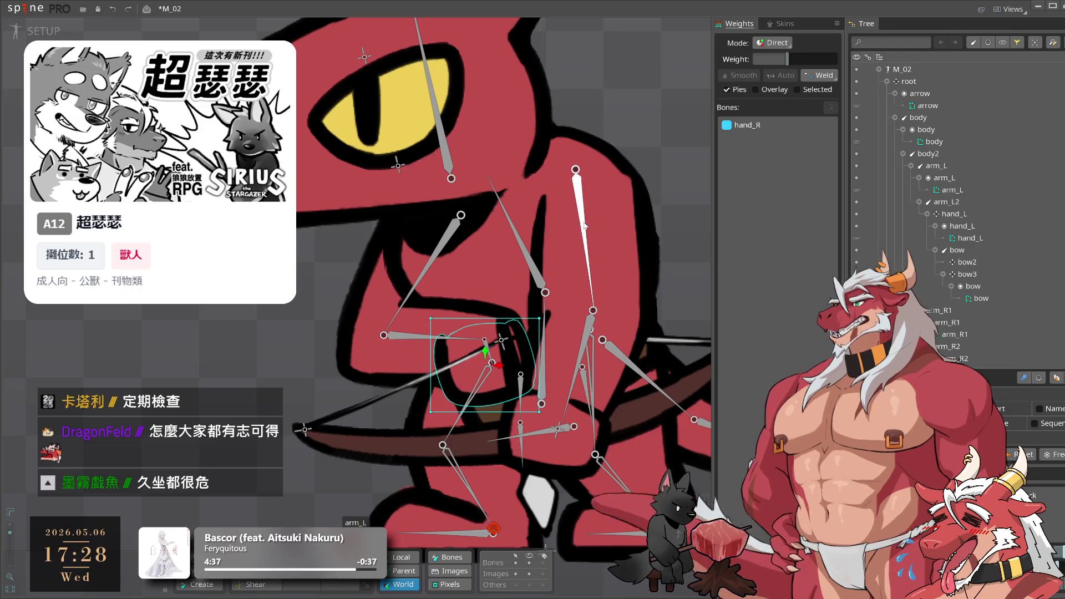
# Bind arm_L to the arm_L and arm_L2 bones, hand_L to hand_L, and the bow to the bow bone
pyautogui.click(614, 264)
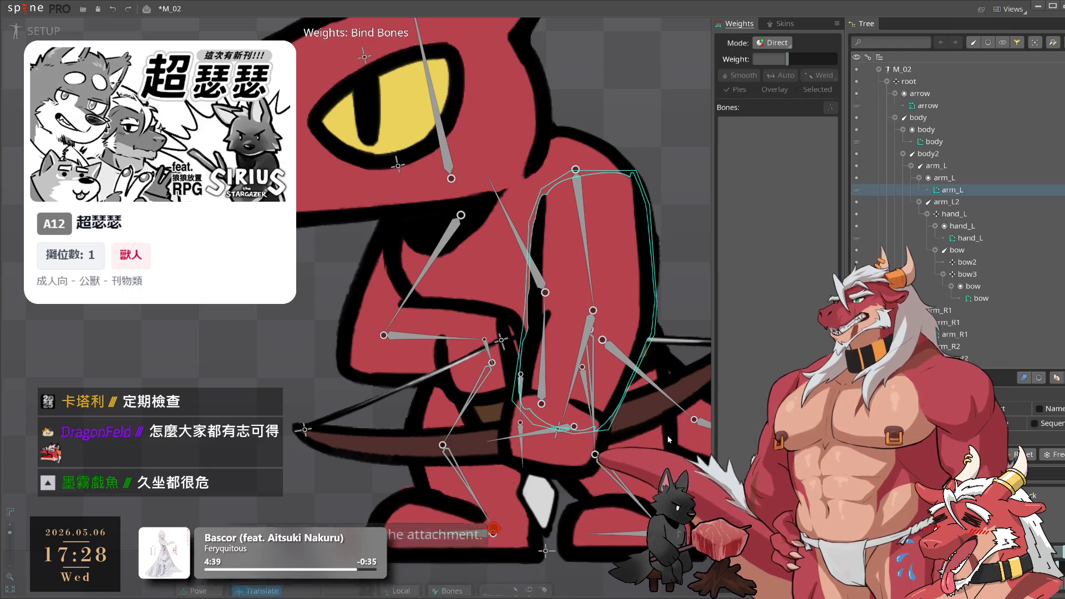
pyautogui.click(591, 285)
pyautogui.click(571, 382)
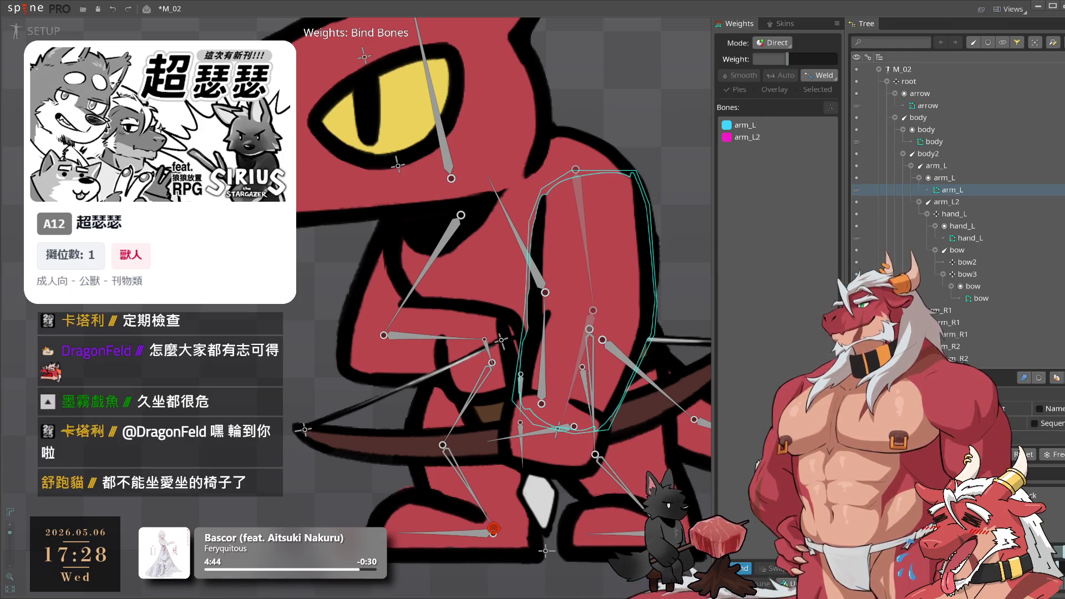
pyautogui.click(567, 465)
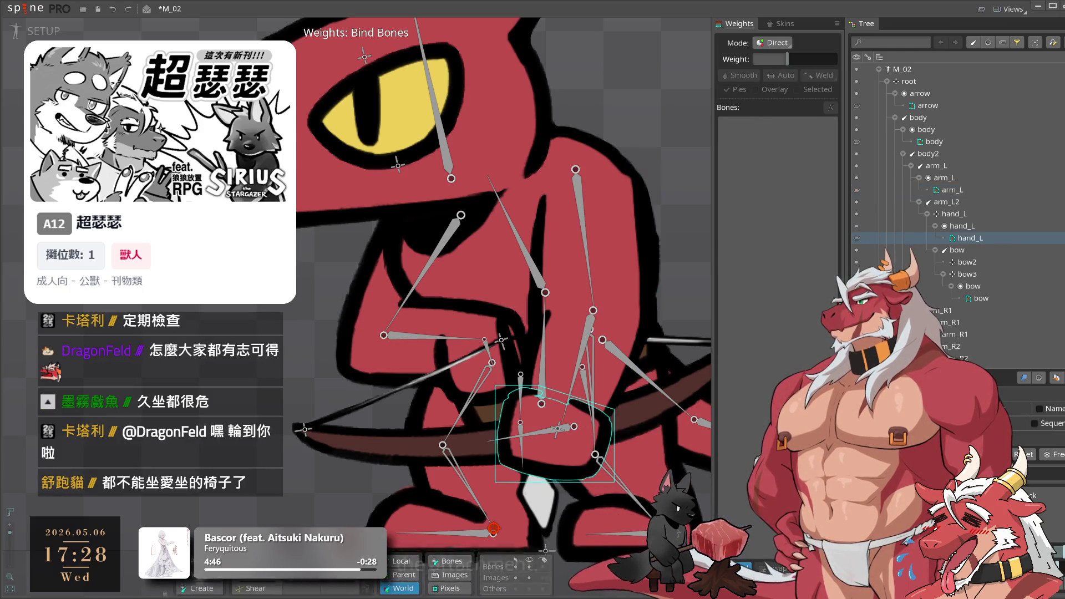
pyautogui.click(574, 423)
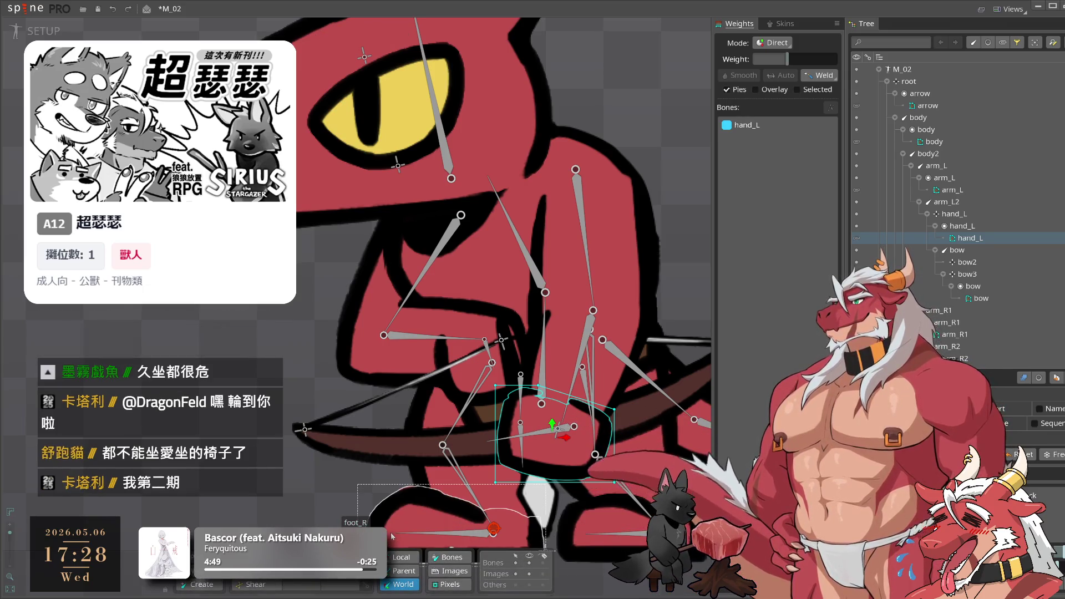
pyautogui.click(558, 431)
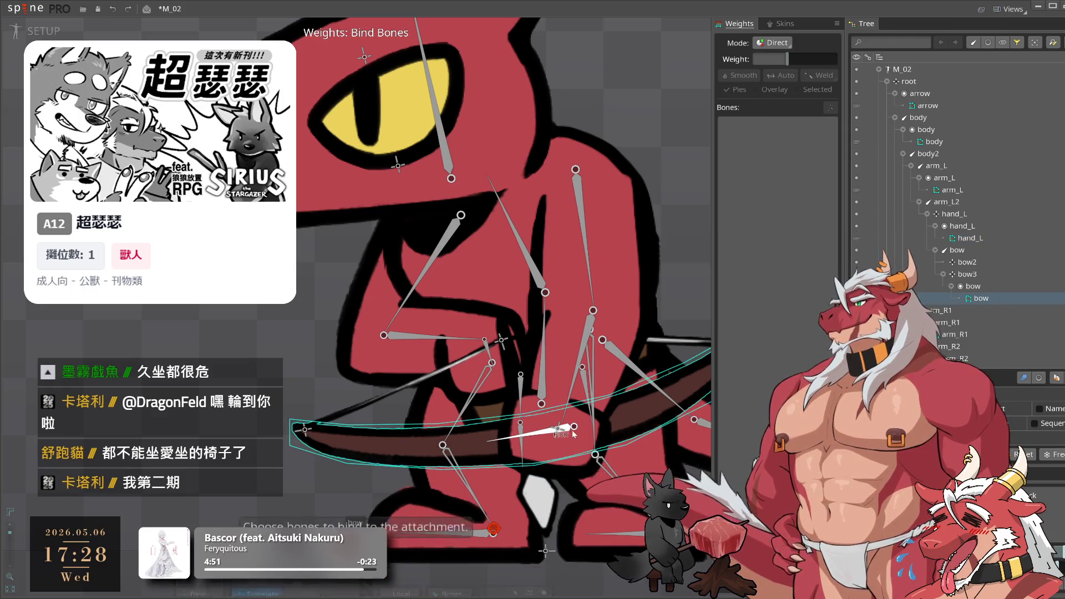
pyautogui.click(541, 433)
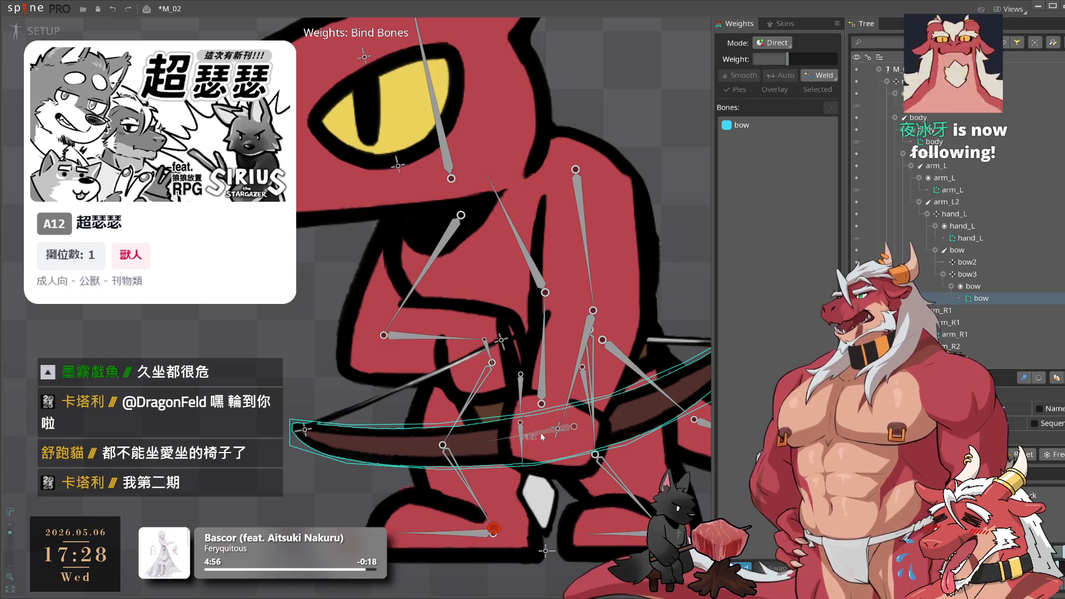
pyautogui.press('Return')
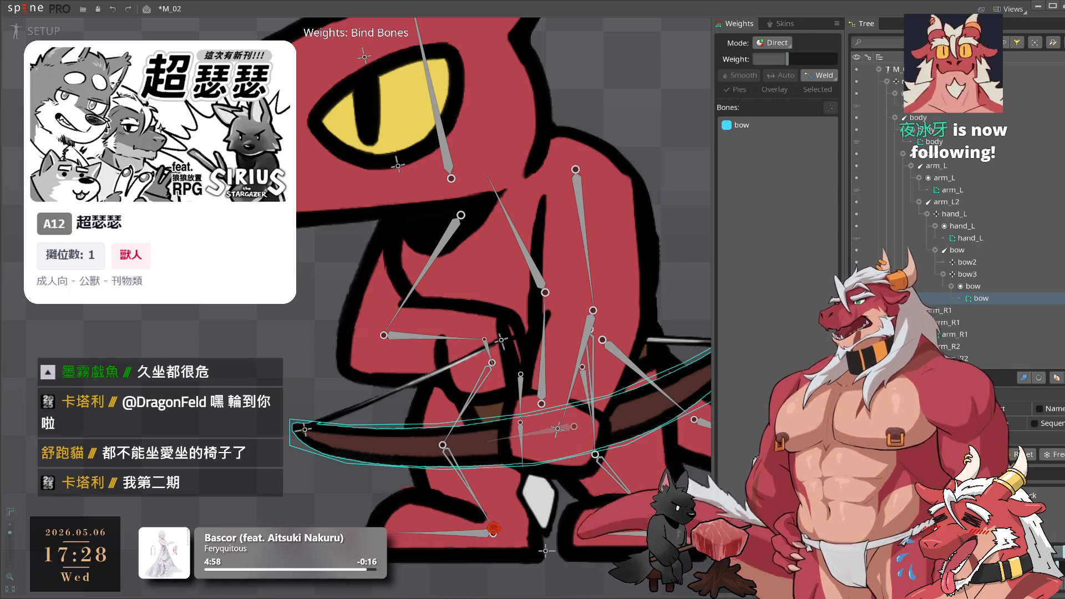
pyautogui.scroll(-3, 426, 458)
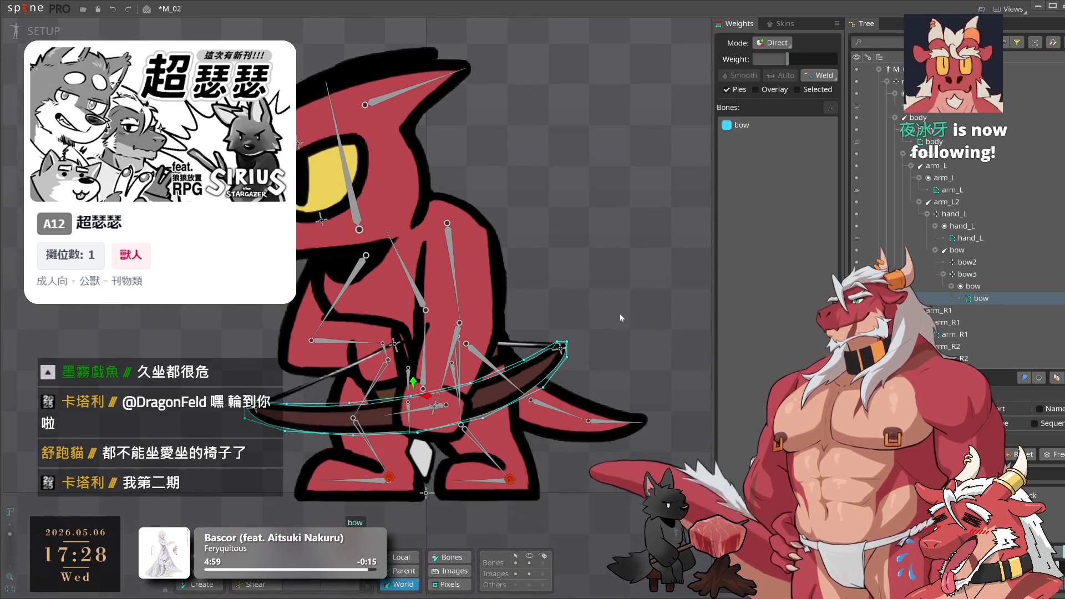
# Create an IK constraint named arm_R_IK on the arm_R1 and arm_R2 bones
pyautogui.click(596, 324)
pyautogui.moveTo(596, 323); pyautogui.dragTo(695, 325)
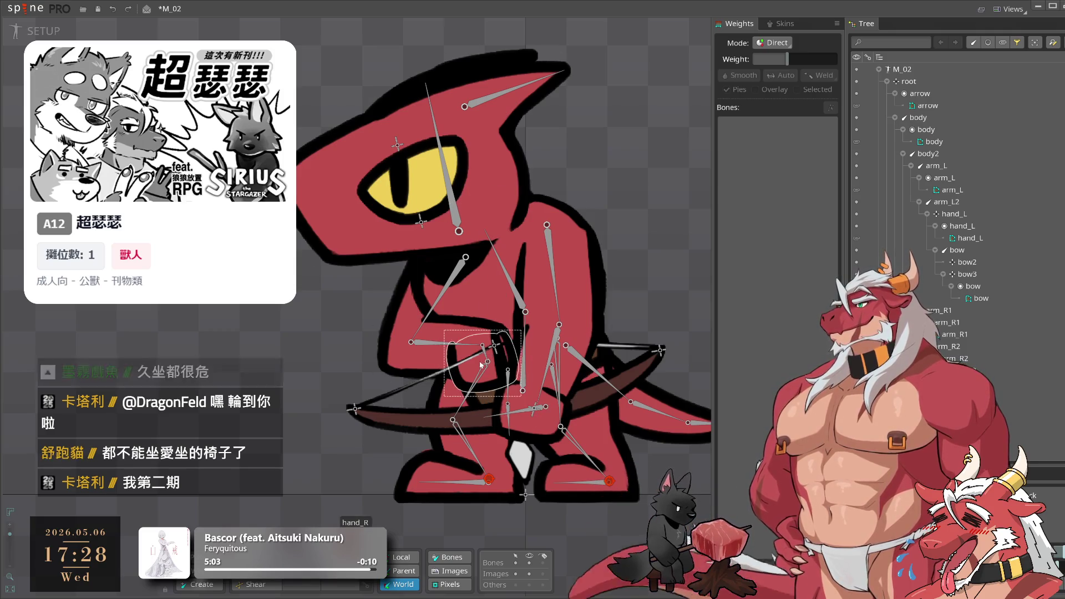
pyautogui.click(442, 301)
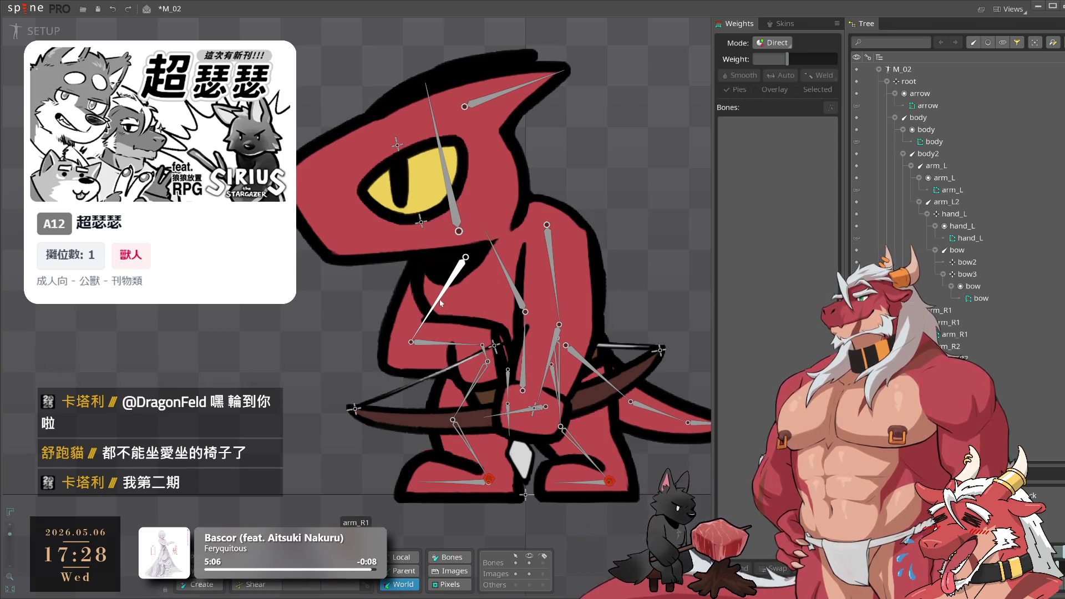
pyautogui.click(442, 302)
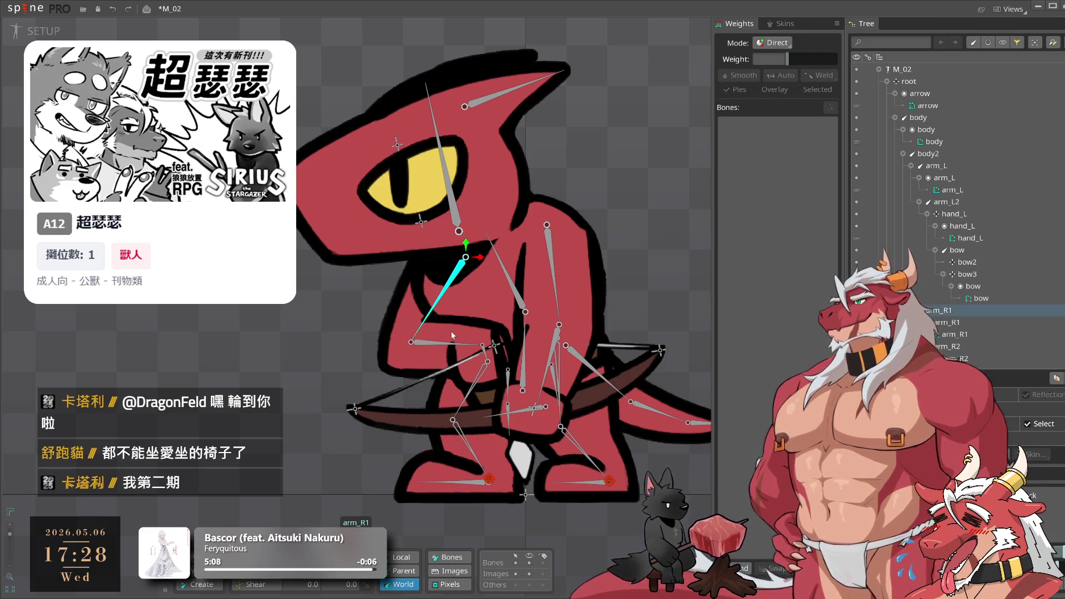
pyautogui.keyDown('ctrl'); pyautogui.click(452, 344); pyautogui.keyUp('ctrl')
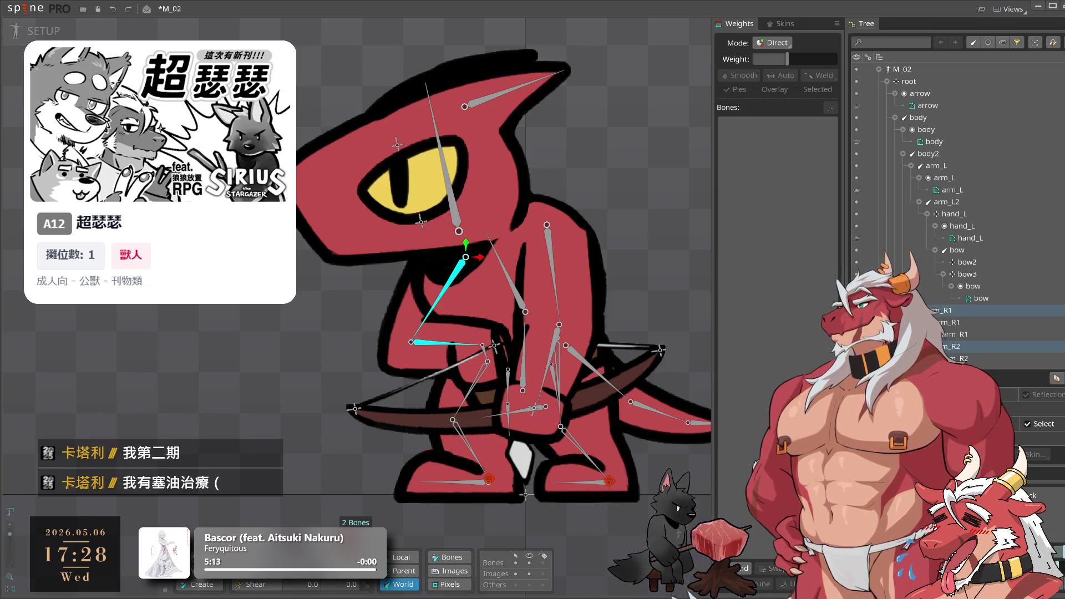
pyautogui.click(496, 345)
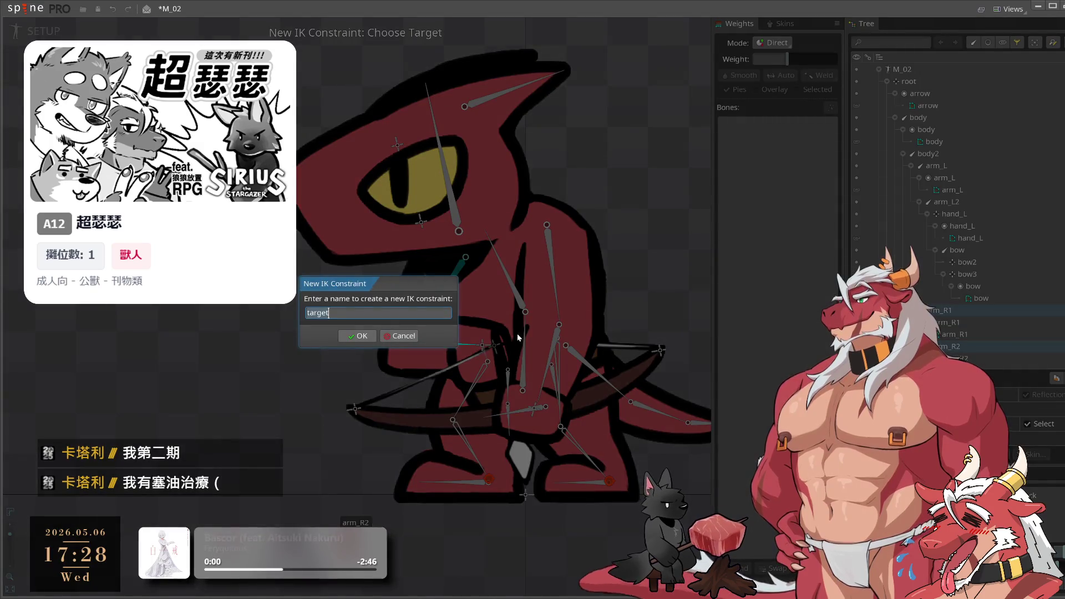
pyautogui.write('arm_')
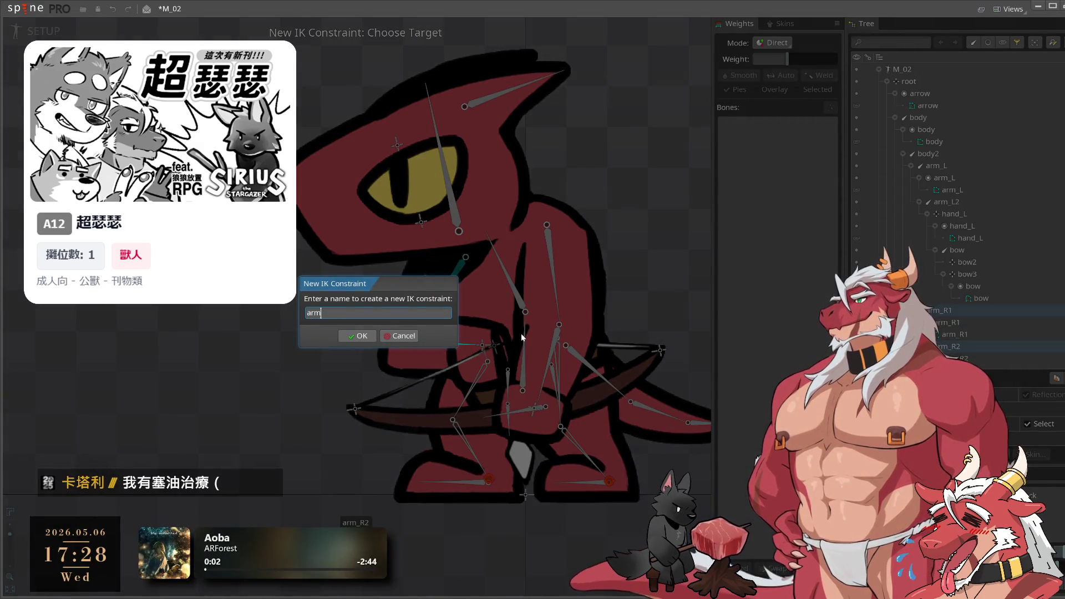
pyautogui.write('R_')
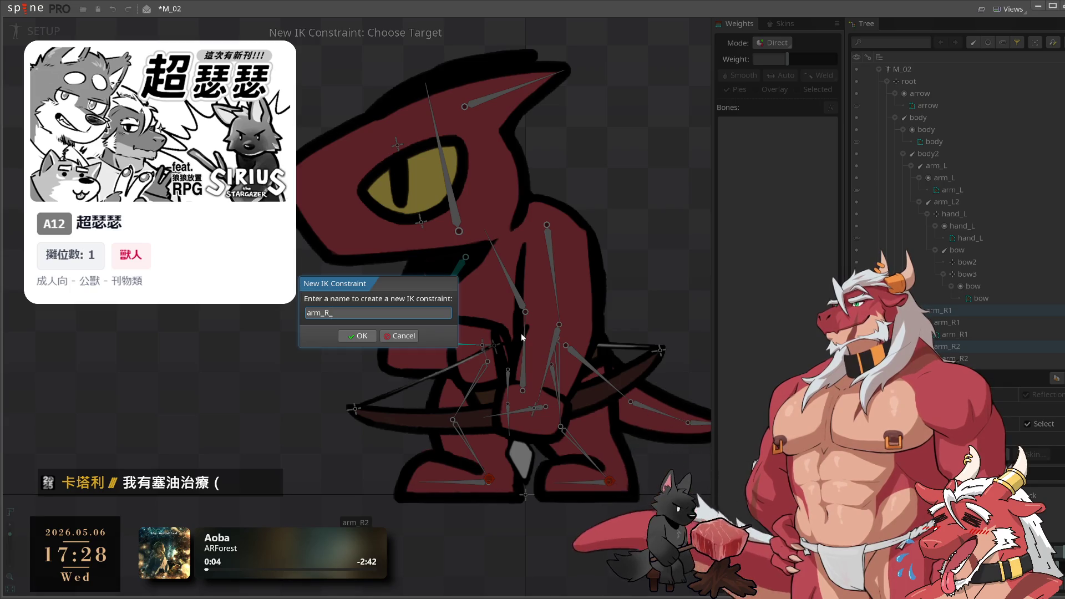
pyautogui.write('IK')
pyautogui.press('Return')
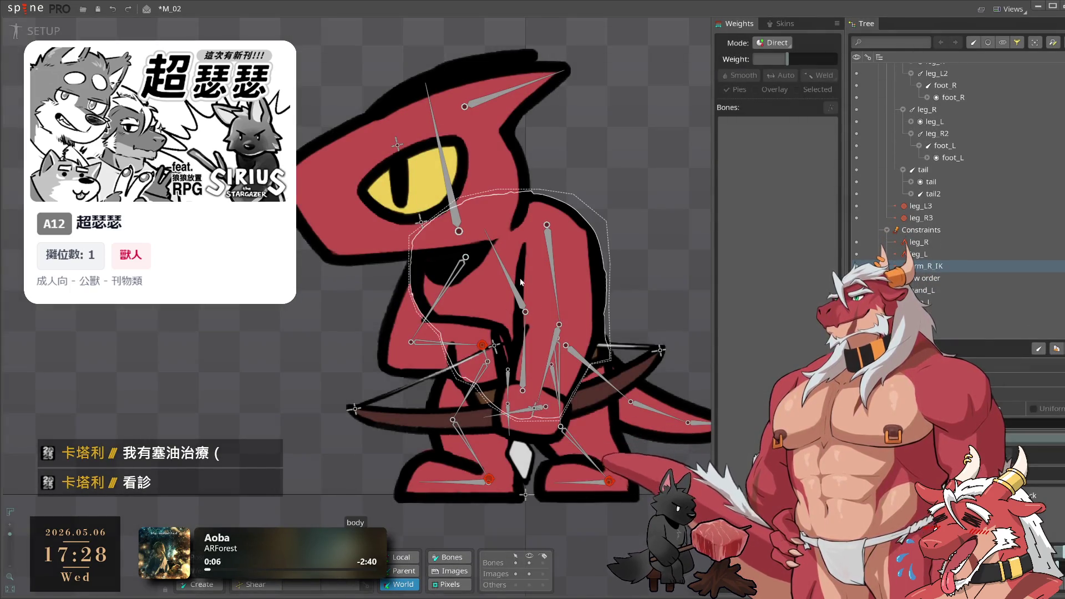
# Create the arm_L_IK constraint on the left arm, then switch to Animate mode
pyautogui.click(558, 311)
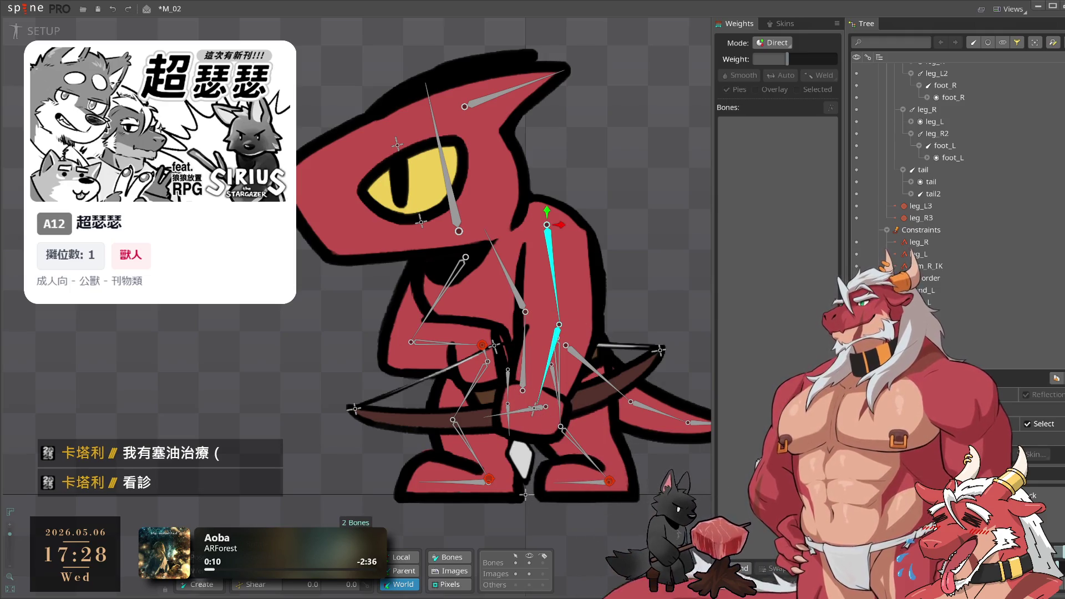
pyautogui.scroll(2, 556, 416)
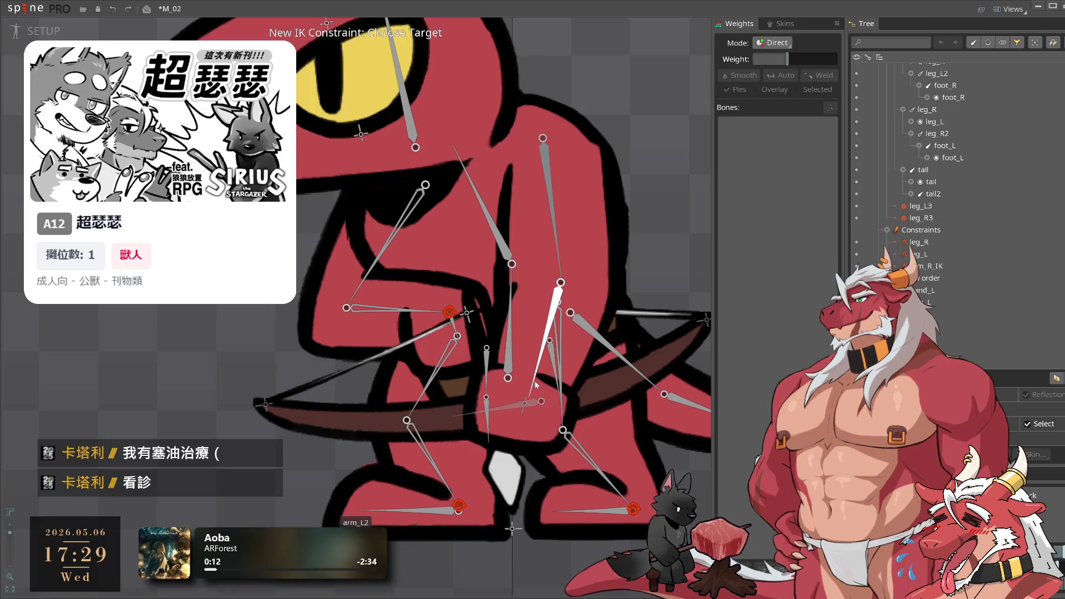
pyautogui.click(587, 317)
pyautogui.write('arm')
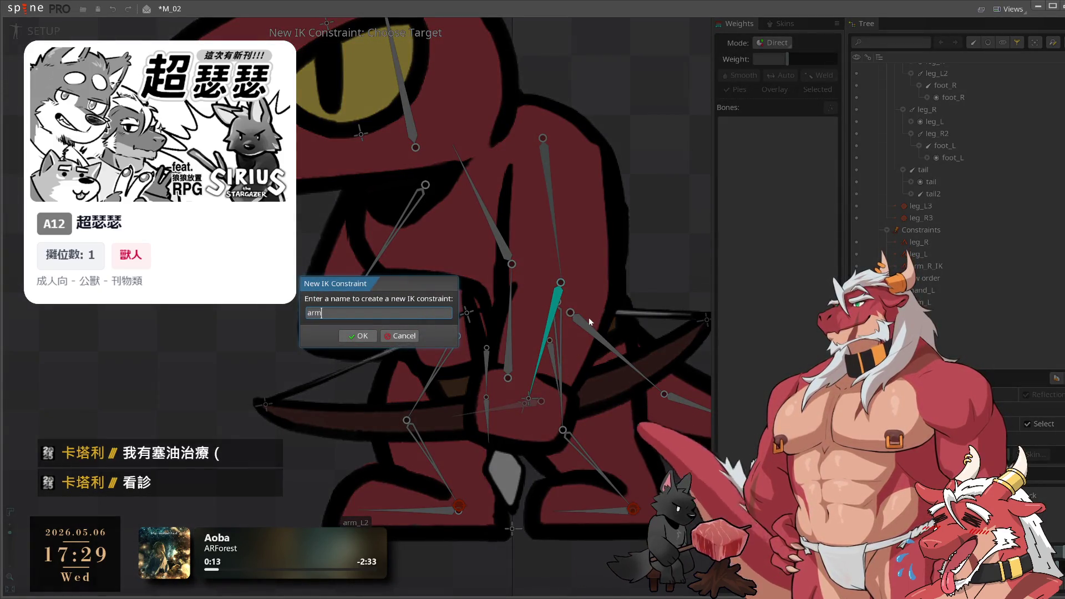
pyautogui.write('_L_IK')
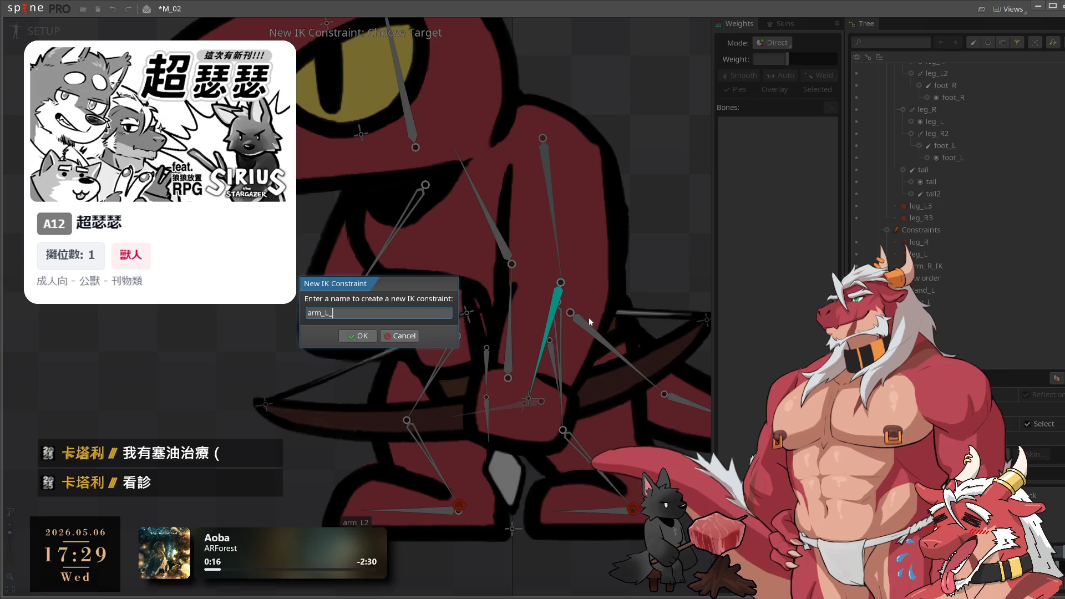
pyautogui.press('Return')
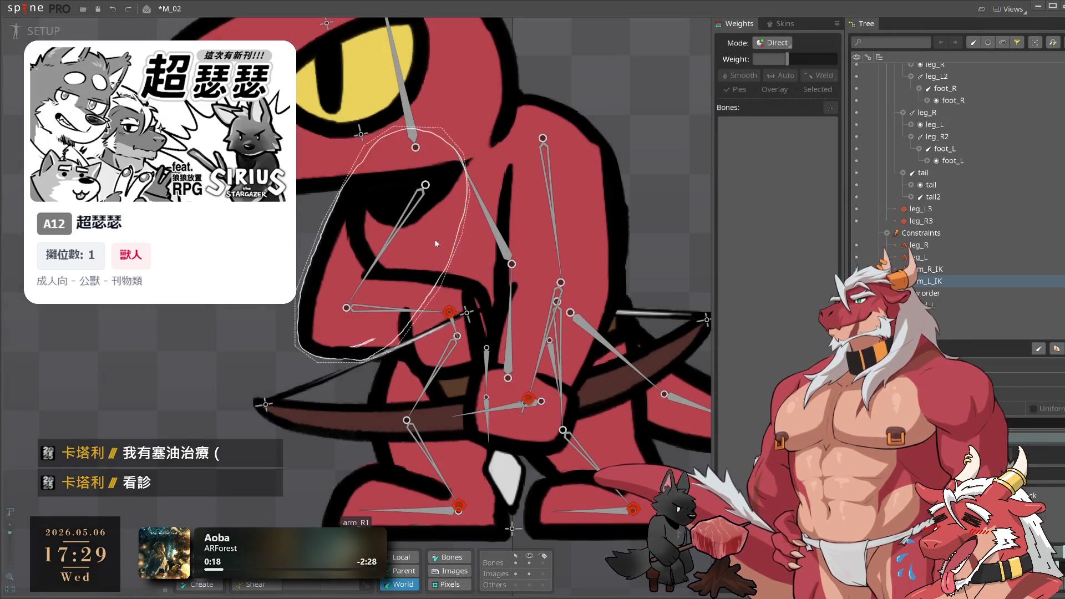
pyautogui.scroll(-1, 520, 393)
pyautogui.moveTo(520, 393); pyautogui.dragTo(637, 420)
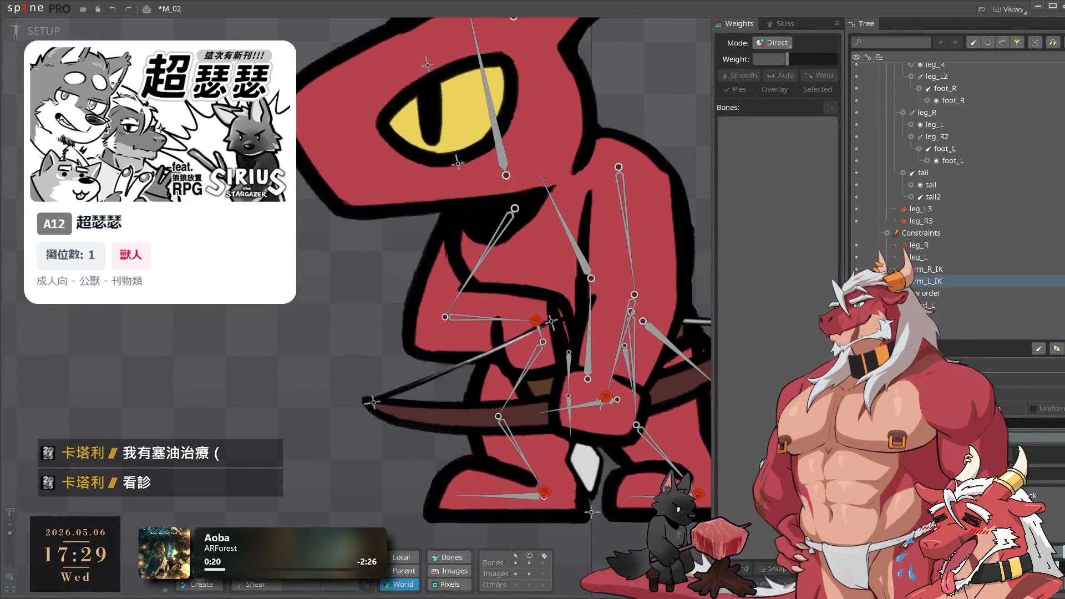
pyautogui.click(44, 31)
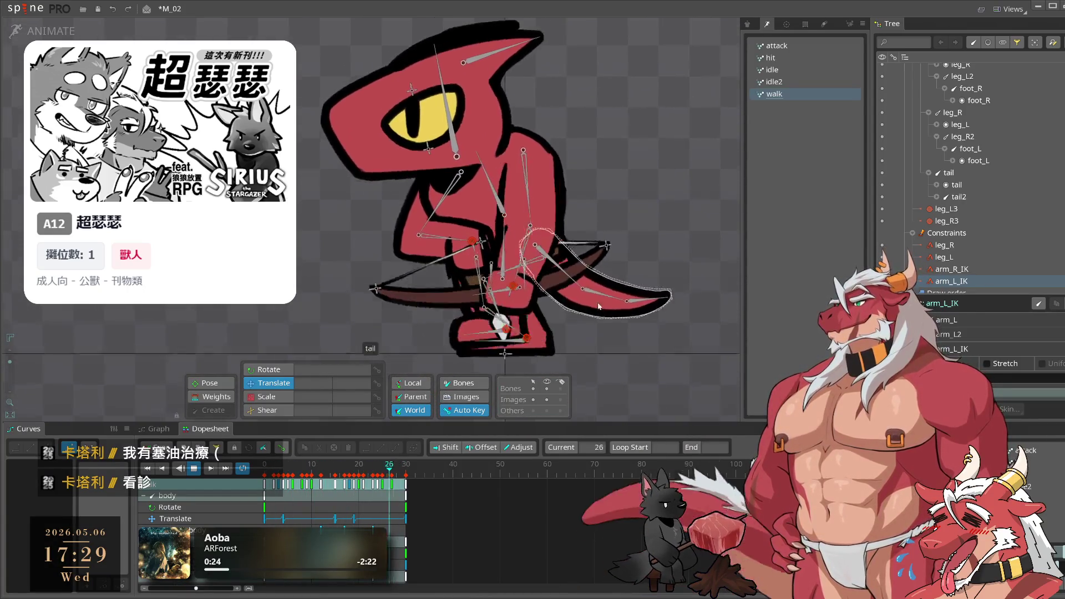
pyautogui.press('Up')
pyautogui.press('Up')
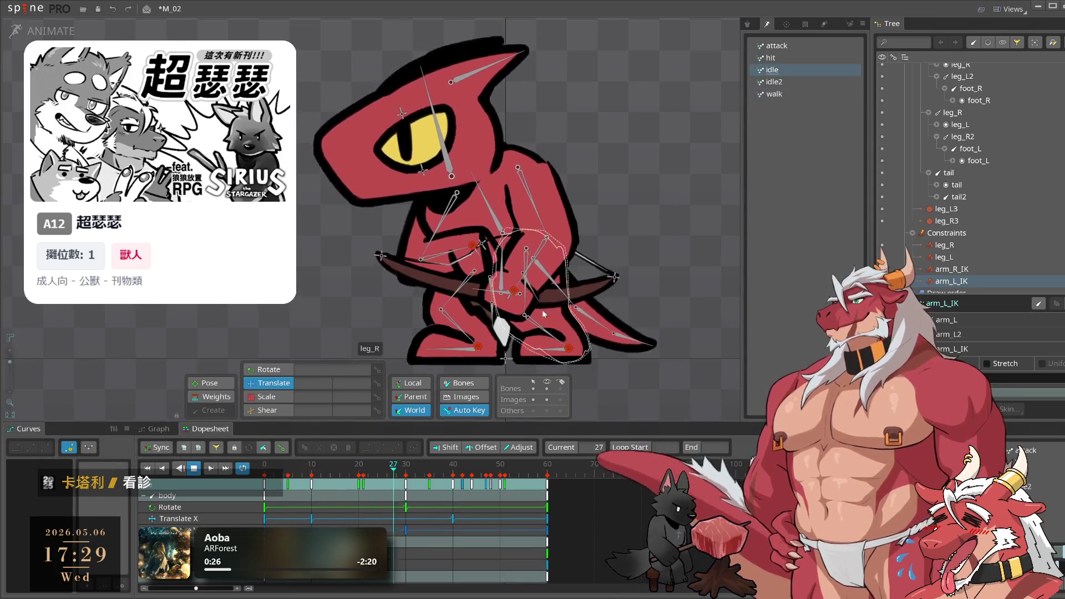
pyautogui.click(514, 291)
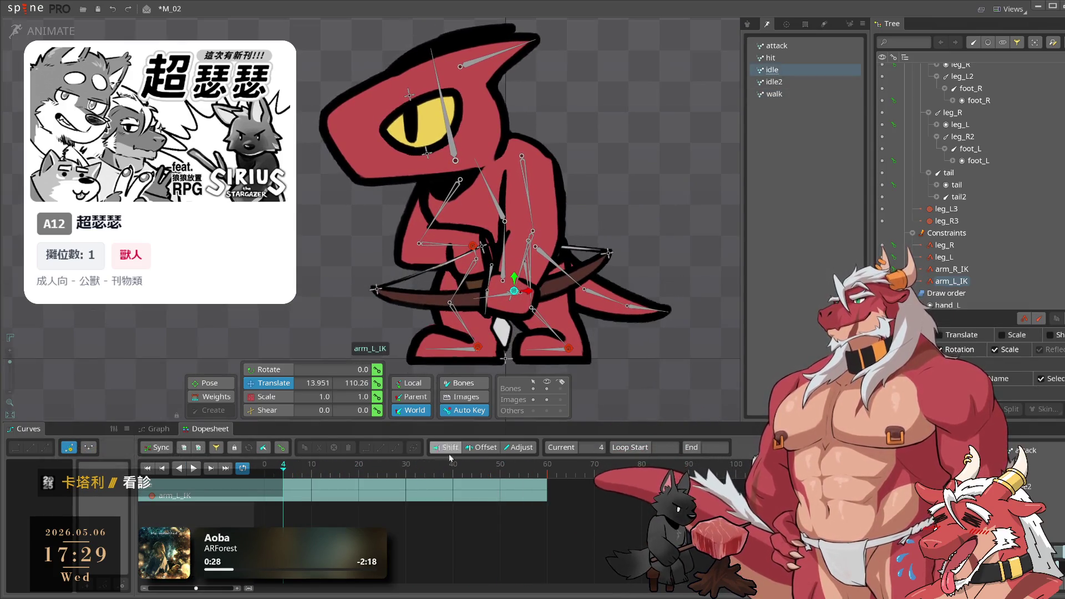
pyautogui.press('Left')
pyautogui.press('Left')
pyautogui.press('Left')
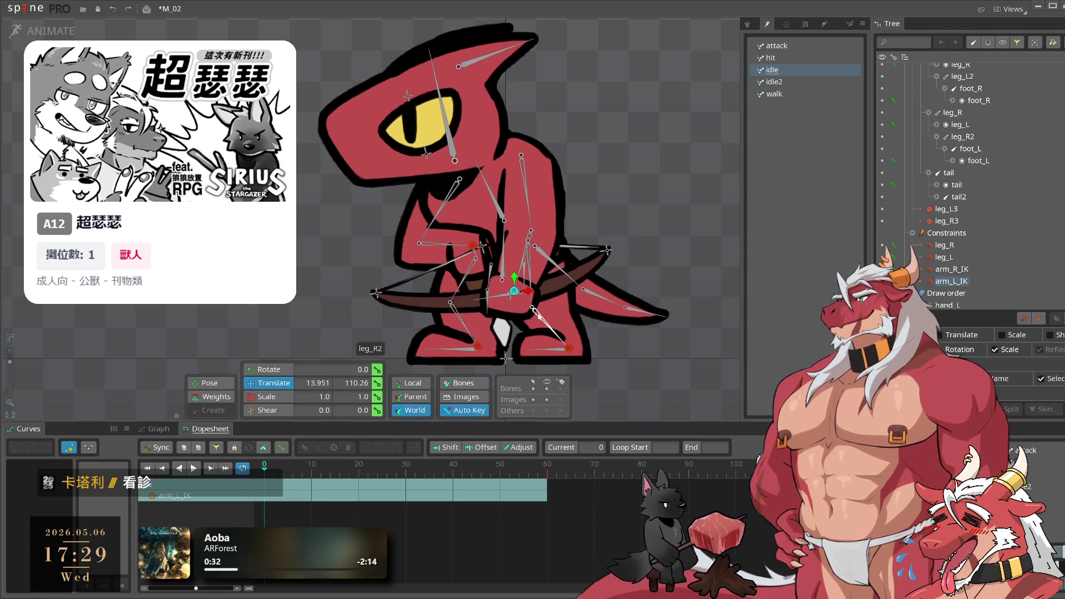
pyautogui.hotkey('ctrl', 'z')
pyautogui.hotkey('ctrl', 'z')
pyautogui.hotkey('ctrl', 'z')
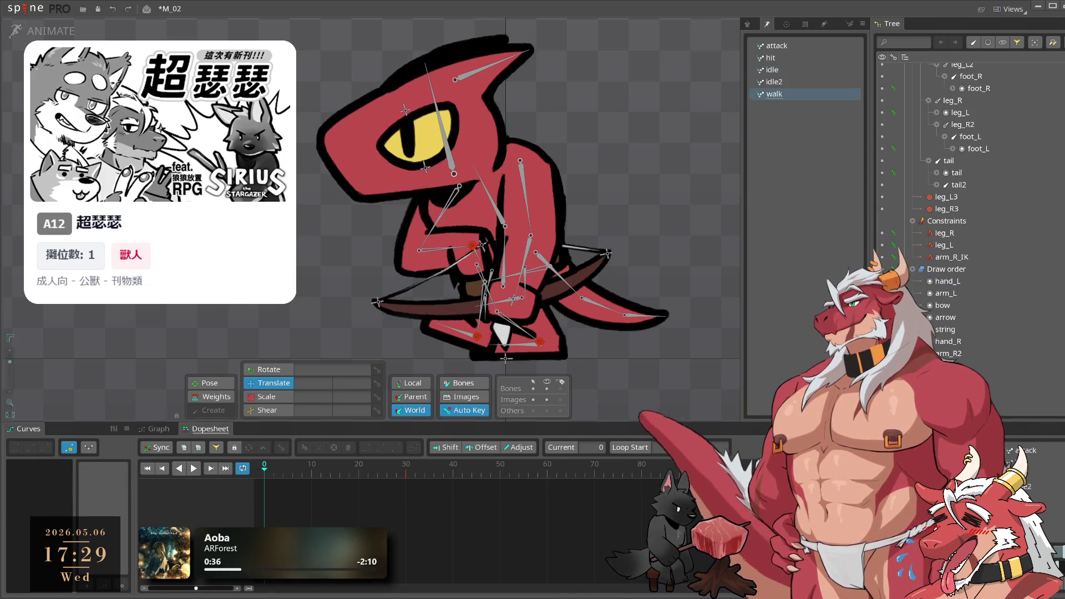
pyautogui.press('space')
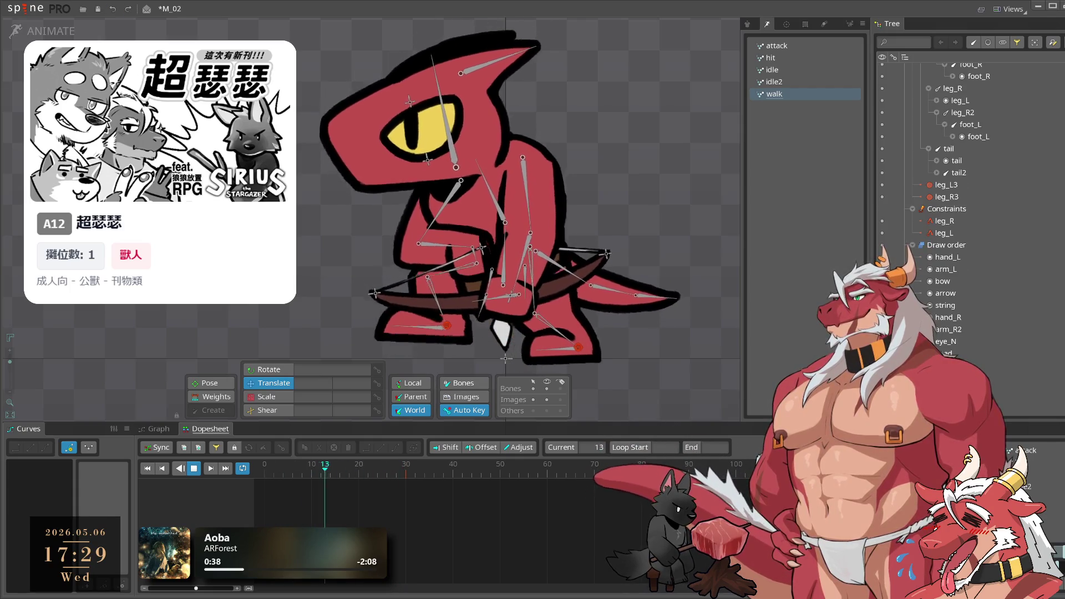
pyautogui.scroll(1, 612, 303)
# Key the rotation of arm_L and arm_L2 at frame 0
pyautogui.press('space')
pyautogui.click(587, 279)
pyautogui.click(570, 230)
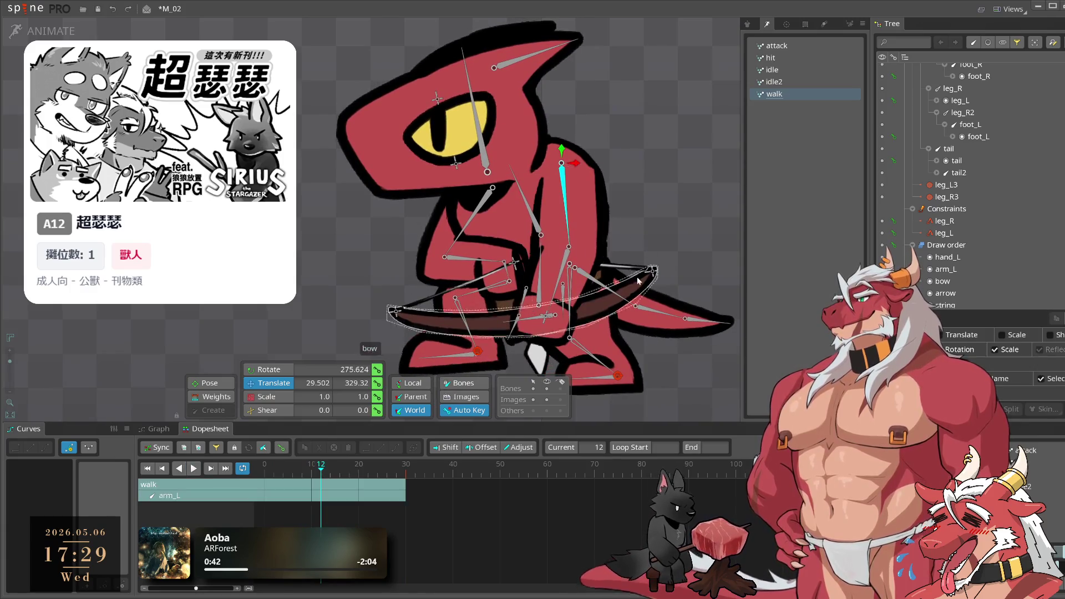
pyautogui.press('Home')
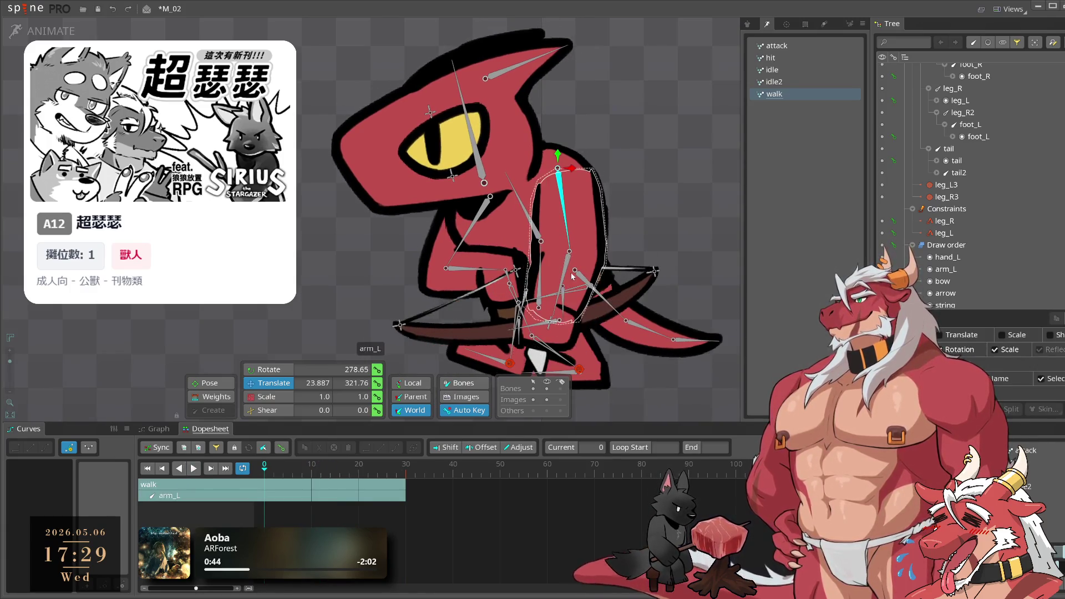
pyautogui.keyDown('ctrl'); pyautogui.click(572, 276); pyautogui.keyUp('ctrl')
pyautogui.click(377, 369)
# Rotate arm_L and arm_L2 to a swung pose at frame 15
pyautogui.moveTo(265, 477)
pyautogui.mouseDown()
pyautogui.moveTo(303, 484)
pyautogui.moveTo(272, 502)
pyautogui.moveTo(335, 507)
pyautogui.mouseUp()
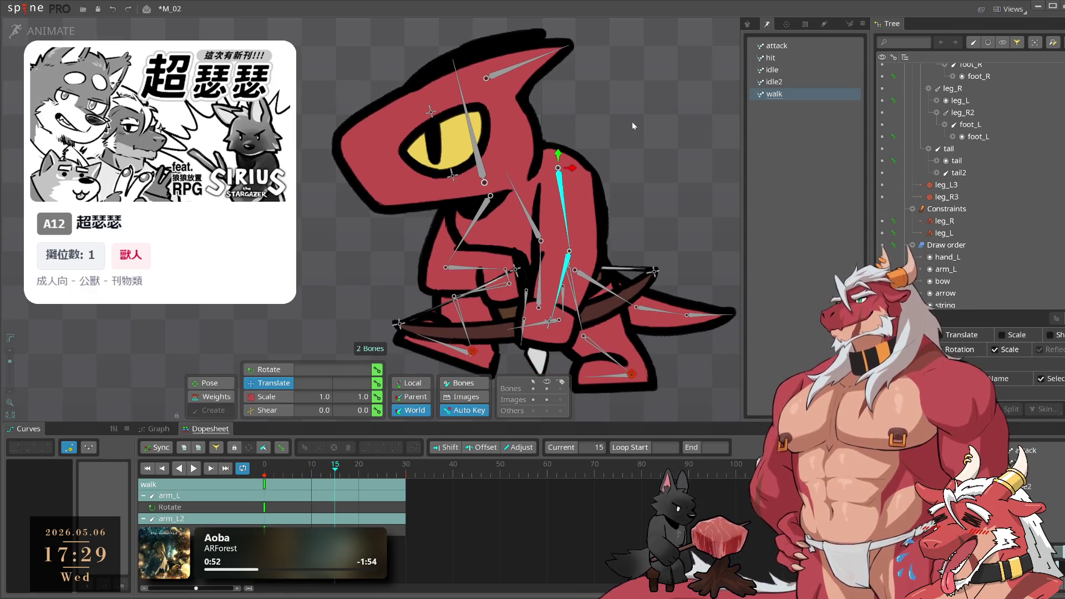
pyautogui.press('c')
pyautogui.moveTo(671, 179); pyautogui.dragTo(627, 225)
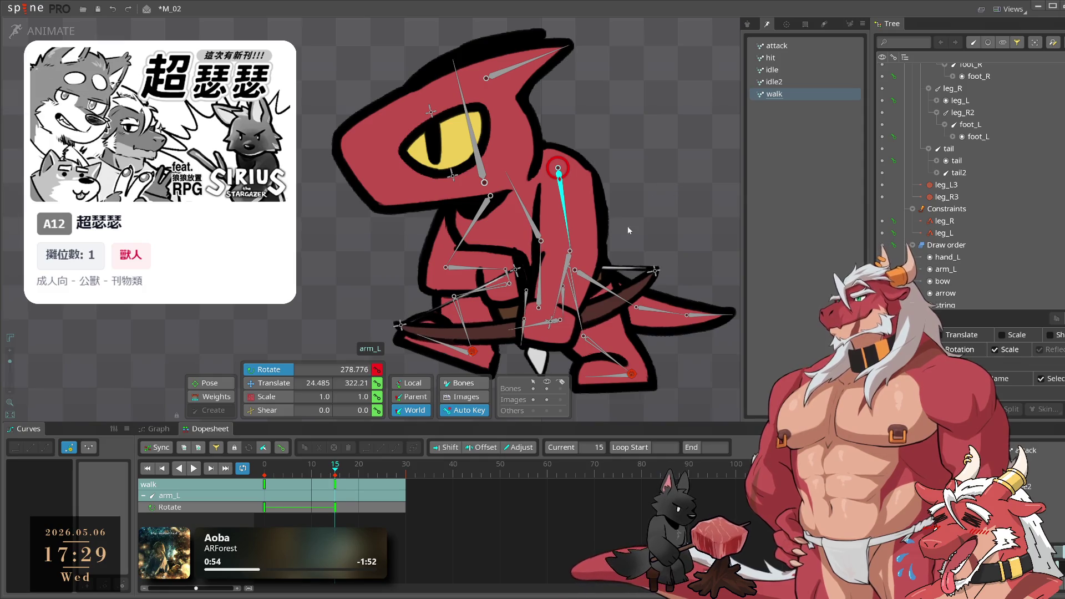
pyautogui.moveTo(703, 187); pyautogui.dragTo(697, 178)
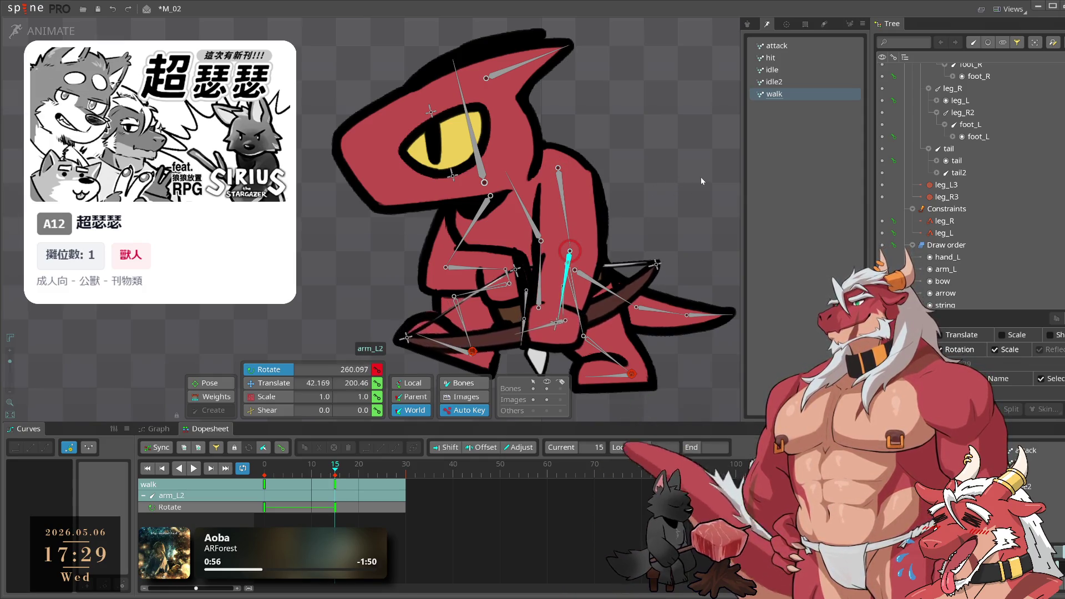
# Copy the frame 0 arm keys to frame 30 so the swing loops, and play it
pyautogui.keyDown('ctrl'); pyautogui.click(563, 211); pyautogui.keyUp('ctrl')
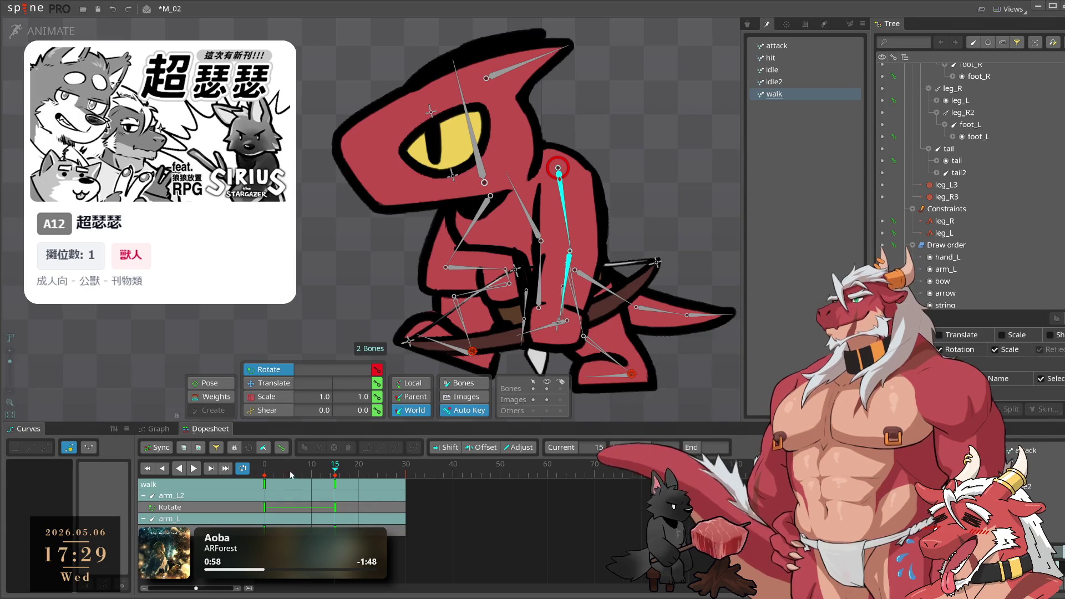
pyautogui.click(406, 469)
pyautogui.click(264, 484)
pyautogui.hotkey('ctrl', 'c')
pyautogui.hotkey('ctrl', 'v')
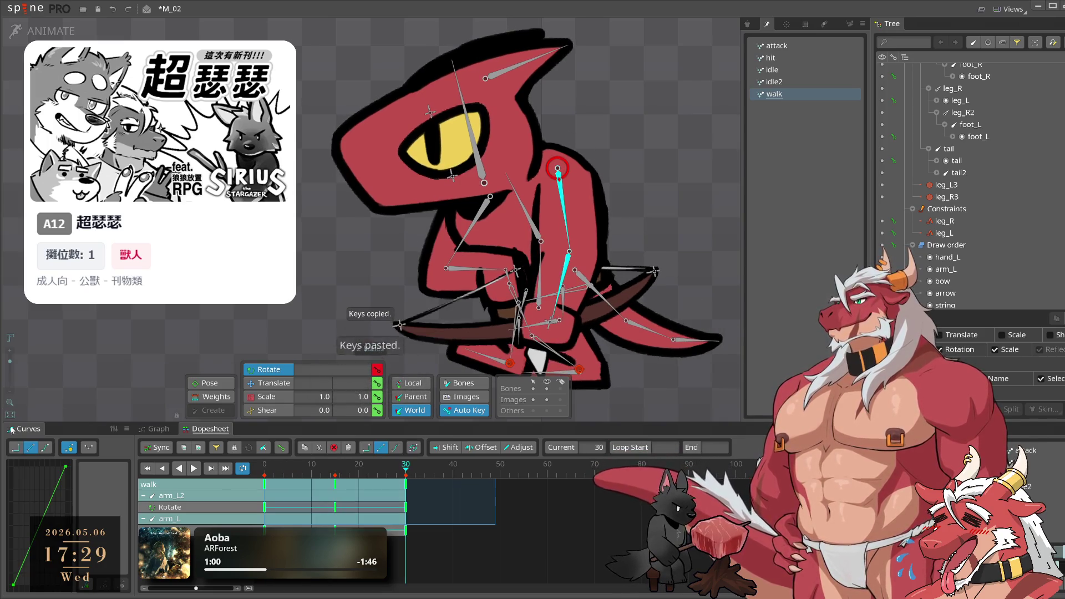
pyautogui.press('space')
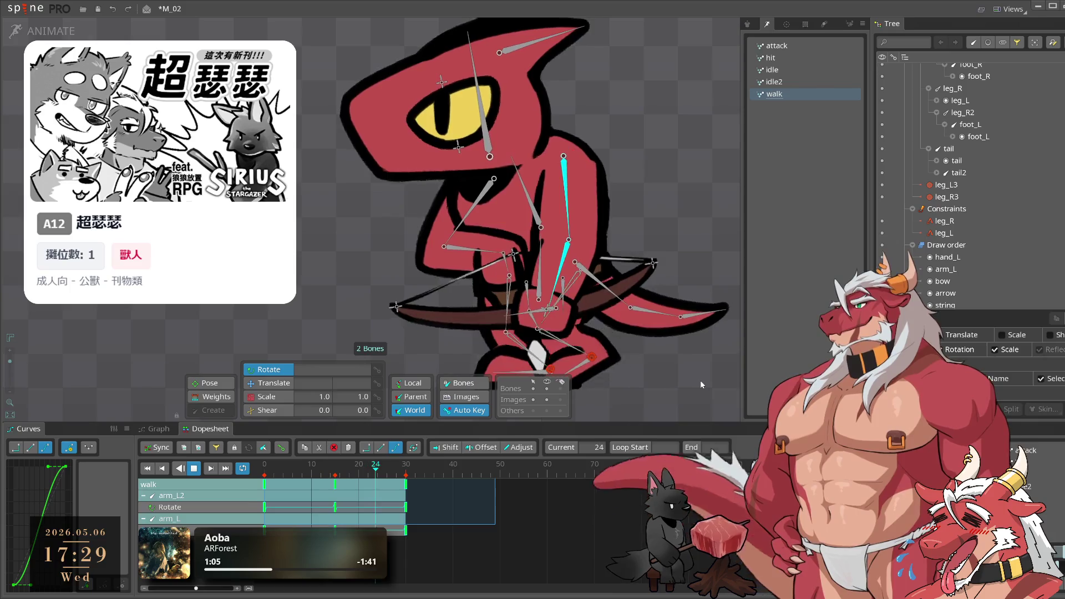
# Rotate arm_L2 slightly further at frame 0, re-paste the key to frame 30, and replay the cycle
pyautogui.click(568, 260)
pyautogui.moveTo(391, 482); pyautogui.dragTo(266, 483)
pyautogui.moveTo(652, 200); pyautogui.dragTo(660, 209)
pyautogui.click(400, 471)
pyautogui.hotkey('ctrl', 'v')
pyautogui.press('space')
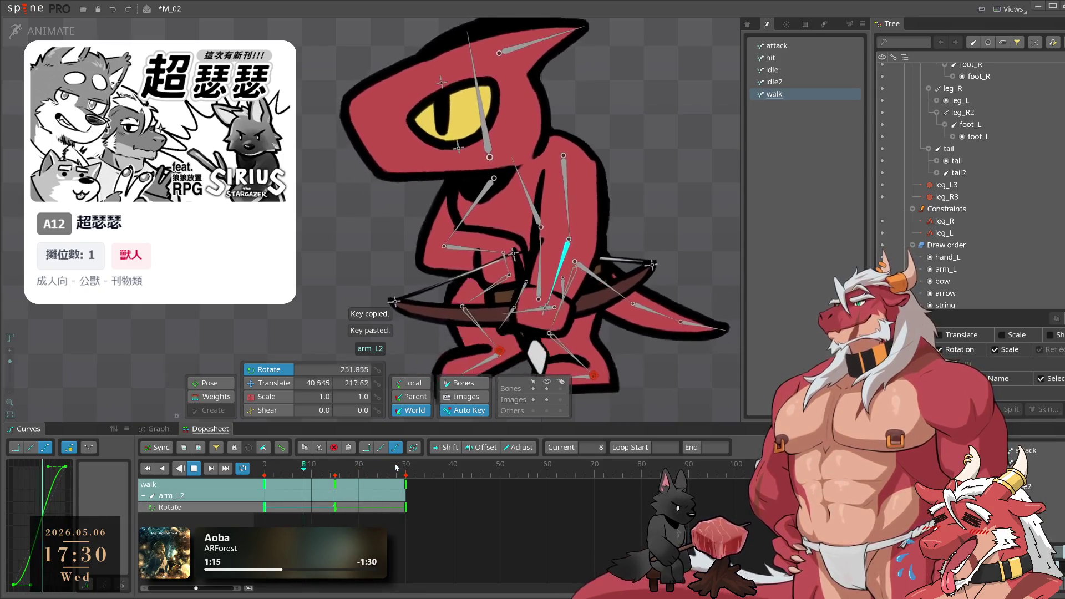
pyautogui.press('space')
pyautogui.click(547, 226)
pyautogui.doubleClick(564, 189)
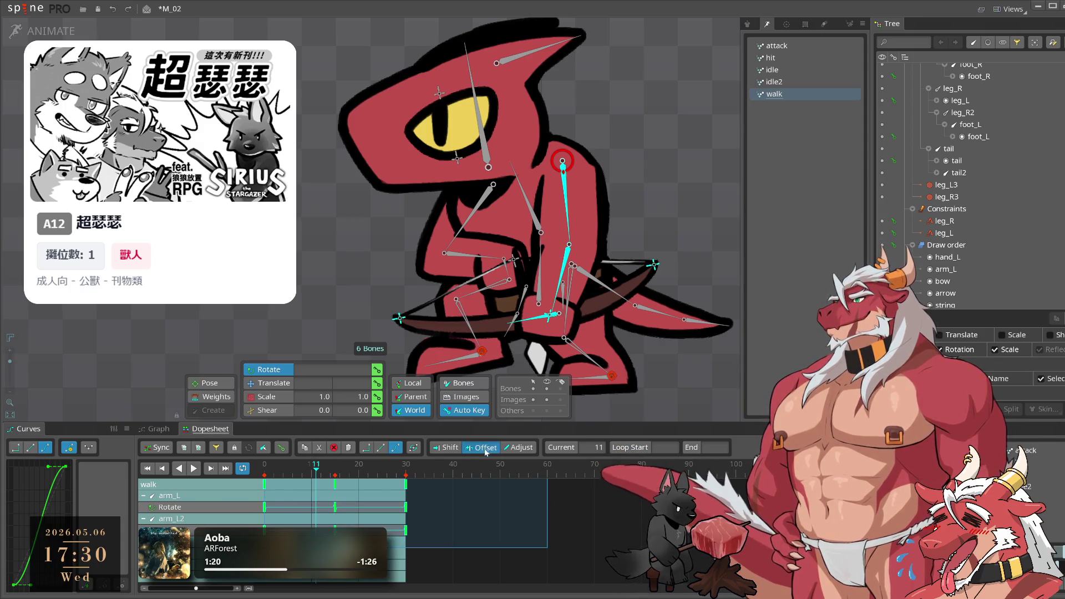
pyautogui.press('space')
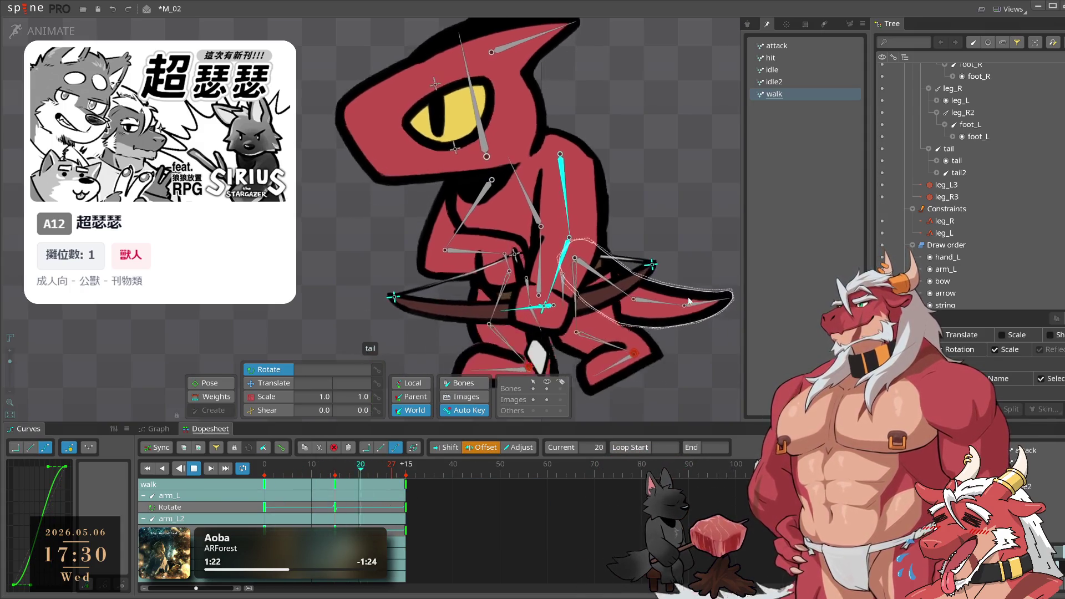
pyautogui.click(669, 397)
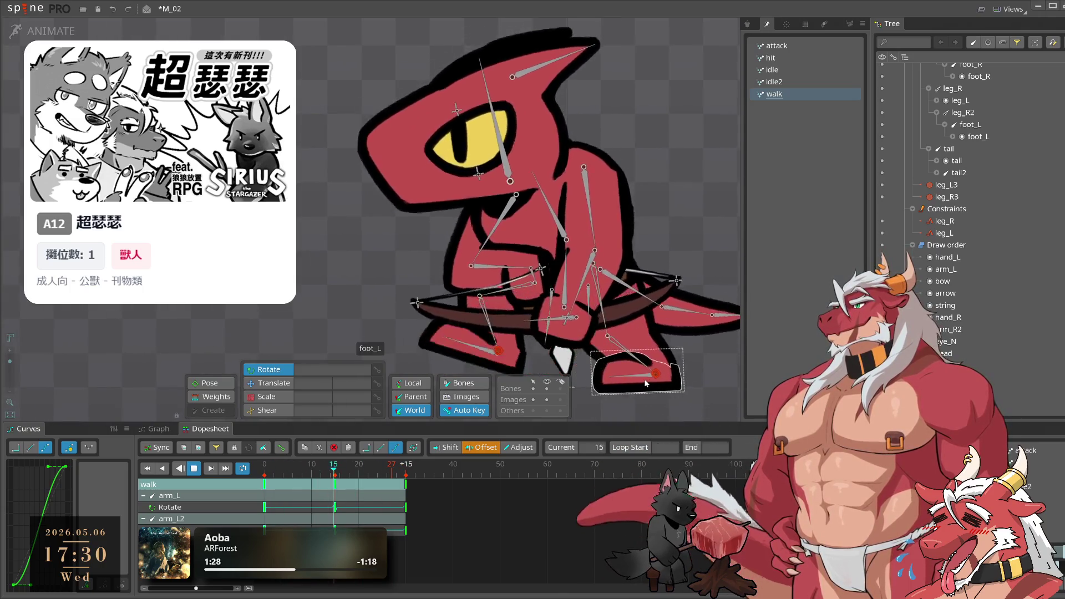
# Key arm_R1 and arm_R2 rotation at frame 0 and paste those keys at frame 30
pyautogui.press('space')
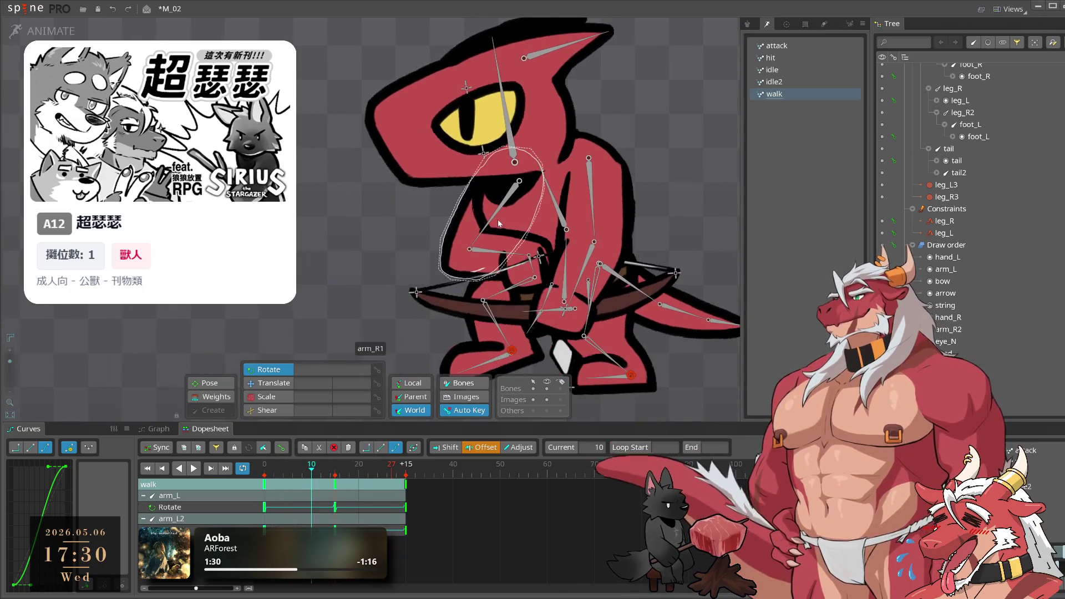
pyautogui.click(498, 224)
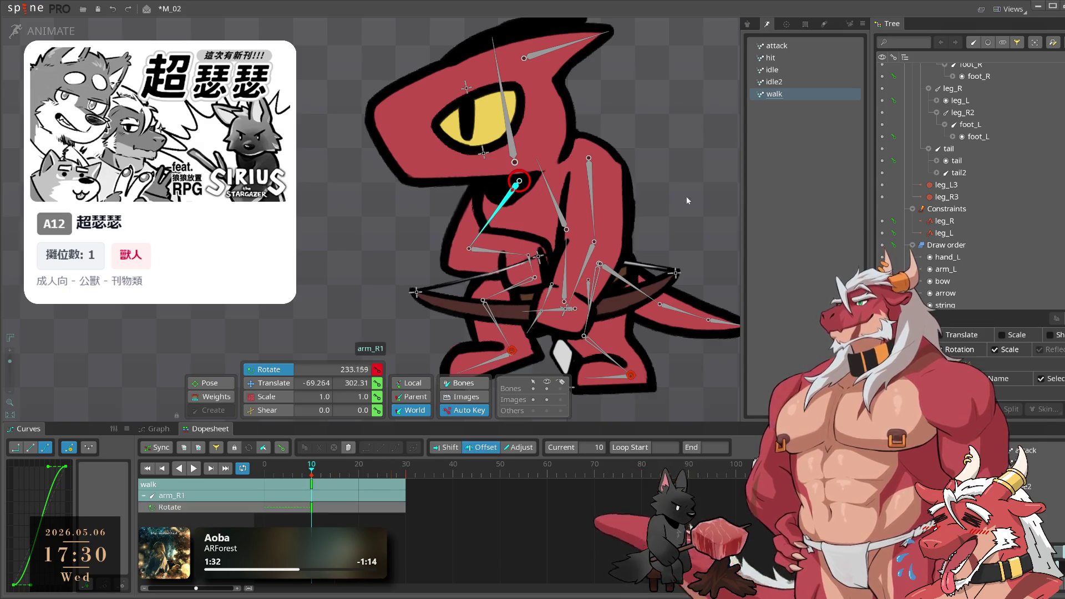
pyautogui.click(178, 470)
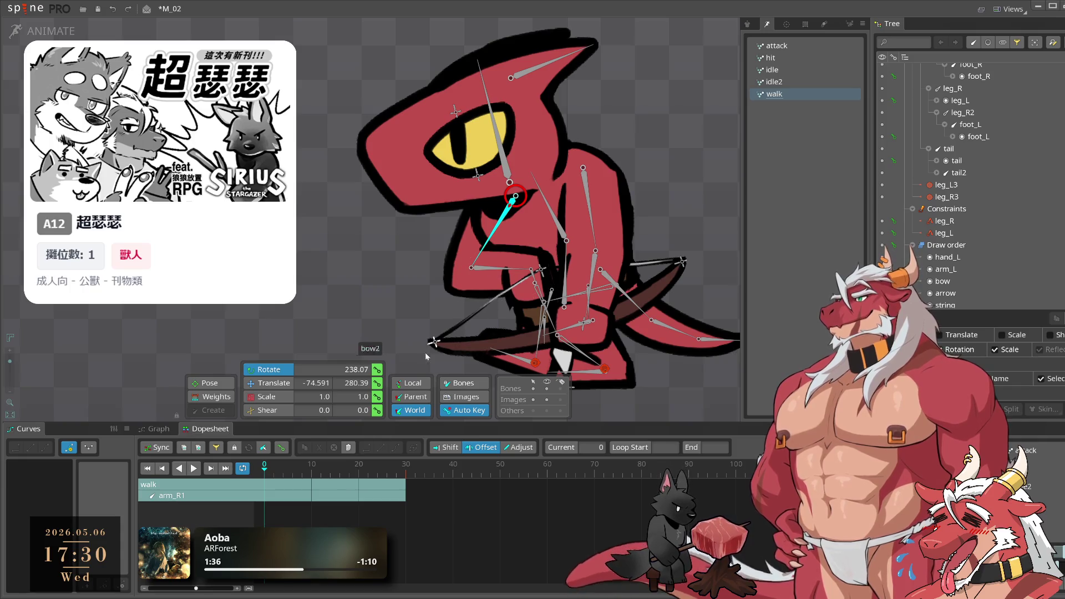
pyautogui.click(377, 370)
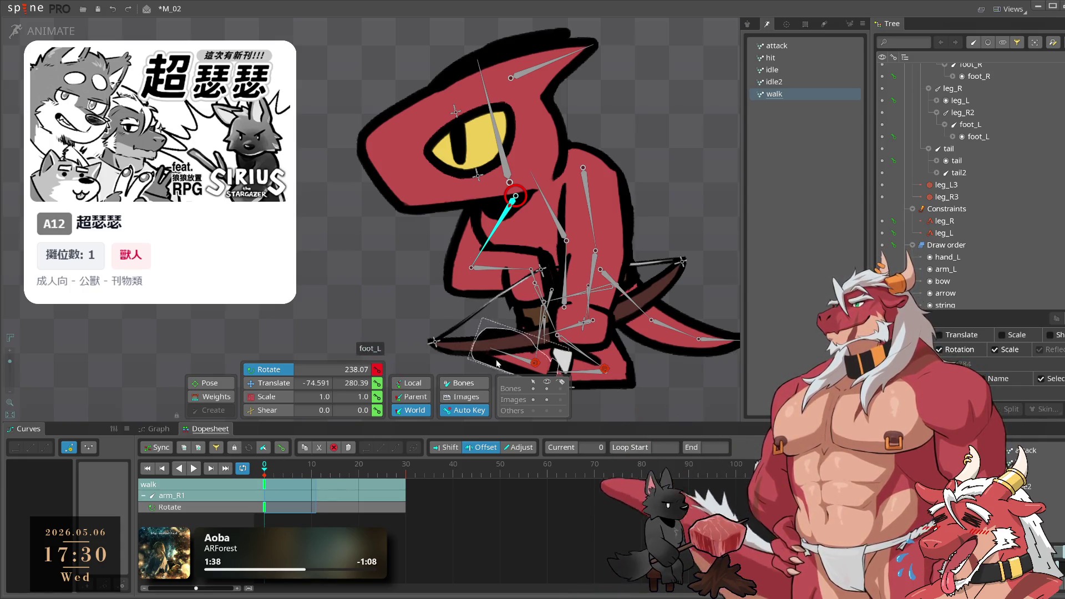
pyautogui.keyDown('ctrl'); pyautogui.click(506, 276); pyautogui.keyUp('ctrl')
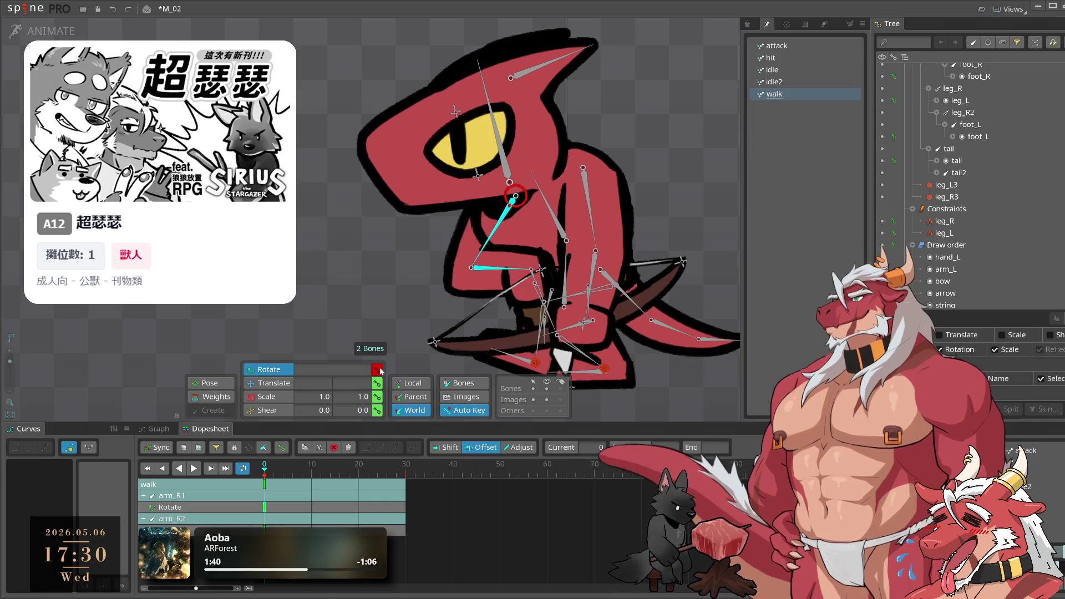
pyautogui.hotkey('ctrl', 'v')
# Pose arm_R2 at frame 15 and play the walk cycle to check the right arm
pyautogui.click(335, 471)
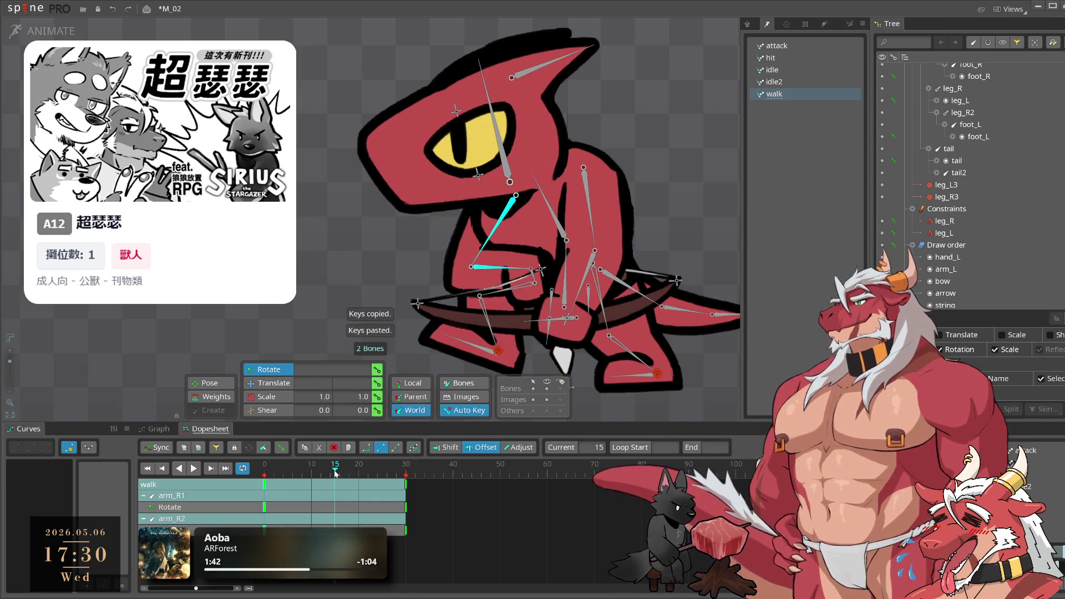
pyautogui.click(497, 265)
pyautogui.hotkey('ctrl', 'z')
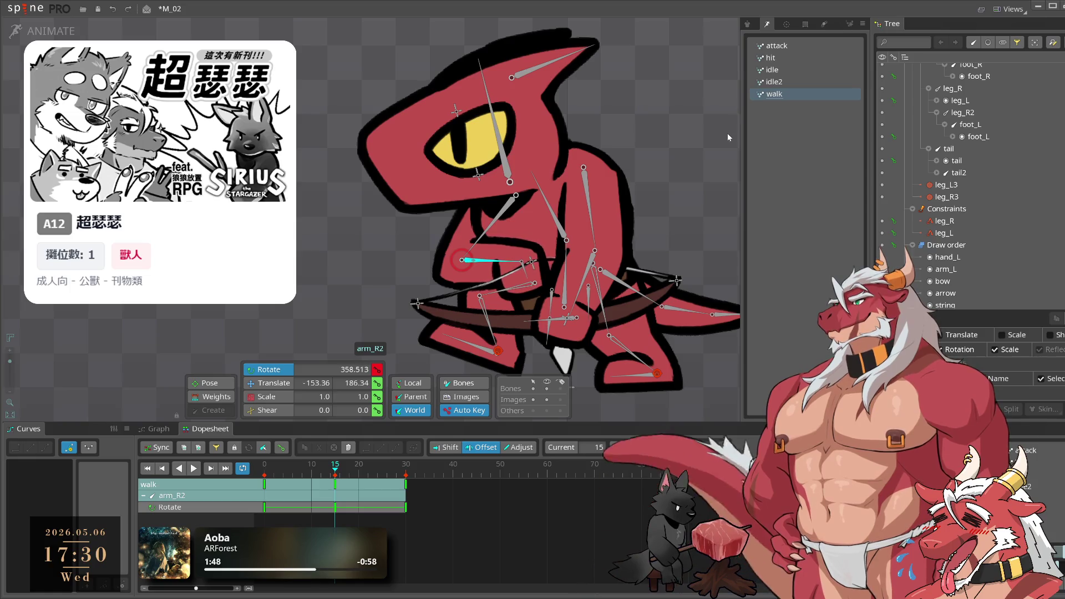
pyautogui.keyDown('ctrl'); pyautogui.click(505, 208); pyautogui.keyUp('ctrl')
pyautogui.press('space')
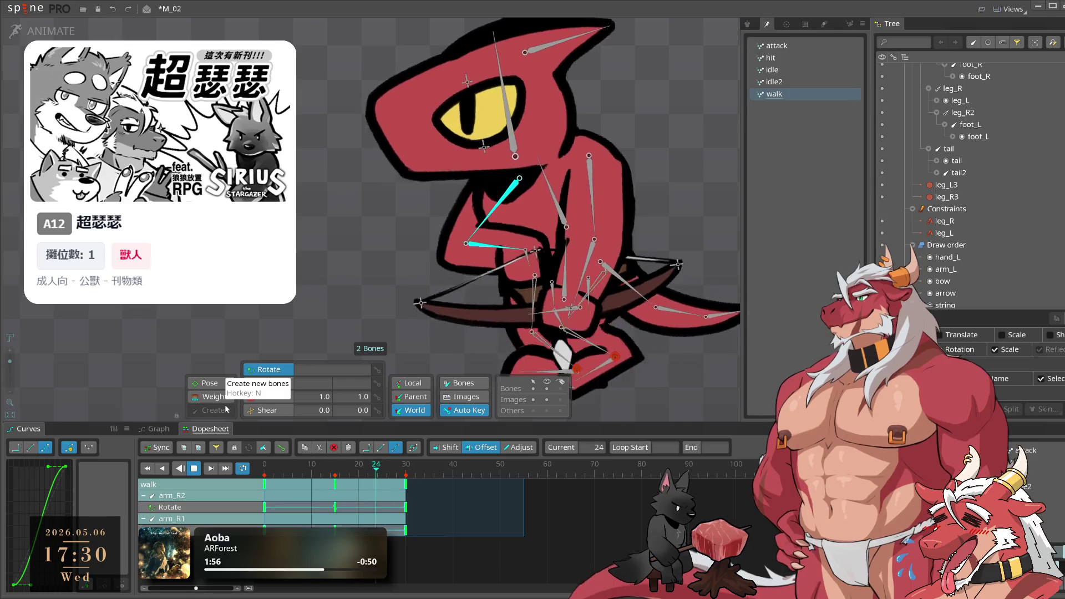
pyautogui.click(314, 287)
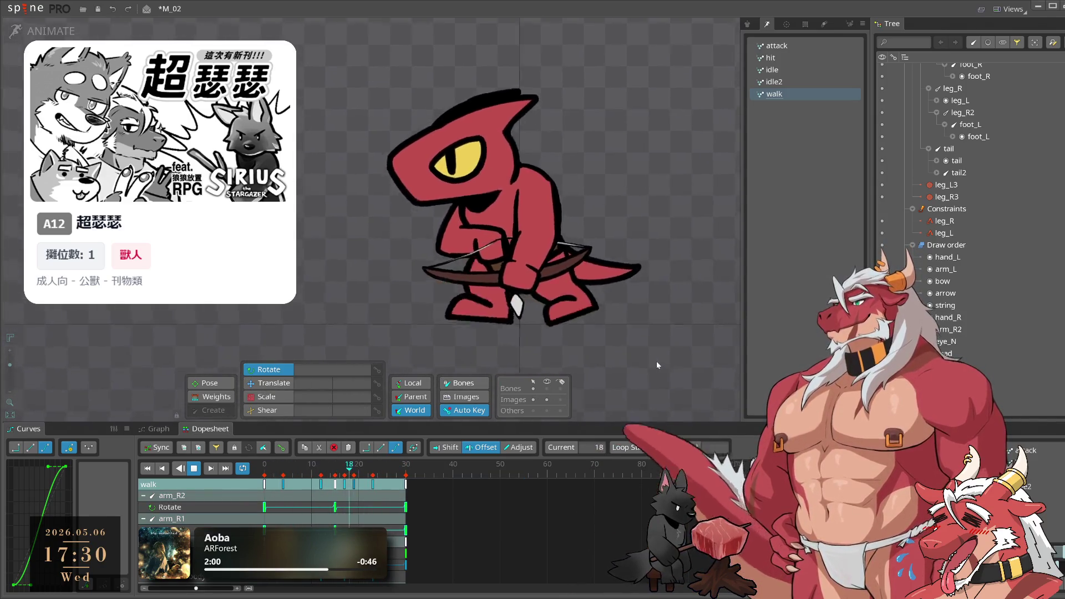
# Zoom in on the archer and return from Animate to Setup mode, clearing the selection
pyautogui.scroll(2, 518, 313)
pyautogui.click(519, 313)
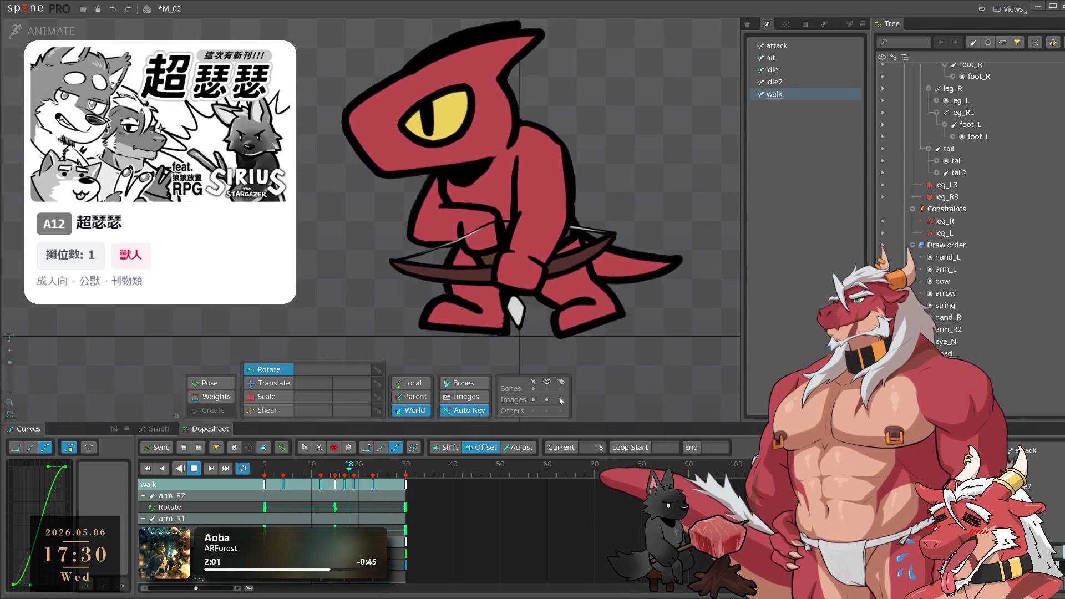
pyautogui.scroll(2, 519, 333)
pyautogui.click(412, 258)
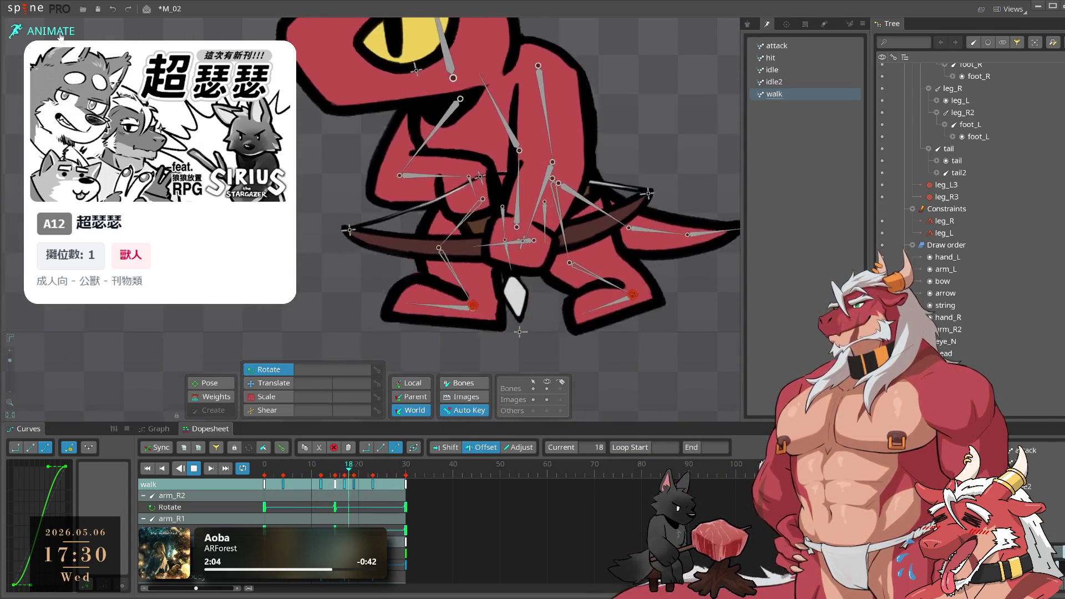
pyautogui.press('Tab')
pyautogui.scroll(3, 468, 344)
pyautogui.click(546, 325)
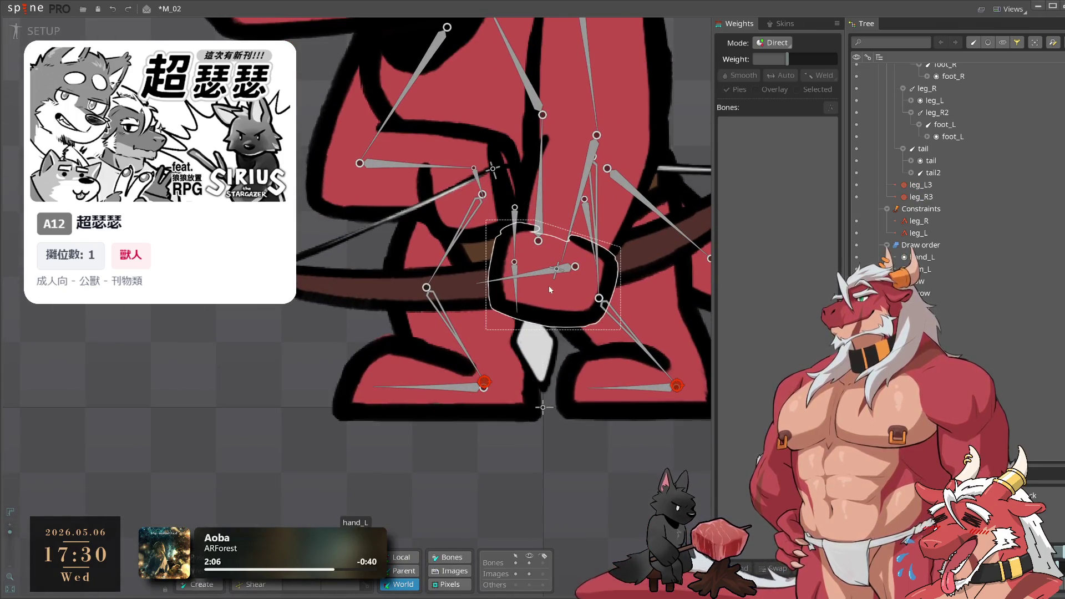
pyautogui.press('Escape')
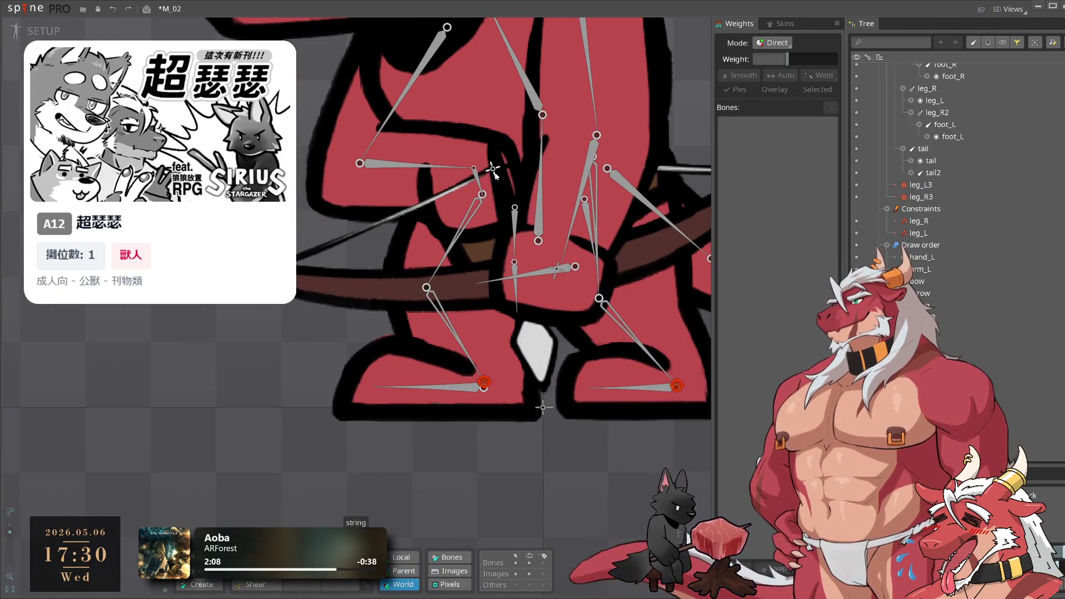
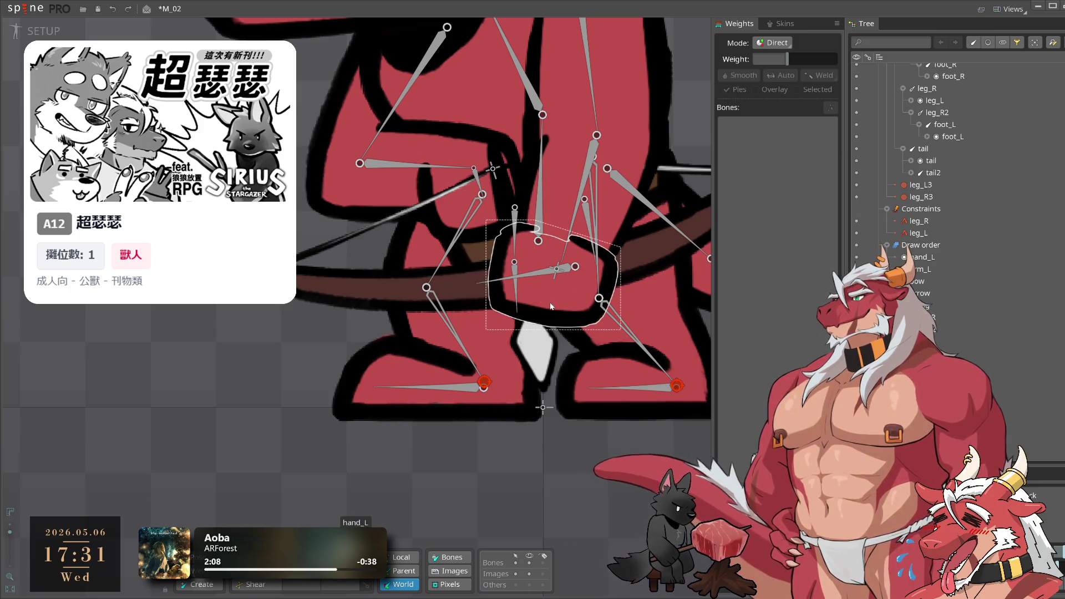
# Draw a new bone, hand_R2, out from the lizard's right hand bone hand_R
pyautogui.click(493, 169)
pyautogui.moveTo(493, 169); pyautogui.dragTo(452, 210)
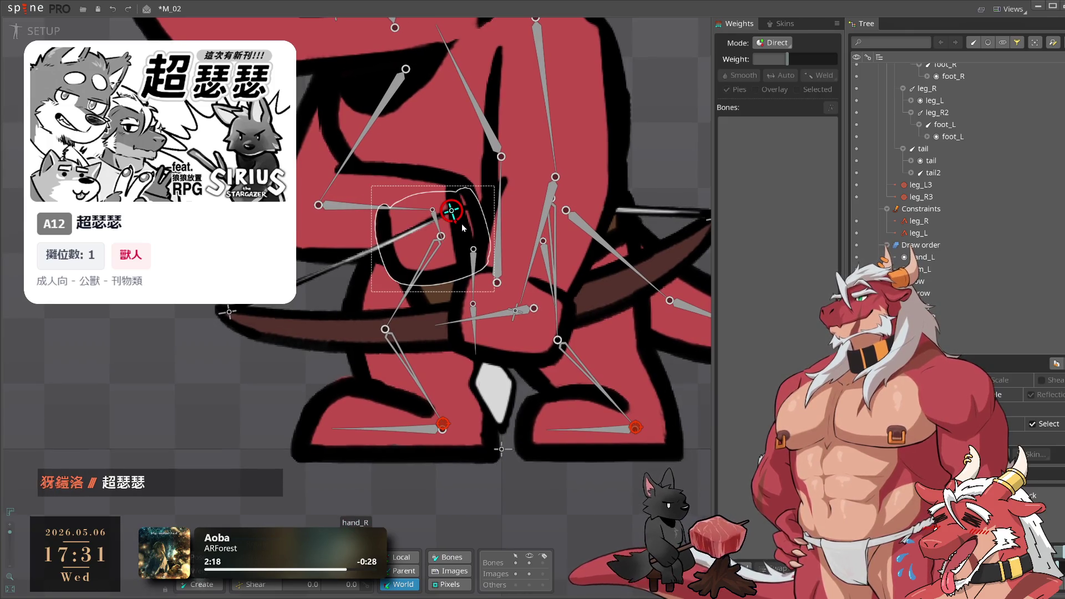
pyautogui.click(434, 214)
pyautogui.click(491, 348)
pyautogui.click(488, 320)
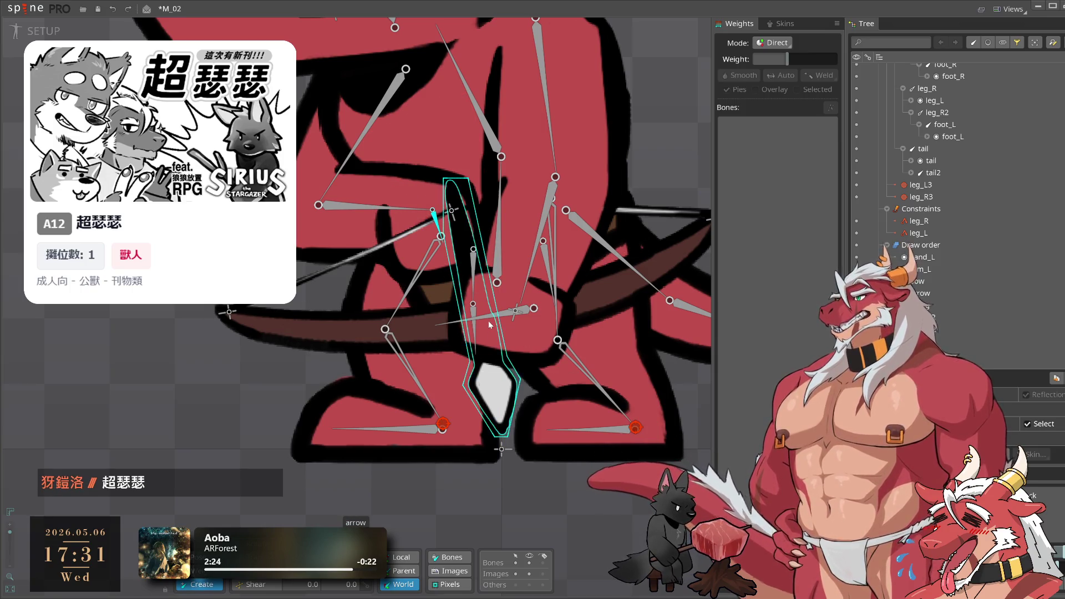
pyautogui.moveTo(453, 191); pyautogui.dragTo(479, 322)
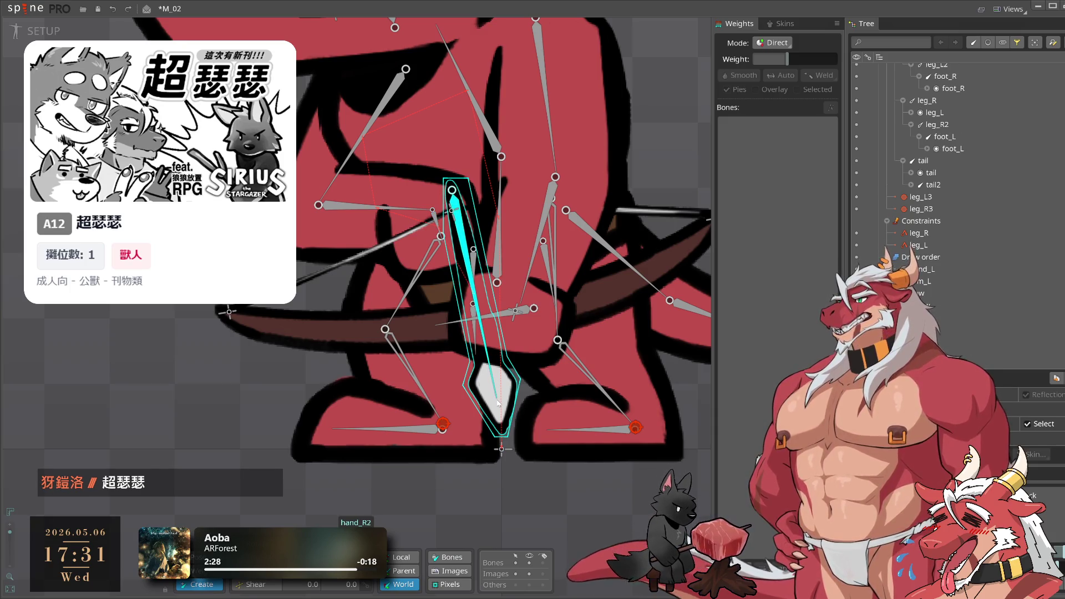
# Briefly preview in Animate mode, then select the new hand_R2 bone back in Setup mode
pyautogui.scroll(-3, 498, 260)
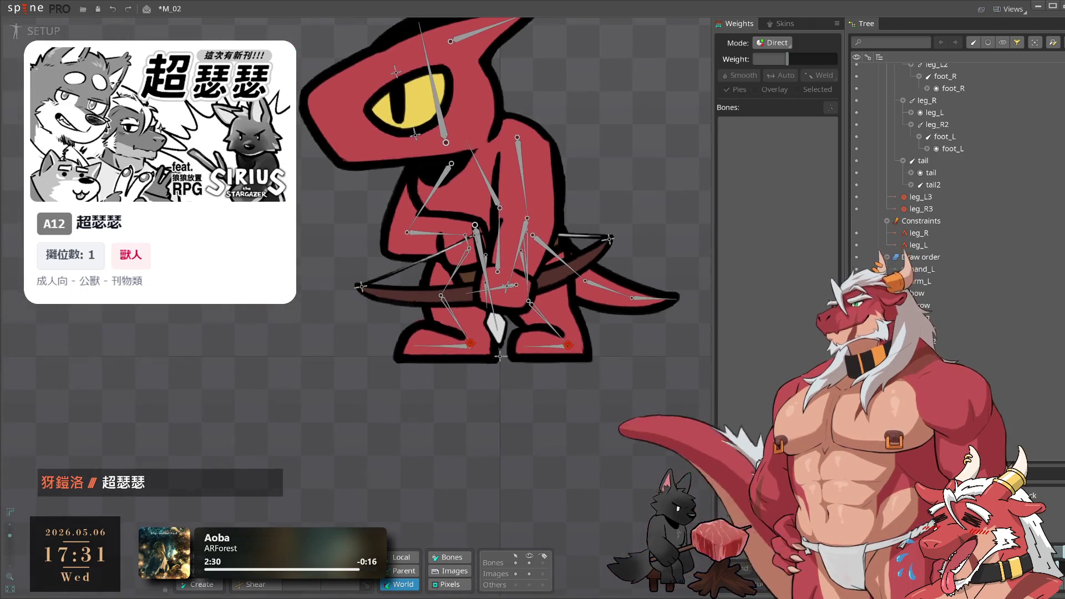
pyautogui.click(44, 31)
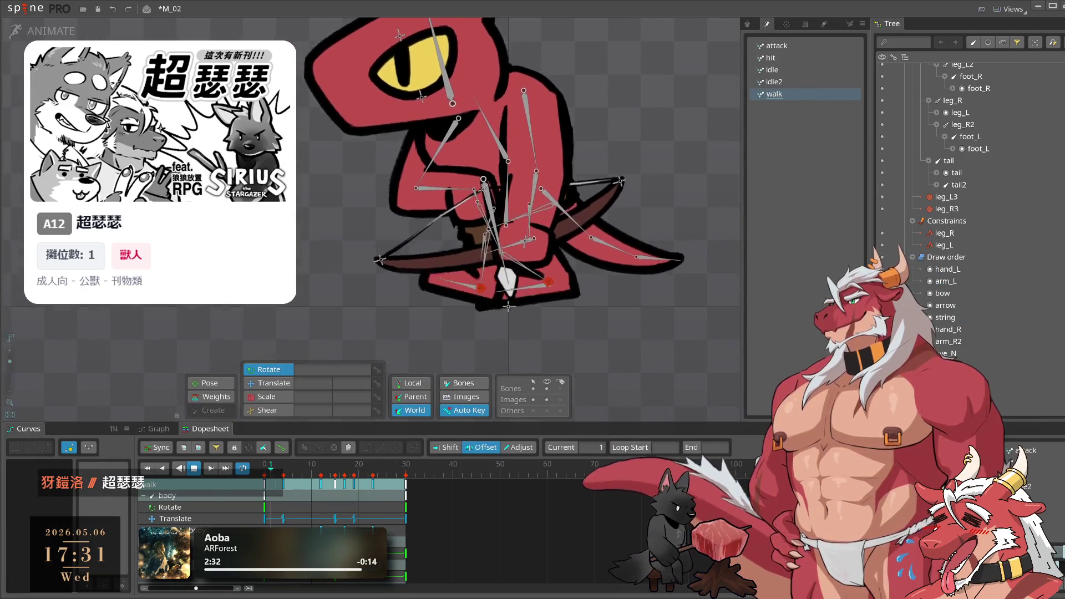
pyautogui.scroll(1, 665, 314)
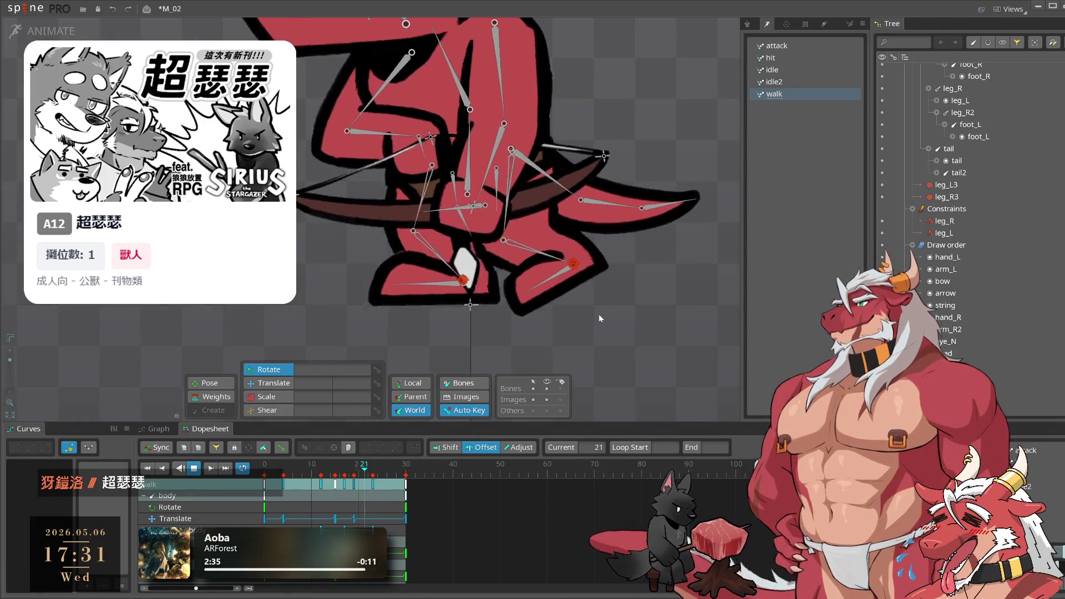
pyautogui.click(44, 31)
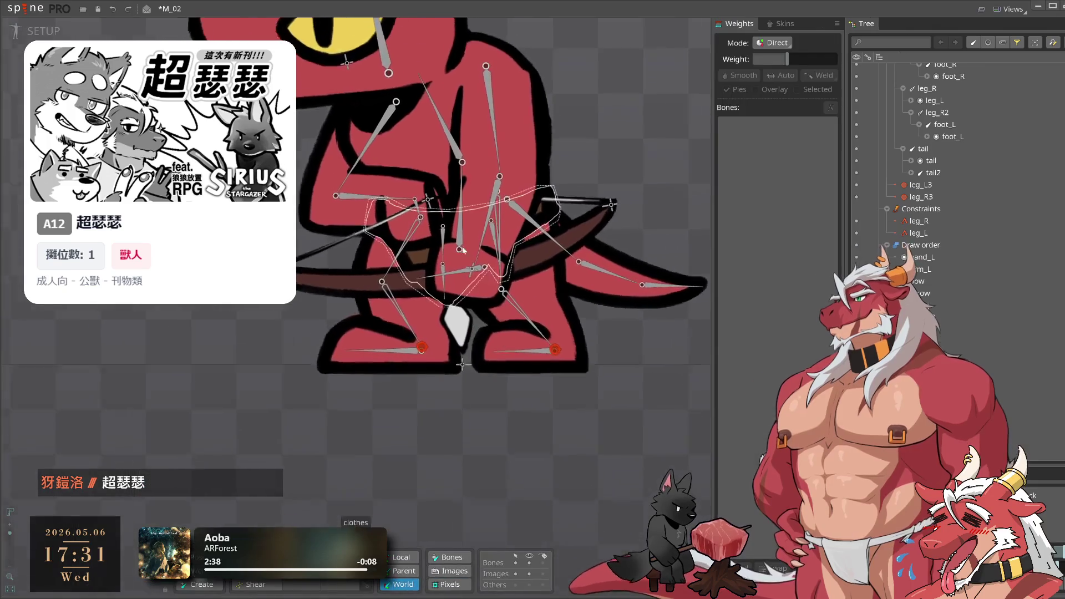
pyautogui.click(497, 238)
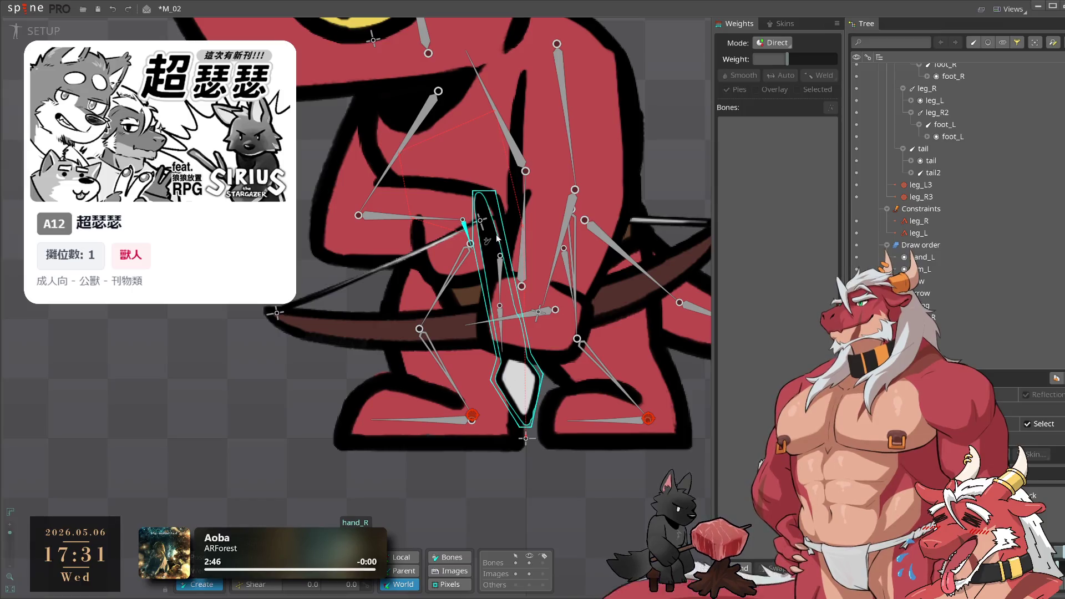
pyautogui.click(485, 228)
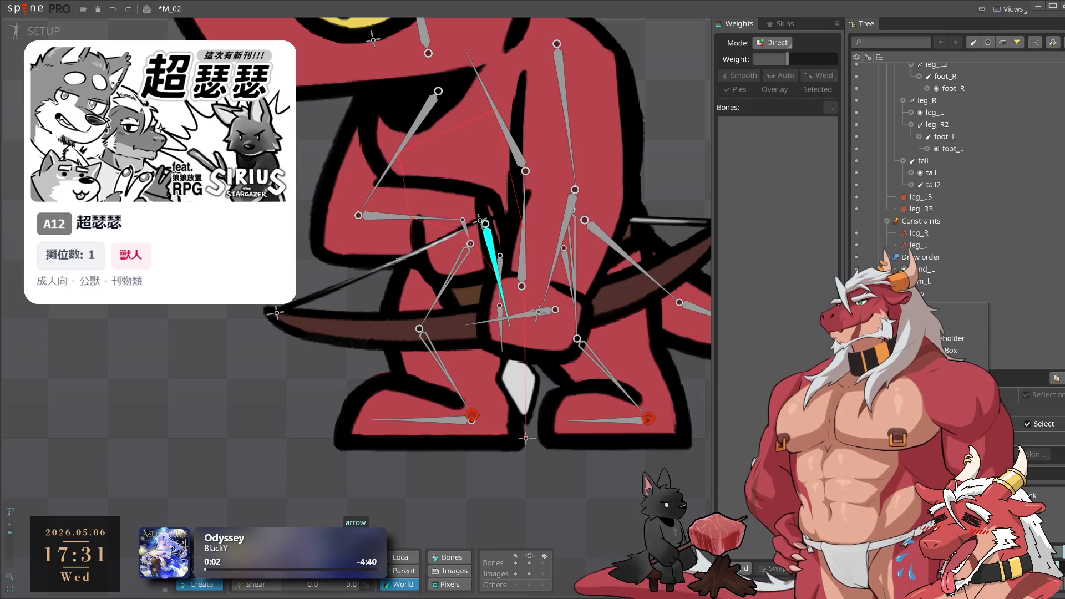
# Create an IK constraint named 'arrow' targeting the arrow bone's tip
pyautogui.scroll(1, 509, 290)
pyautogui.hotkey('ctrl', 'i')
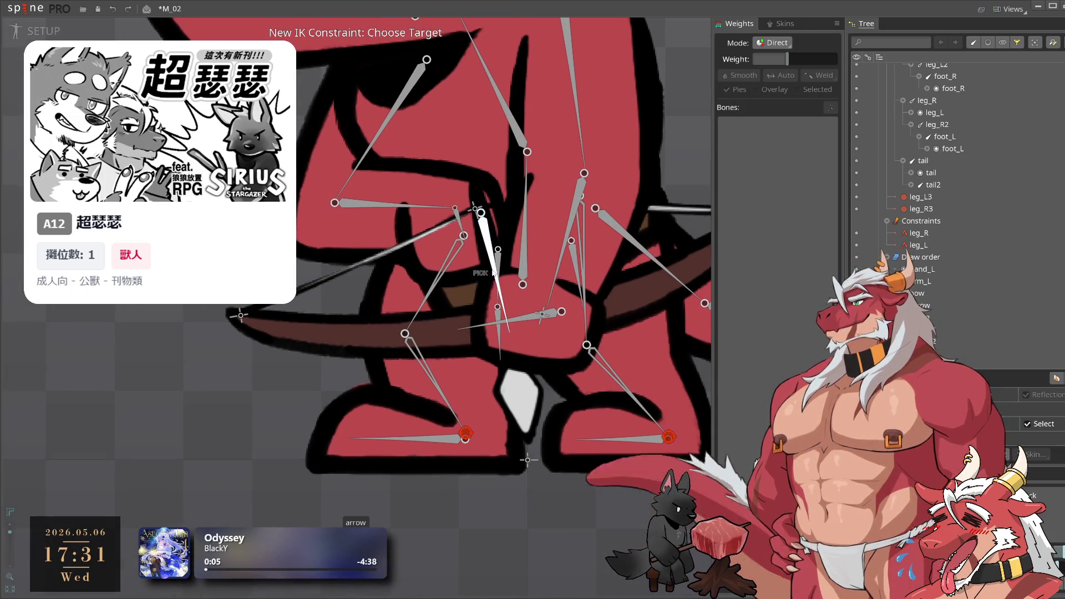
pyautogui.click(509, 334)
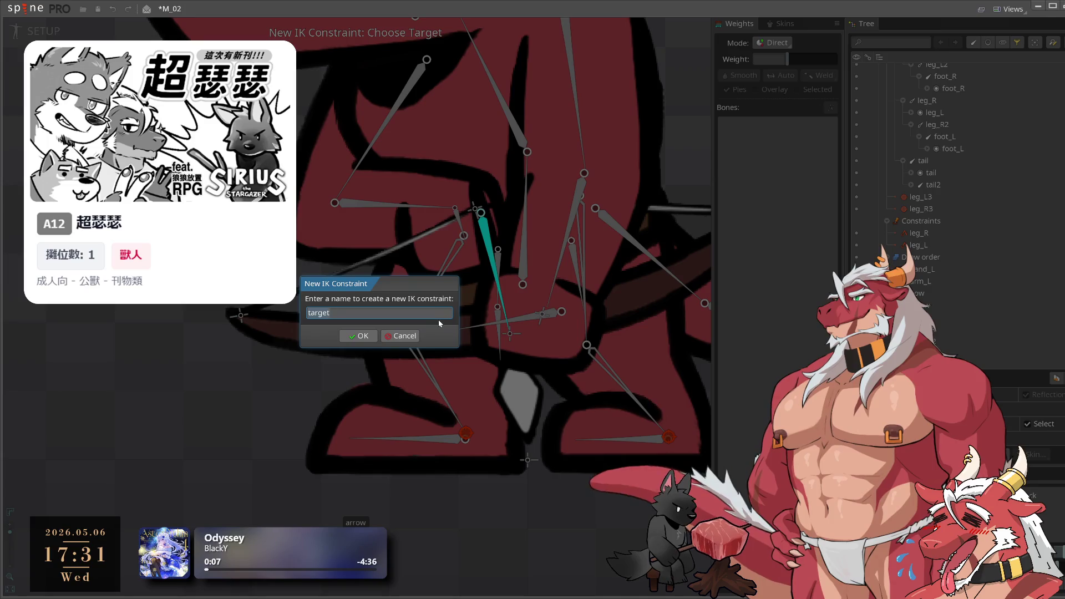
pyautogui.press('BackSpace')
pyautogui.write('arrow')
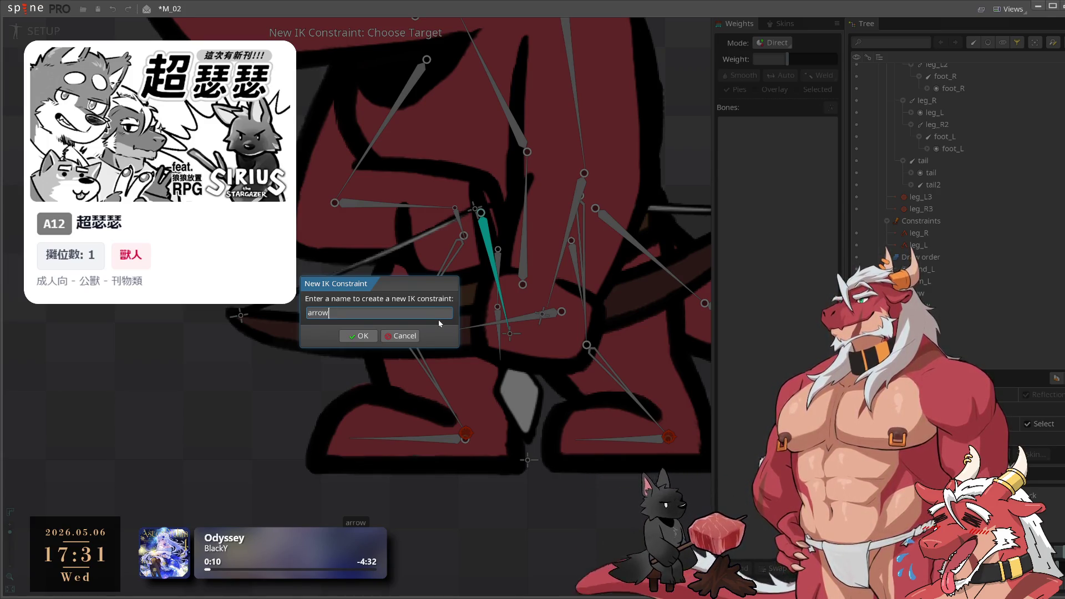
pyautogui.press('Return')
# Parent the arrow IK target bone to hand_L
pyautogui.click(508, 334)
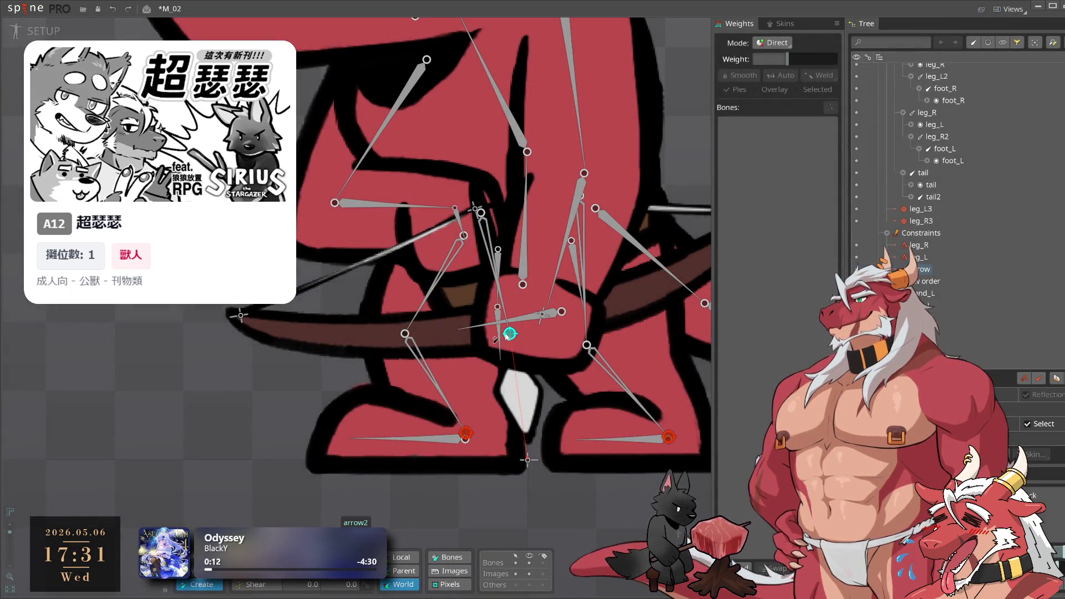
pyautogui.press('p')
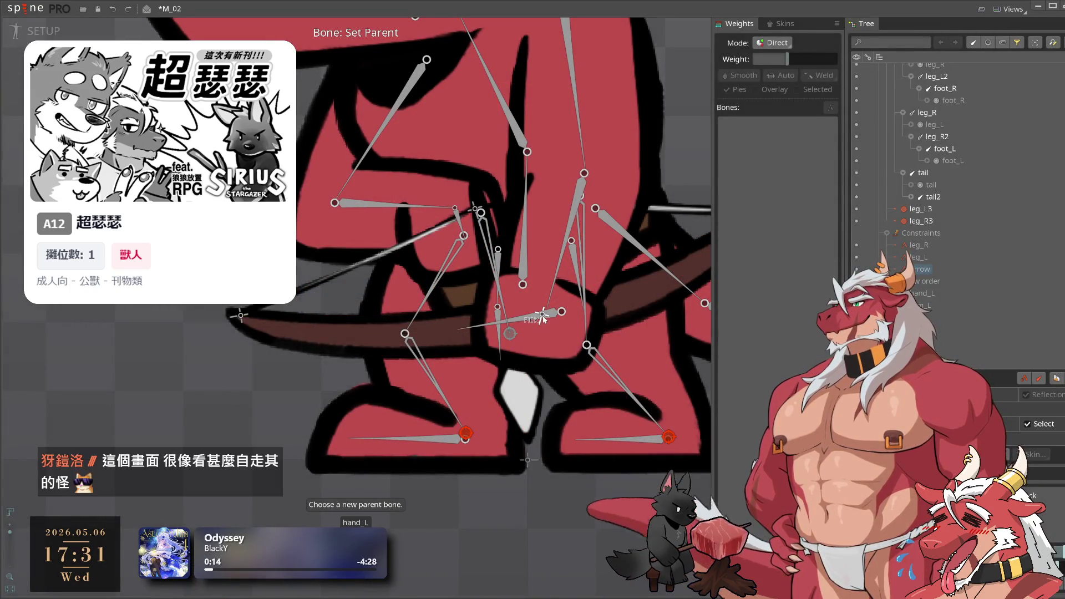
pyautogui.click(543, 316)
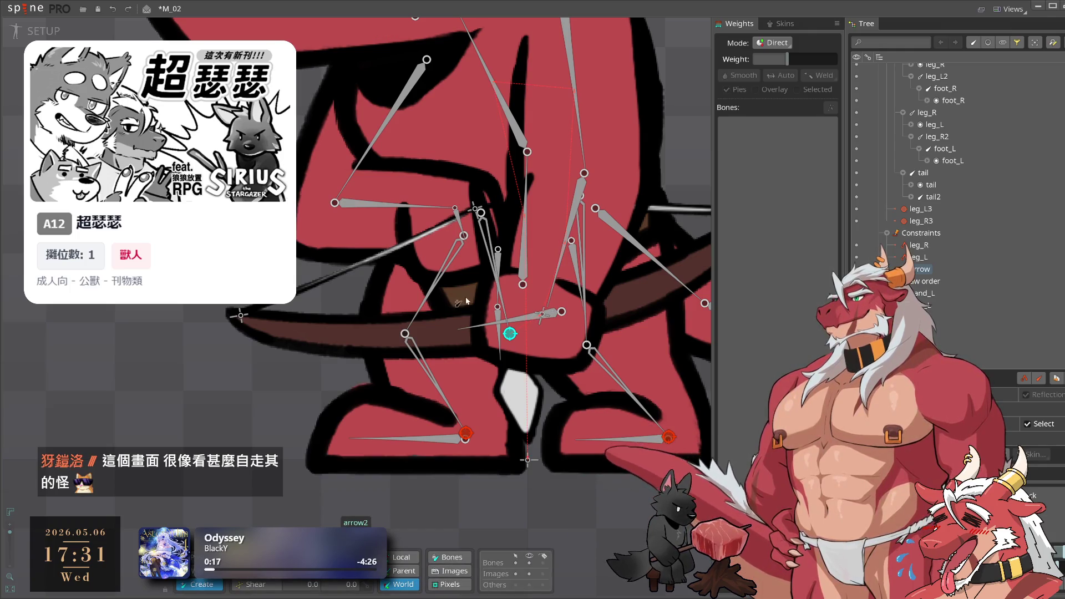
pyautogui.scroll(-5, 422, 410)
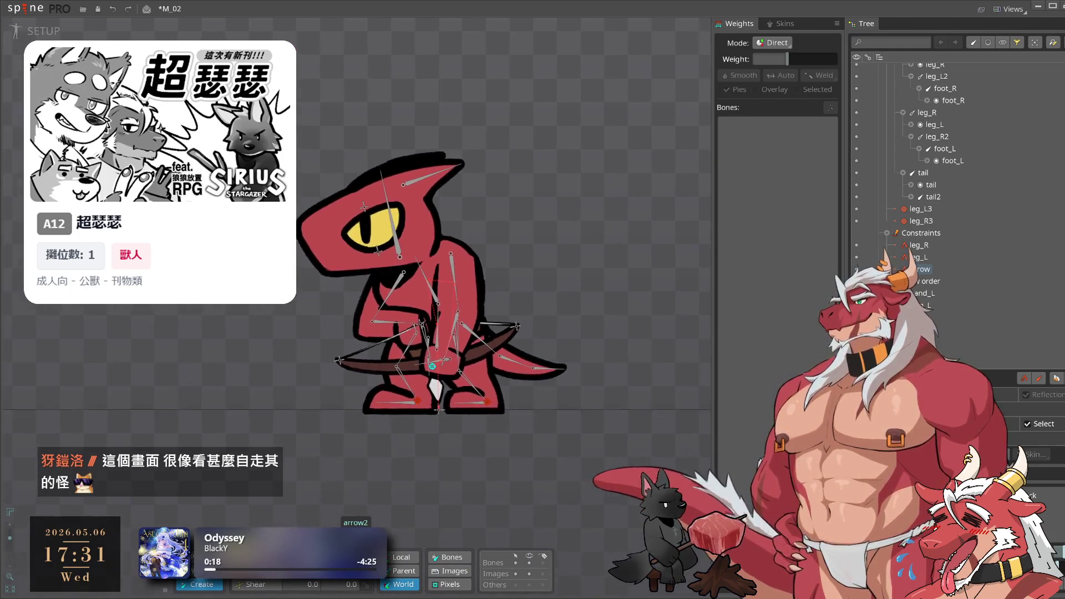
# In Animate mode, centre the character and select only the arm_L2 bone
pyautogui.click(25, 33)
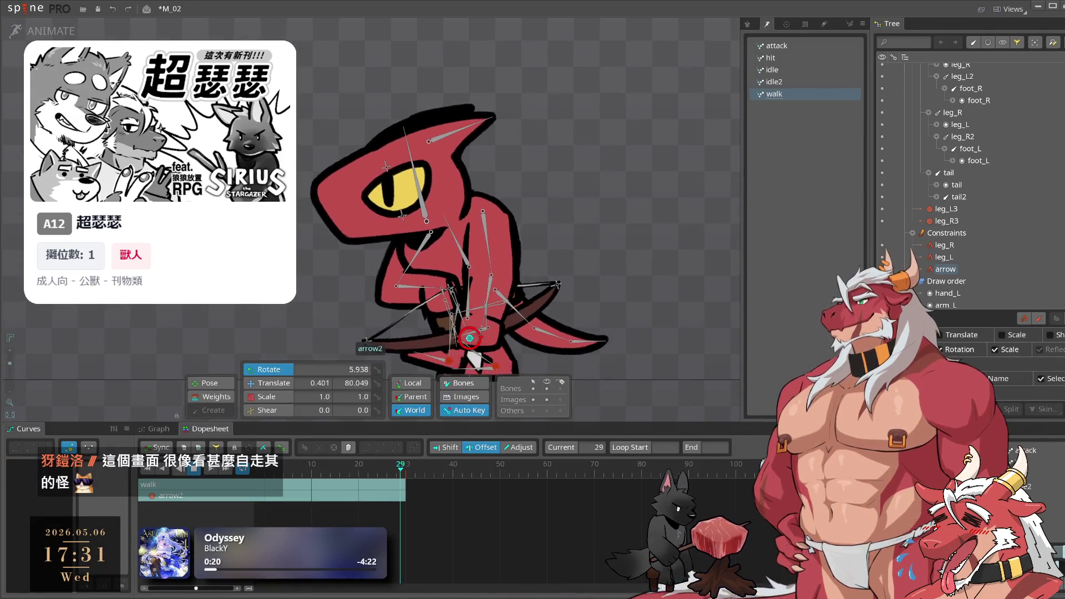
pyautogui.scroll(-4, 636, 326)
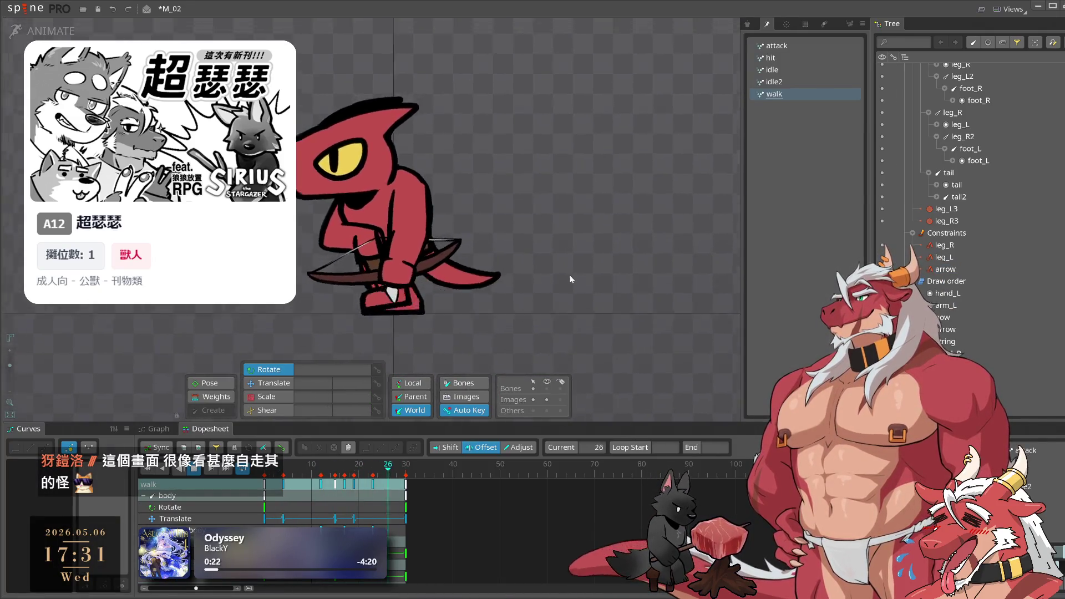
pyautogui.moveTo(483, 239); pyautogui.dragTo(582, 254)
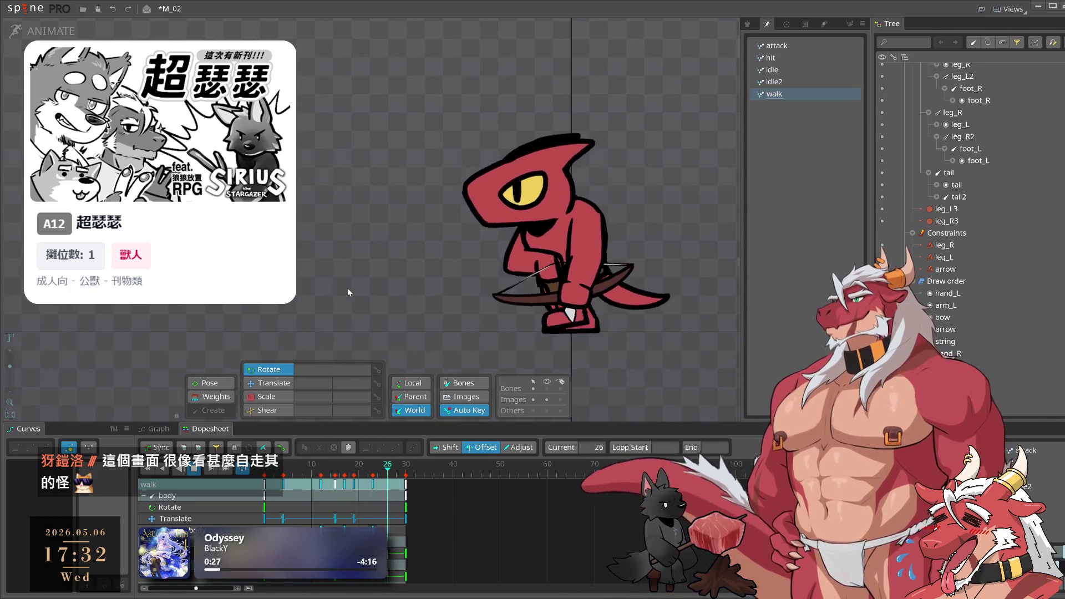
pyautogui.scroll(2, 637, 305)
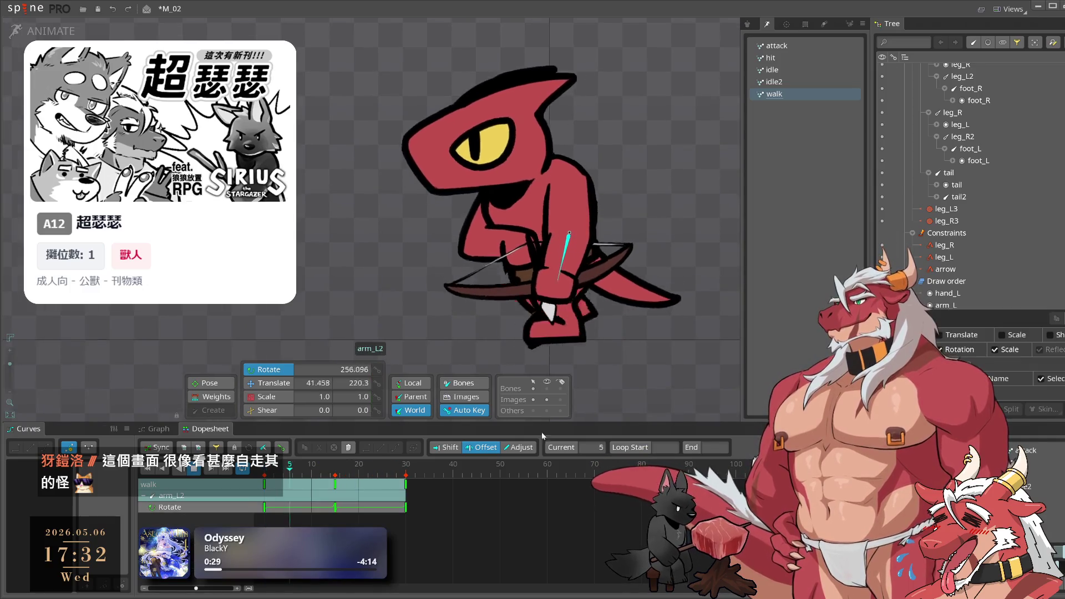
pyautogui.click(565, 255)
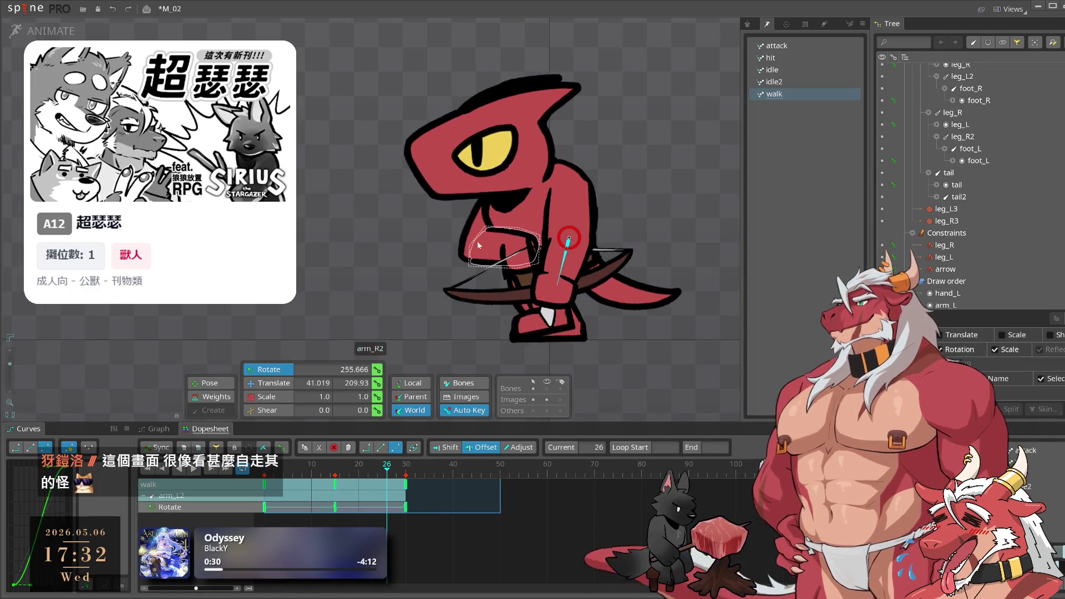
pyautogui.keyDown('ctrl'); pyautogui.click(563, 224); pyautogui.keyUp('ctrl')
pyautogui.press('space')
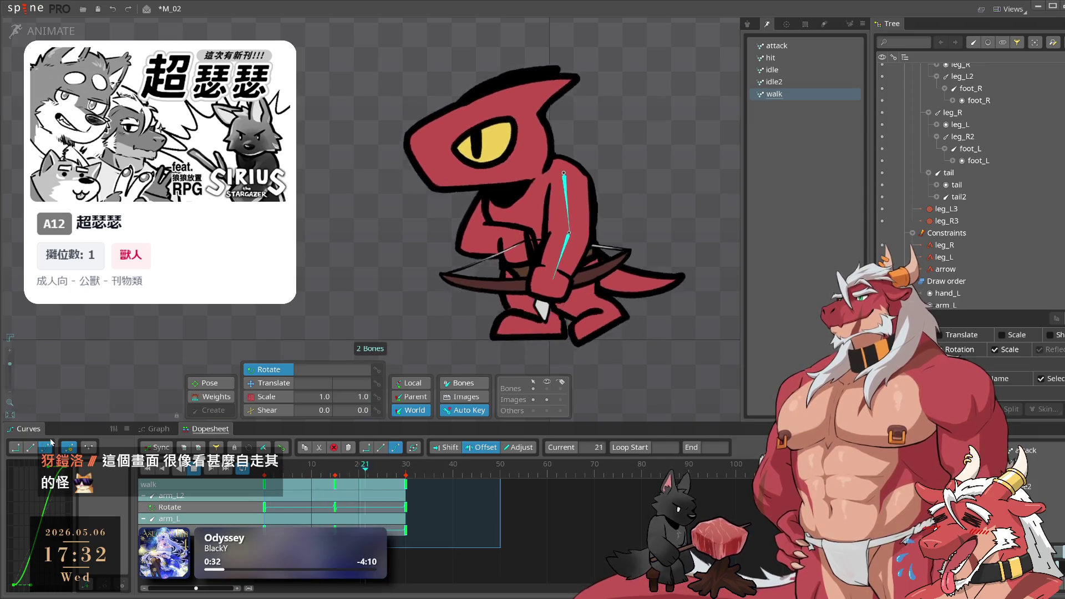
pyautogui.click(566, 244)
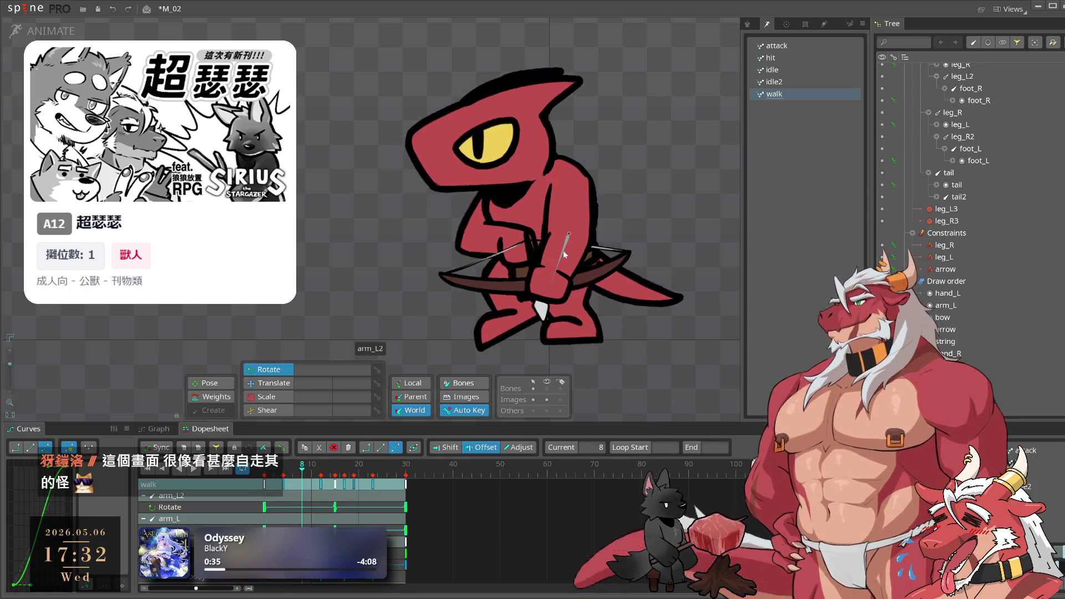
# Shift arm_L2's walk keys 5 frames later, clear the selection, and show the idle animation
pyautogui.moveTo(335, 506); pyautogui.dragTo(358, 506)
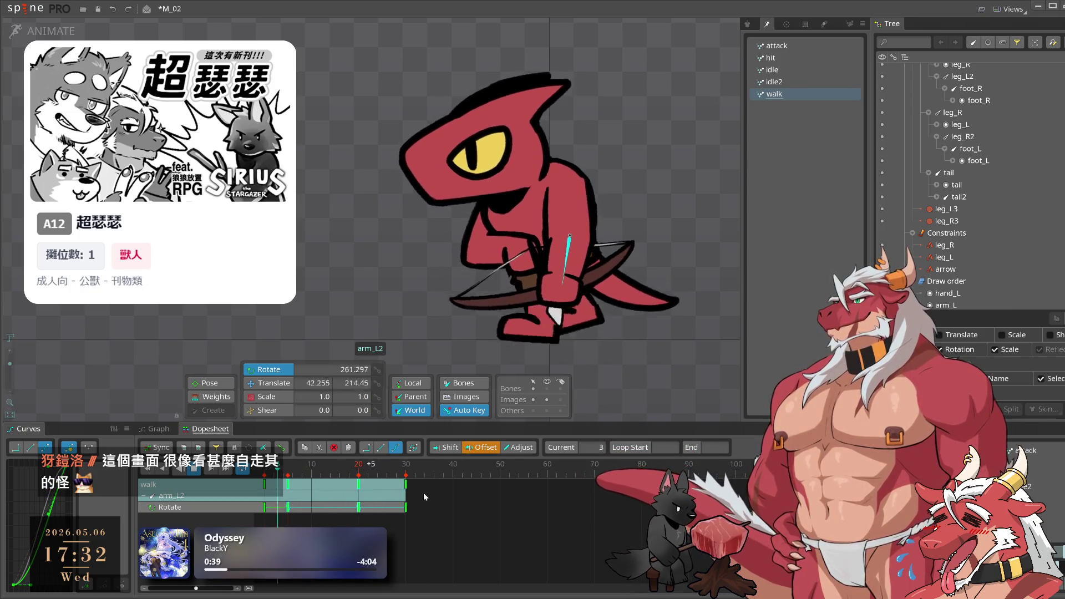
pyautogui.click(667, 379)
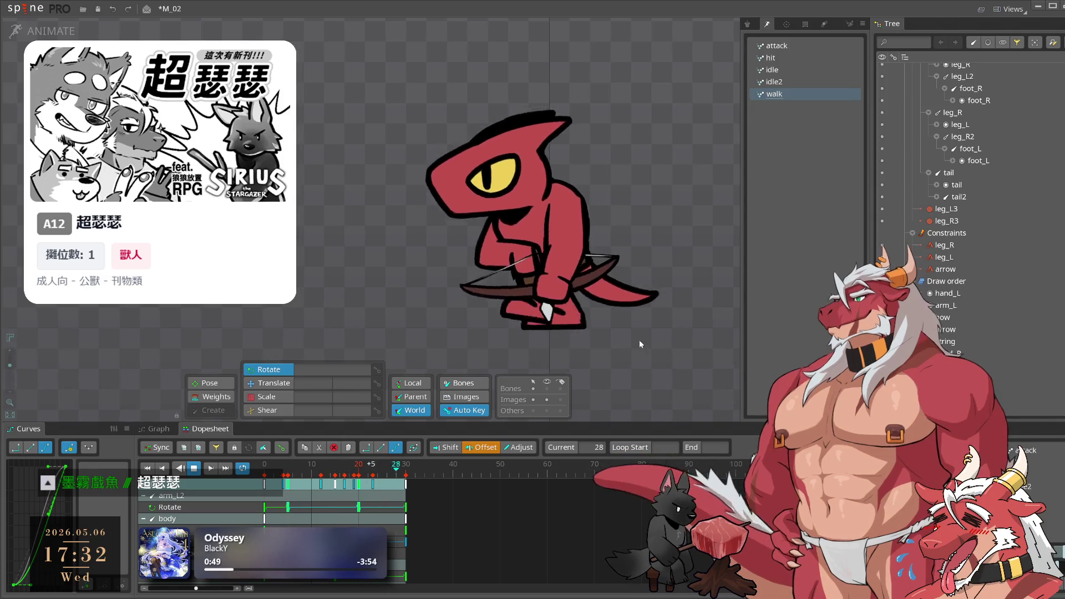
pyautogui.click(790, 69)
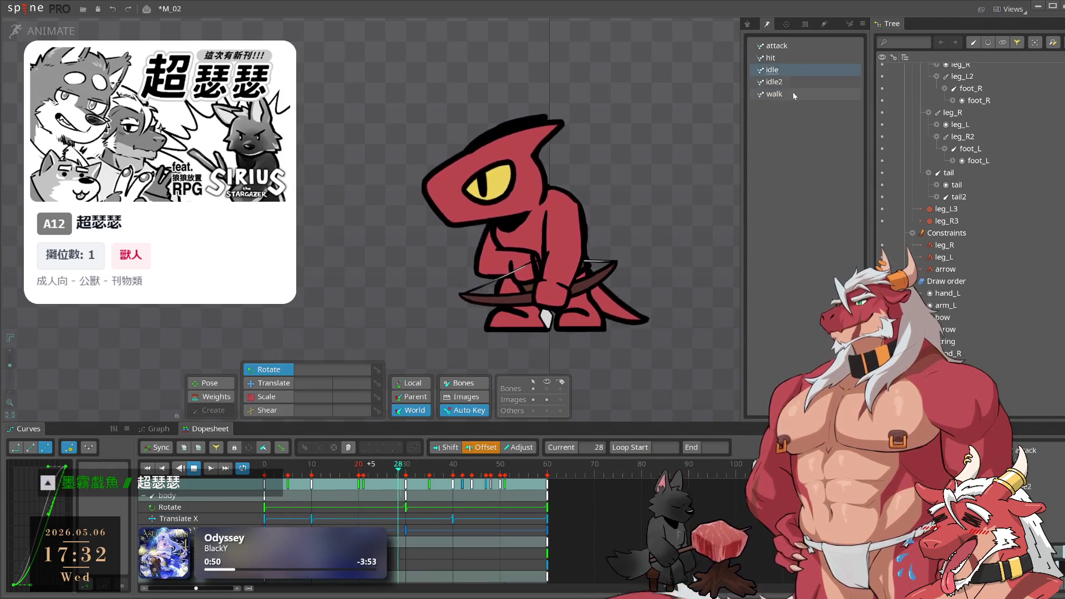
# Save the M_02 project from the walk animation, then open the attack animation
pyautogui.click(793, 93)
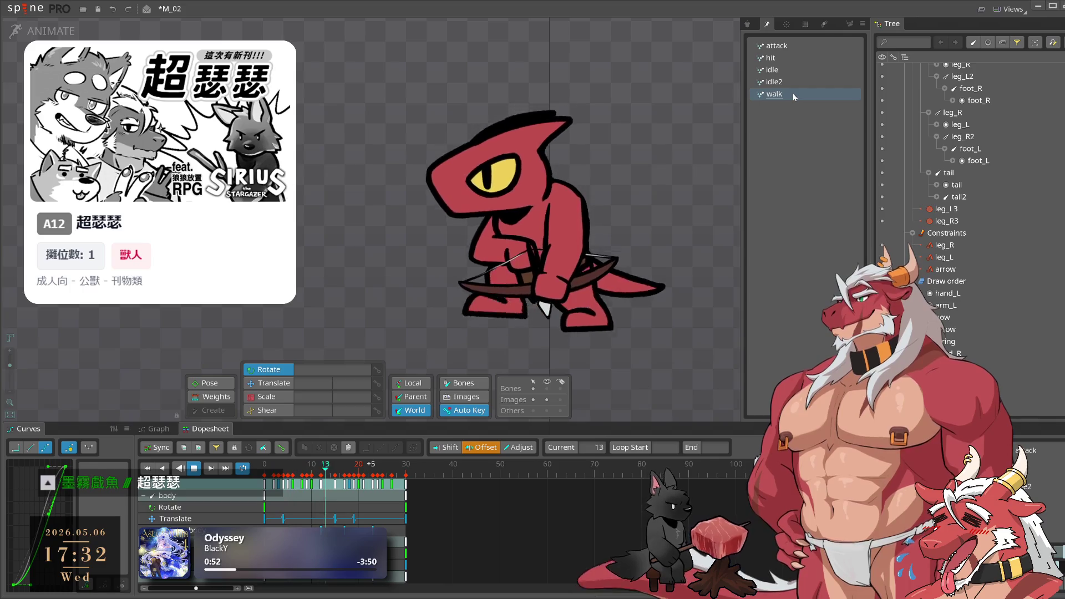
pyautogui.hotkey('ctrl', 's')
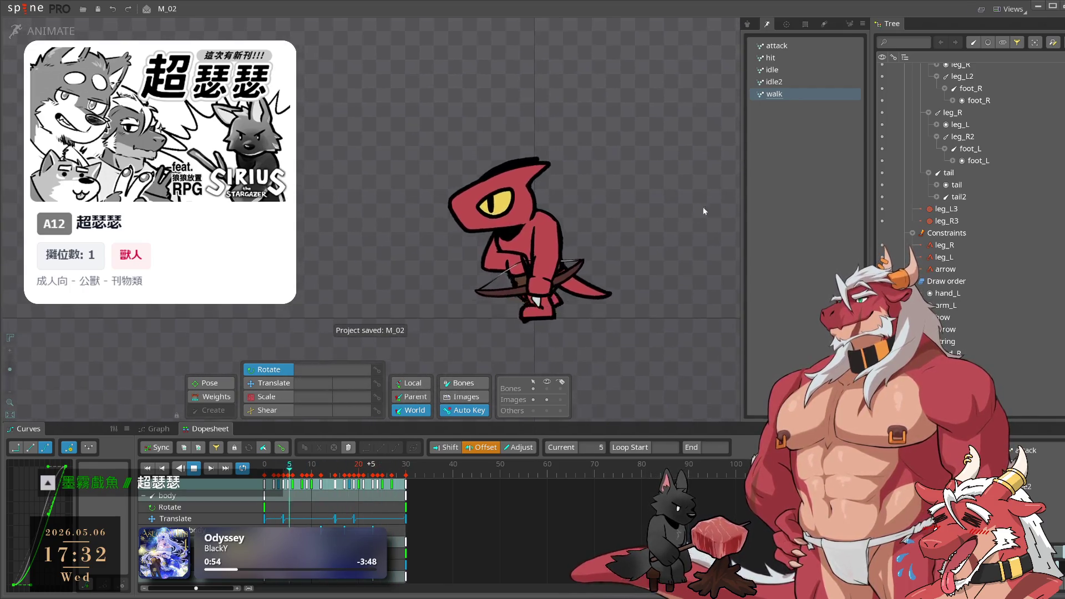
pyautogui.scroll(2, 614, 217)
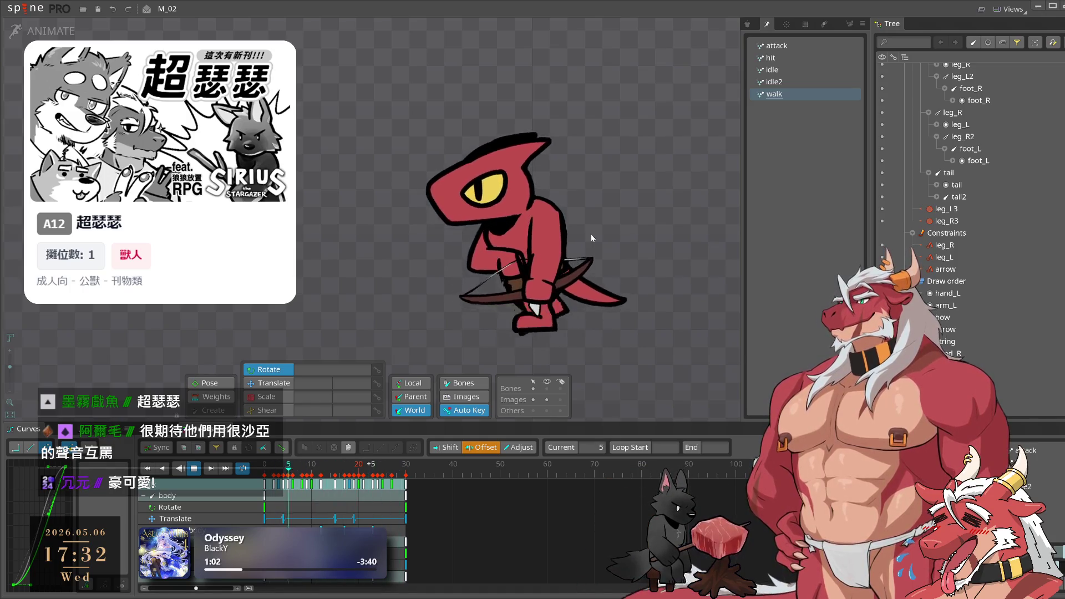
pyautogui.click(792, 46)
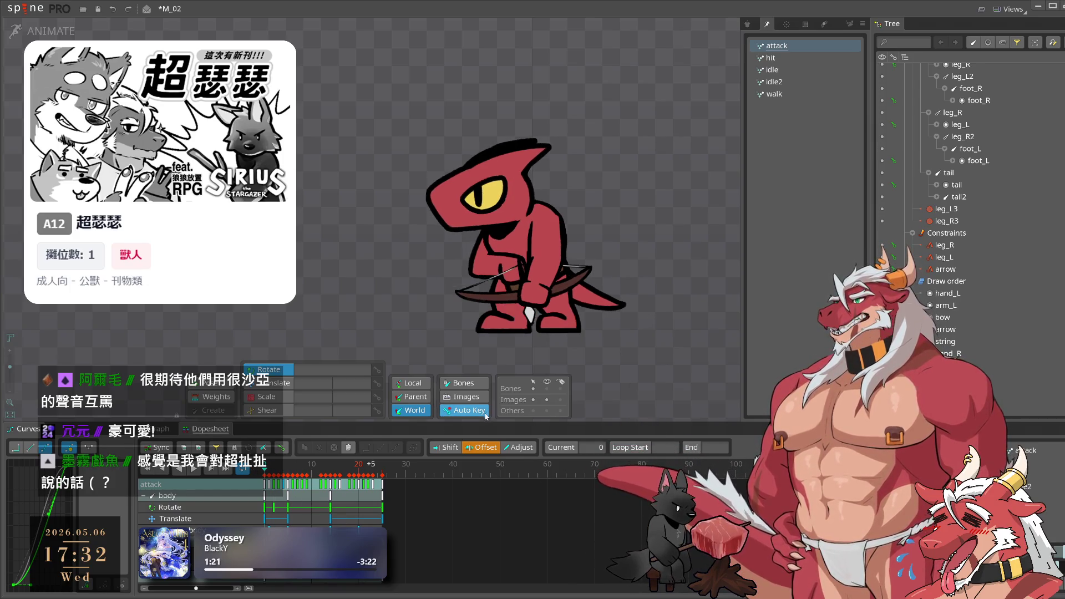
# Play the attack animation, inspect the hand_L and body bones, and rewind to frame 0
pyautogui.press('space')
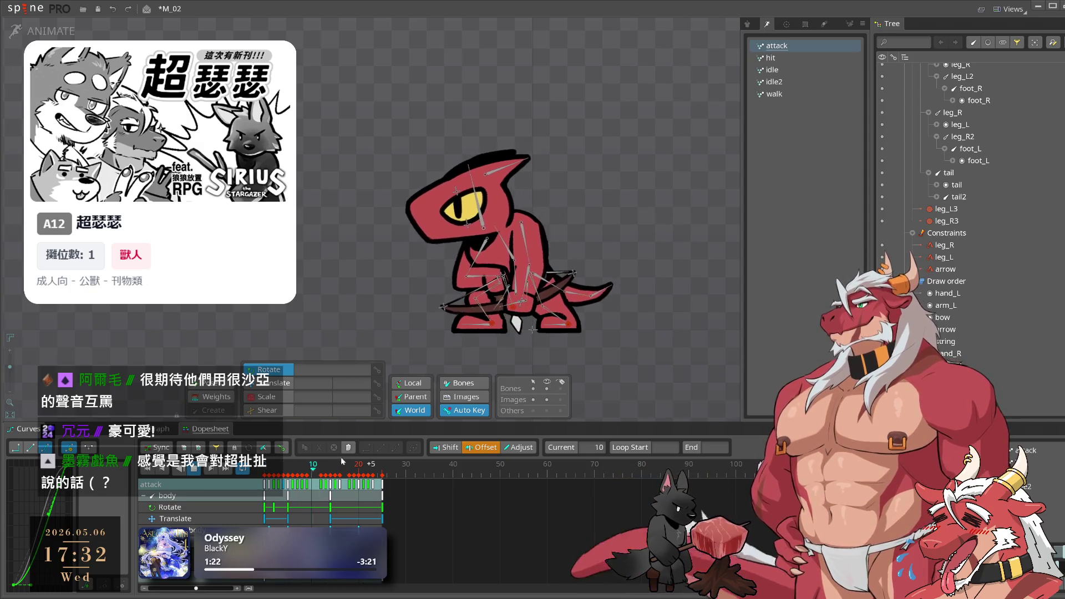
pyautogui.scroll(6, 531, 311)
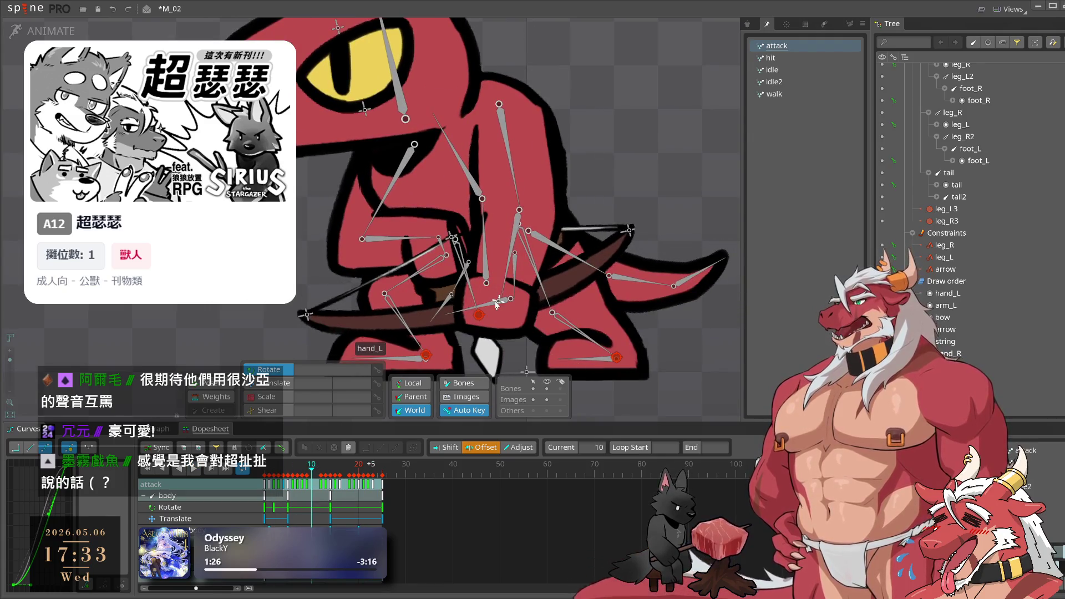
pyautogui.click(496, 304)
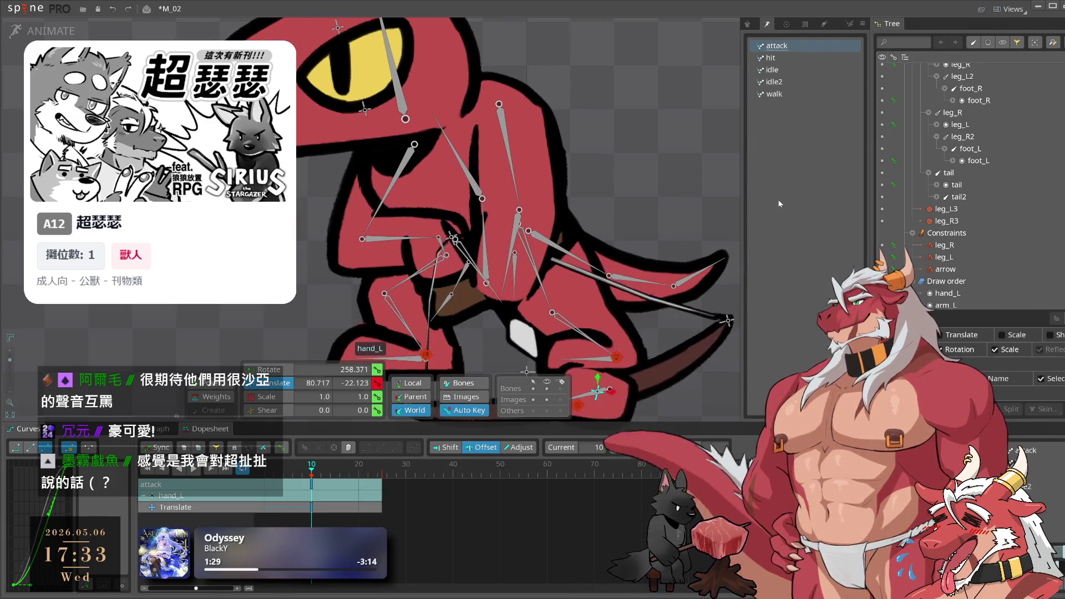
pyautogui.click(491, 260)
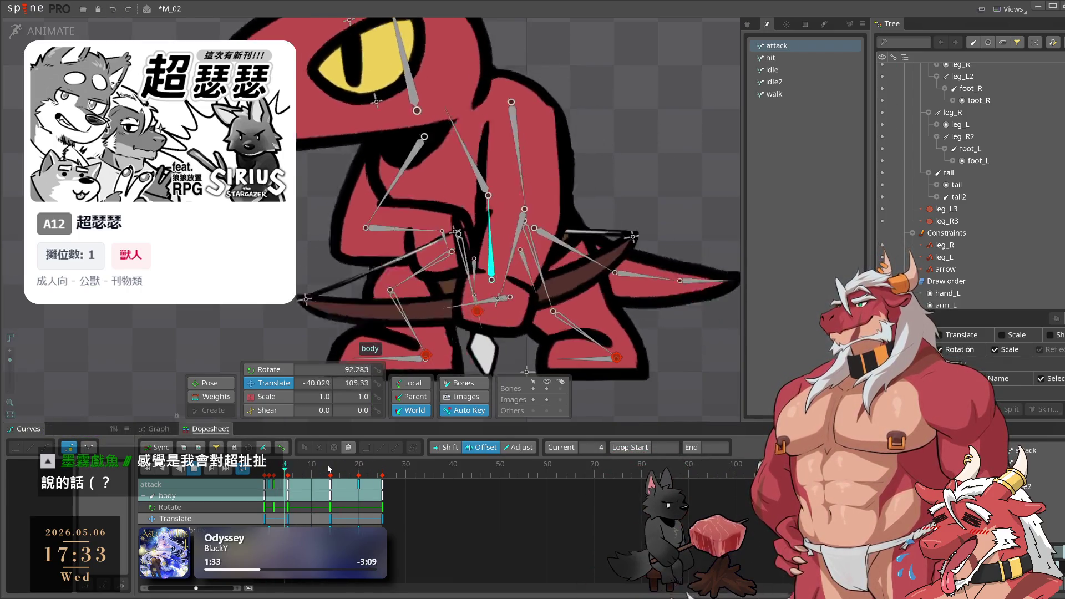
pyautogui.scroll(-5, 628, 265)
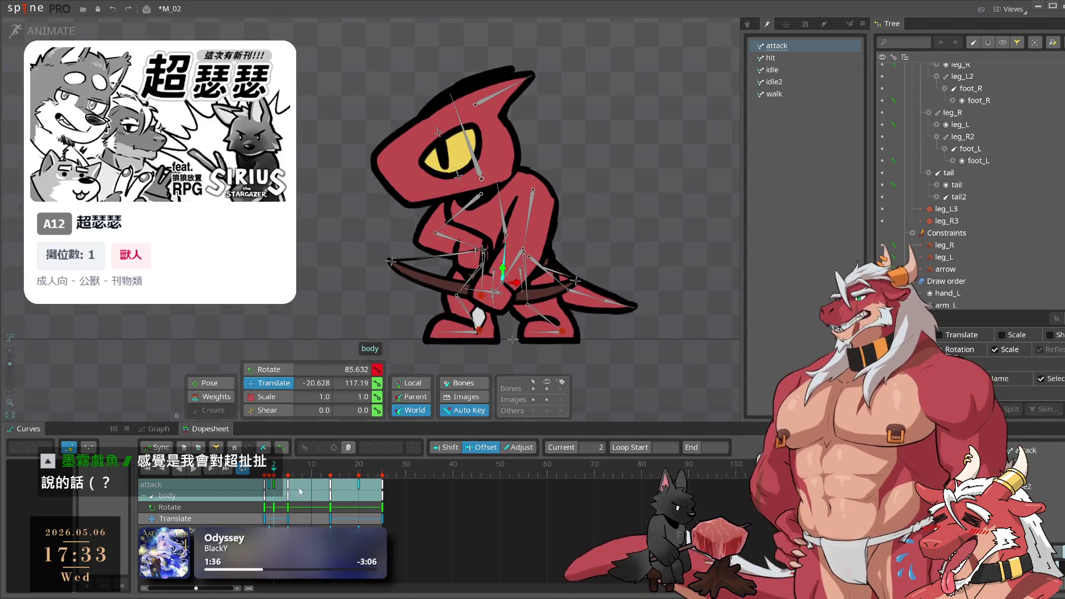
pyautogui.click(288, 471)
pyautogui.moveTo(287, 472); pyautogui.dragTo(258, 482)
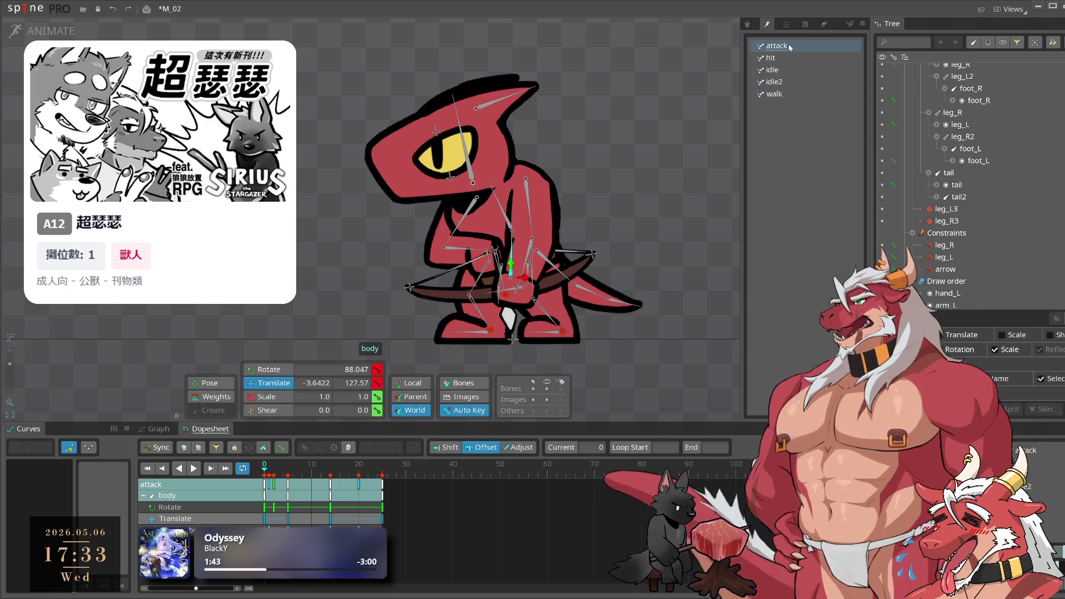
# Box-select the frame-0 keys and paste them at frame 30, then scrub to frame 25
pyautogui.moveTo(443, 559); pyautogui.dragTo(283, 472)
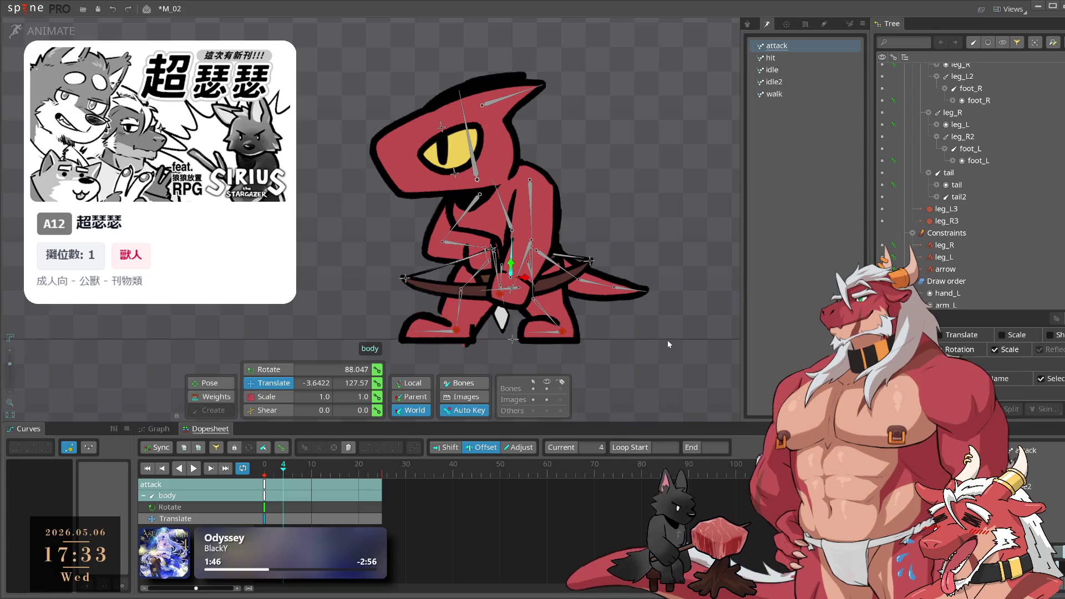
pyautogui.click(667, 340)
pyautogui.moveTo(462, 536)
pyautogui.mouseDown()
pyautogui.moveTo(300, 474)
pyautogui.moveTo(263, 473)
pyautogui.mouseUp()
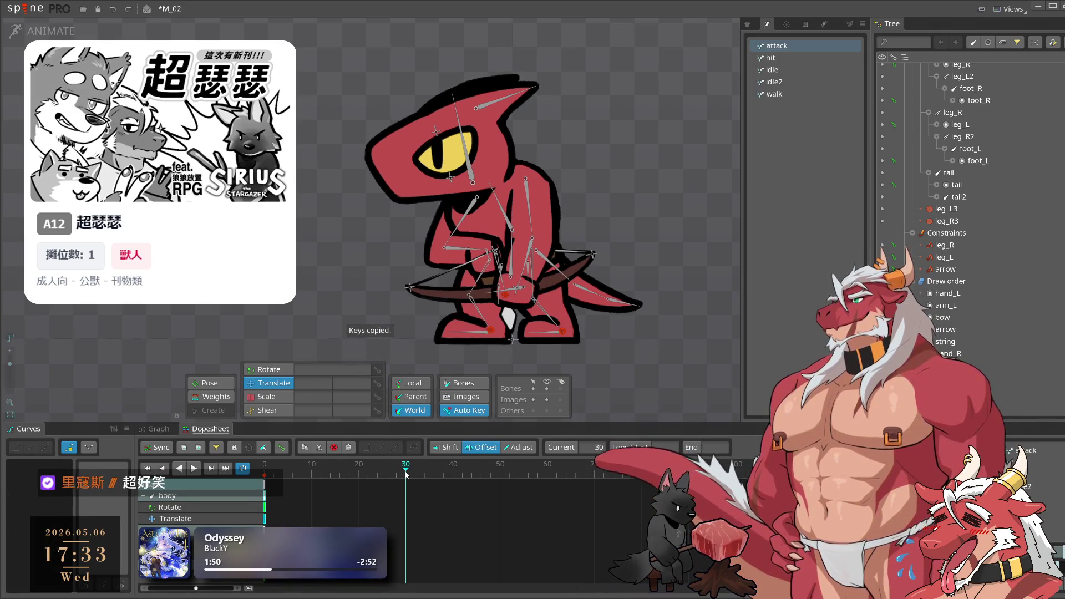
pyautogui.hotkey('ctrl', 'v')
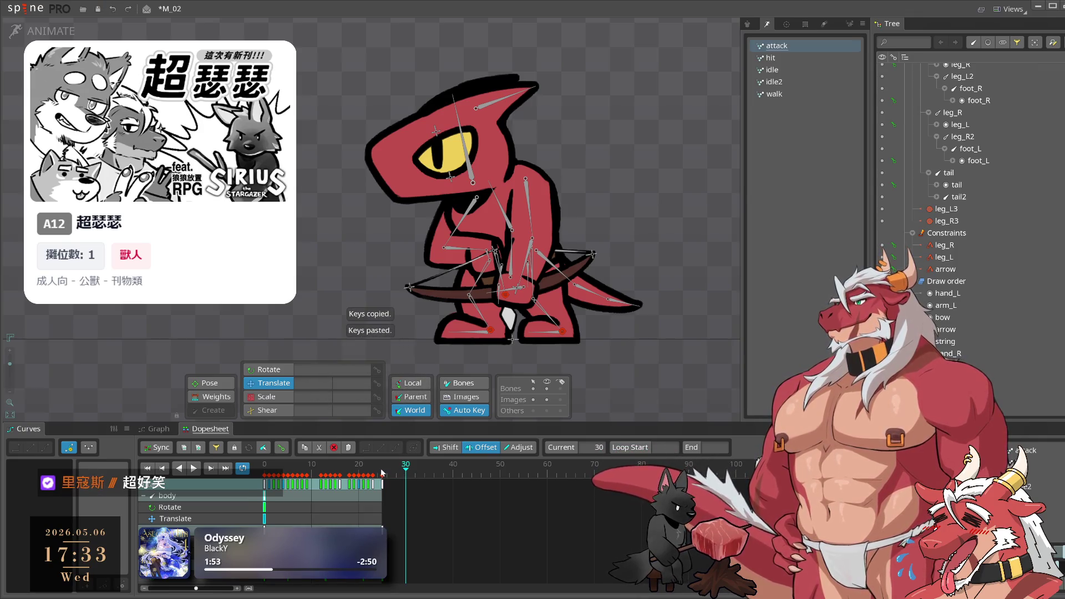
pyautogui.click(382, 472)
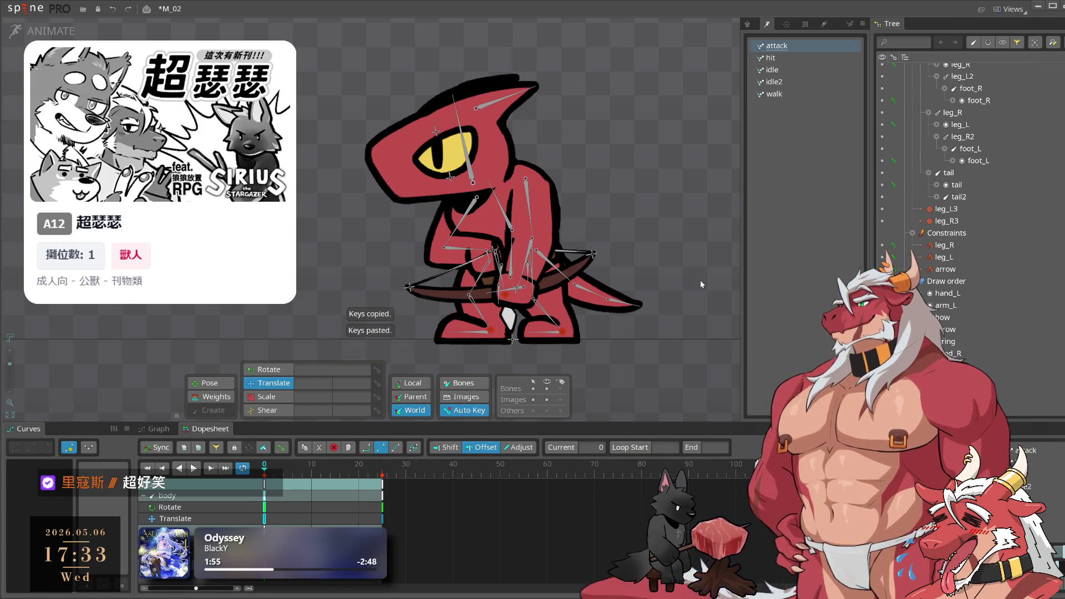
pyautogui.scroll(3, 693, 280)
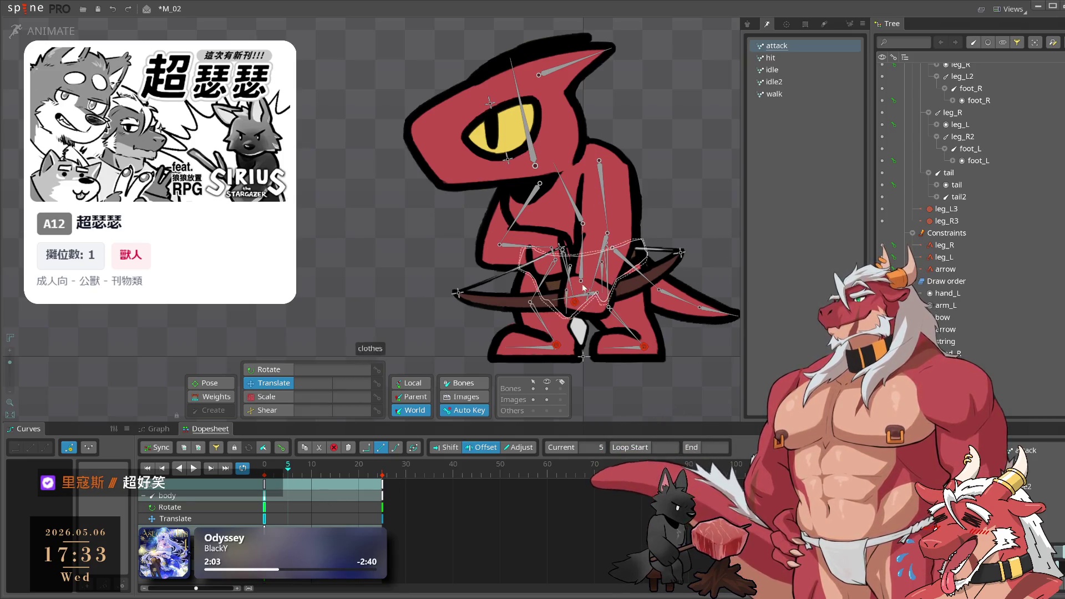
# At frame 5 of the attack, rotate the body bone to lean the lizard
pyautogui.click(590, 295)
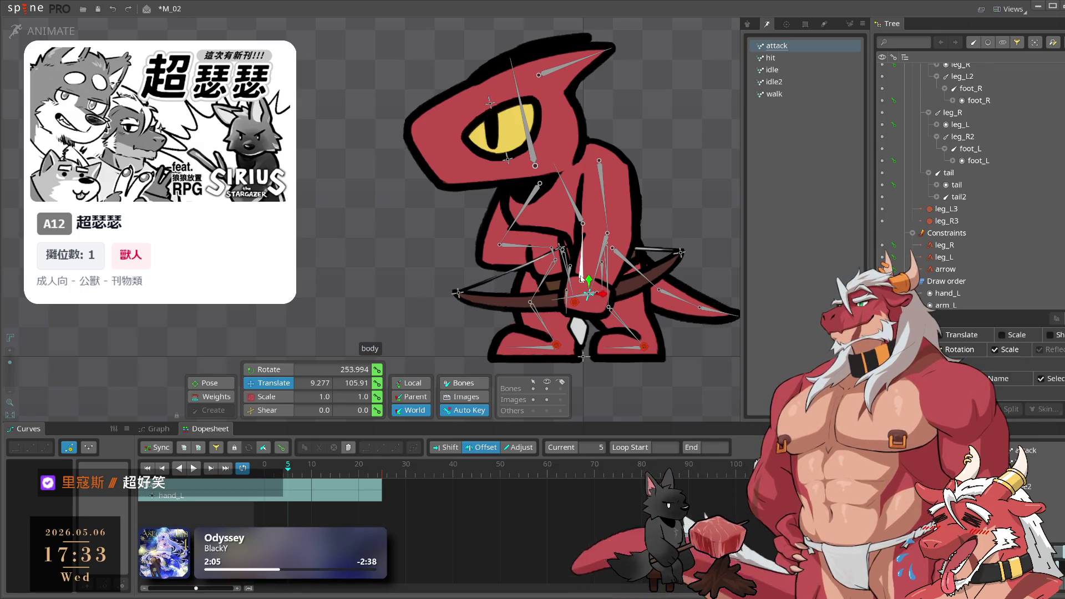
pyautogui.press('c')
pyautogui.click(594, 283)
pyautogui.press('v')
pyautogui.click(581, 272)
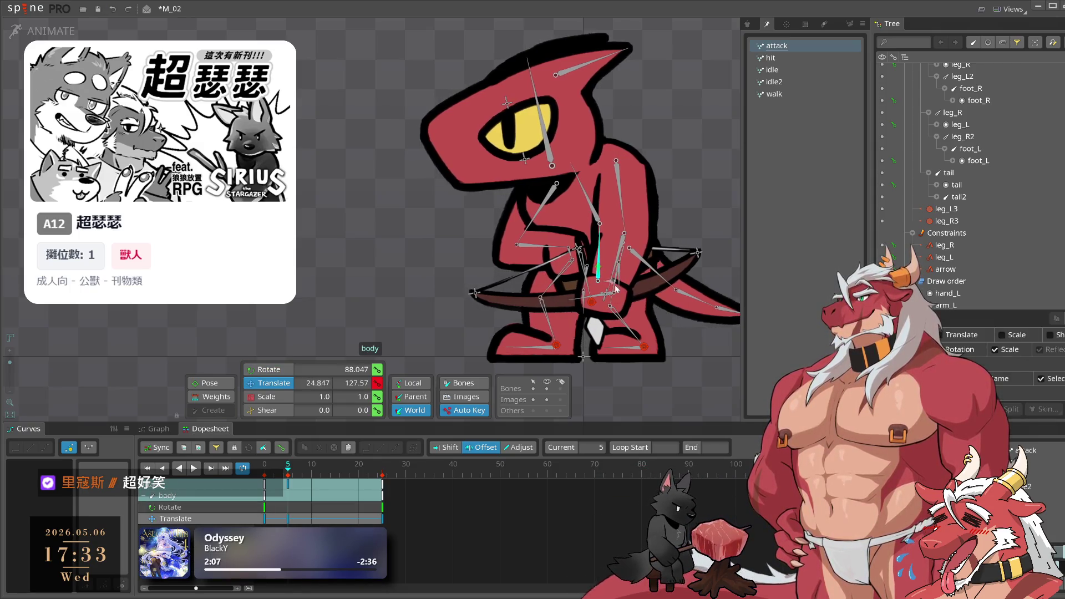
pyautogui.press('c')
pyautogui.moveTo(698, 204); pyautogui.dragTo(690, 200)
pyautogui.click(650, 259)
pyautogui.click(555, 247)
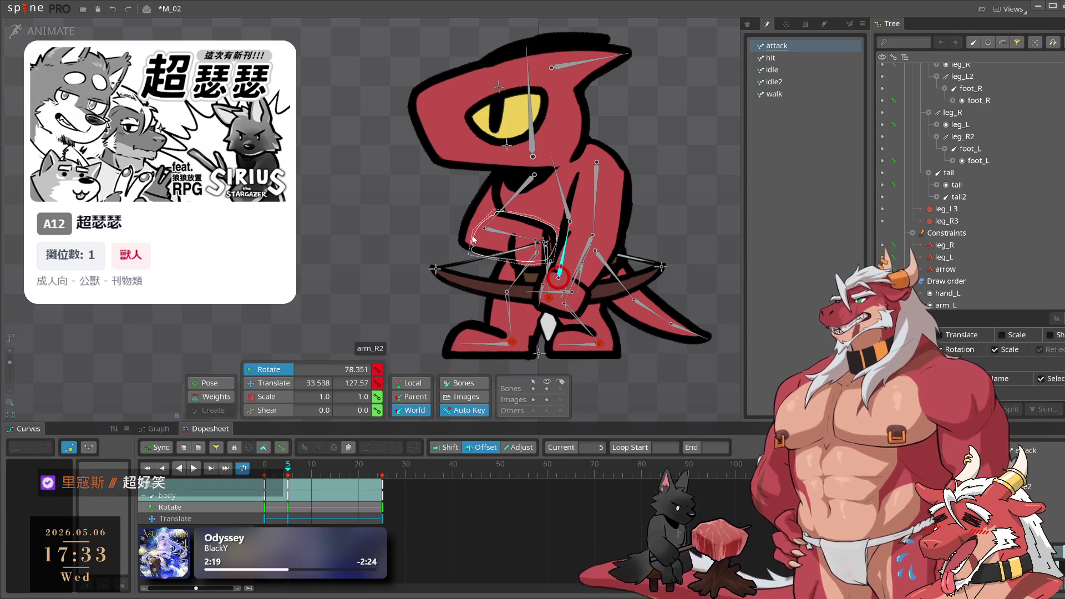
# Swing arm_R1 upward and rotate arm_L to angle the bow left
pyautogui.click(513, 197)
pyautogui.moveTo(664, 211)
pyautogui.mouseDown()
pyautogui.moveTo(687, 218)
pyautogui.moveTo(684, 285)
pyautogui.mouseUp()
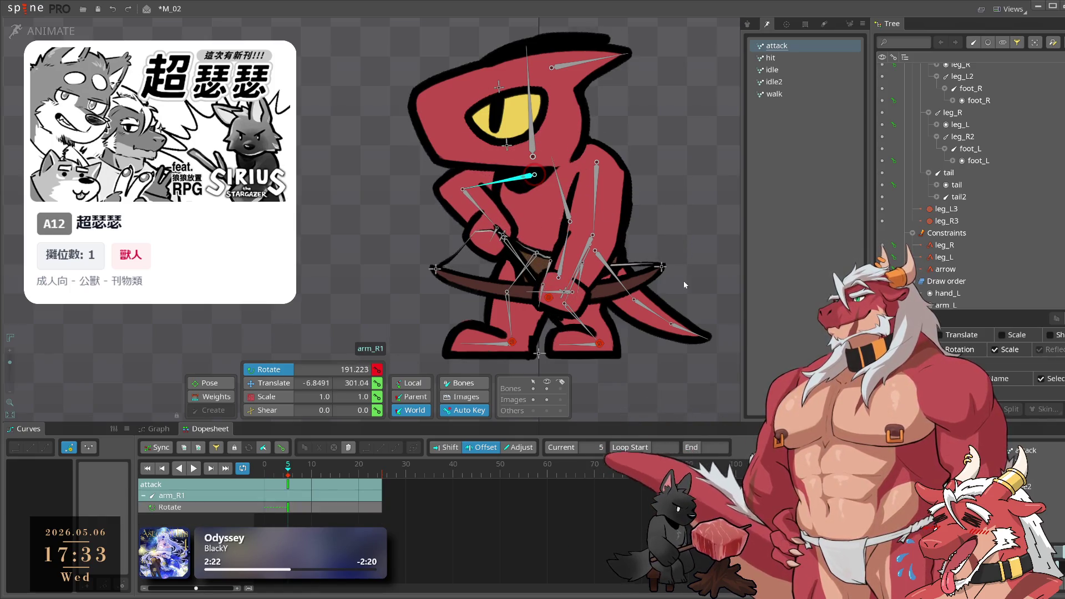
pyautogui.click(604, 208)
pyautogui.moveTo(604, 208)
pyautogui.mouseDown()
pyautogui.moveTo(650, 238)
pyautogui.moveTo(673, 198)
pyautogui.moveTo(674, 232)
pyautogui.moveTo(654, 225)
pyautogui.moveTo(667, 194)
pyautogui.moveTo(648, 200)
pyautogui.mouseUp()
pyautogui.press('v')
pyautogui.scroll(4, 487, 218)
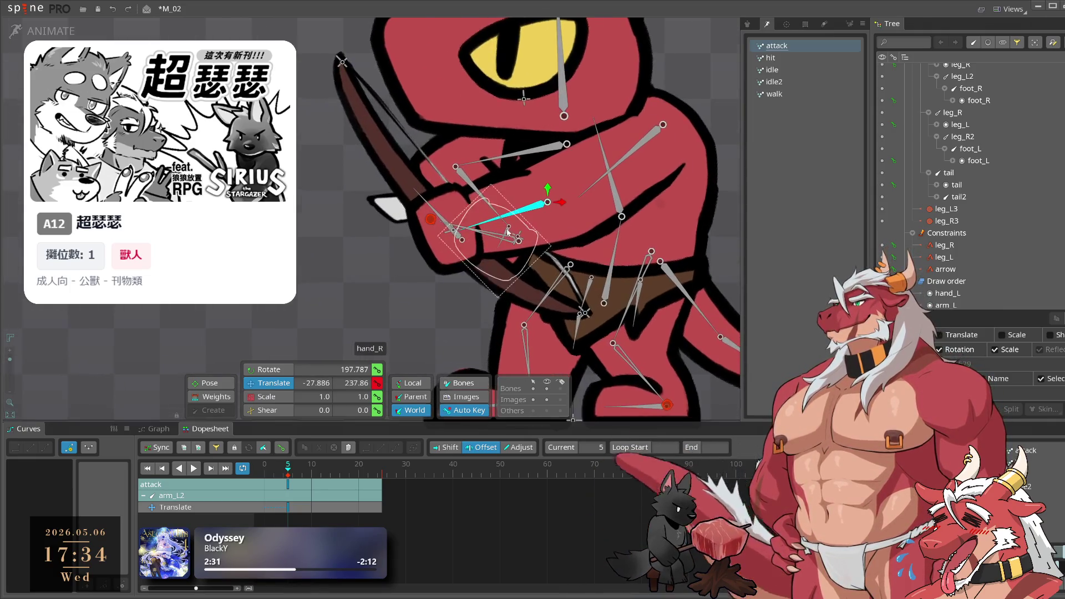
pyautogui.scroll(-2, 488, 218)
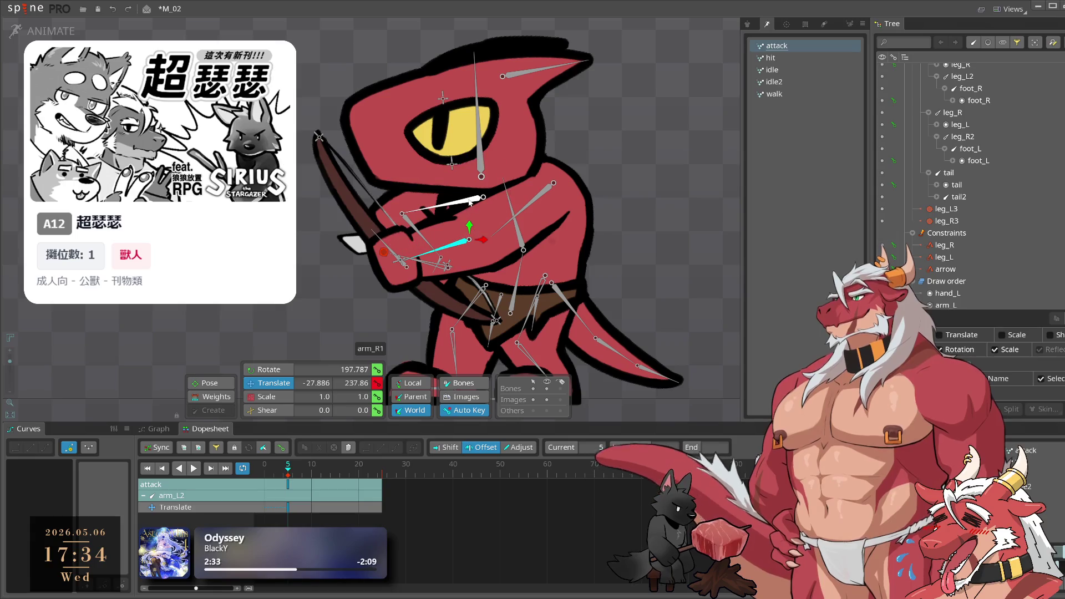
# Move arm_R1 up and right and rotate arm_R2 slightly
pyautogui.click(472, 216)
pyautogui.moveTo(643, 146); pyautogui.dragTo(650, 142)
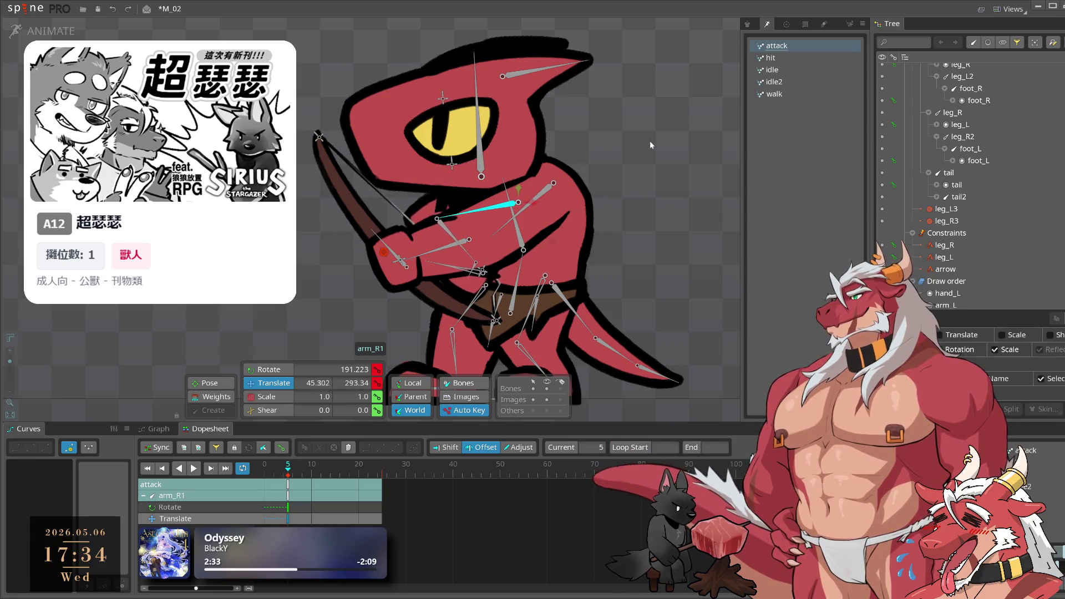
pyautogui.click(449, 233)
pyautogui.press('c')
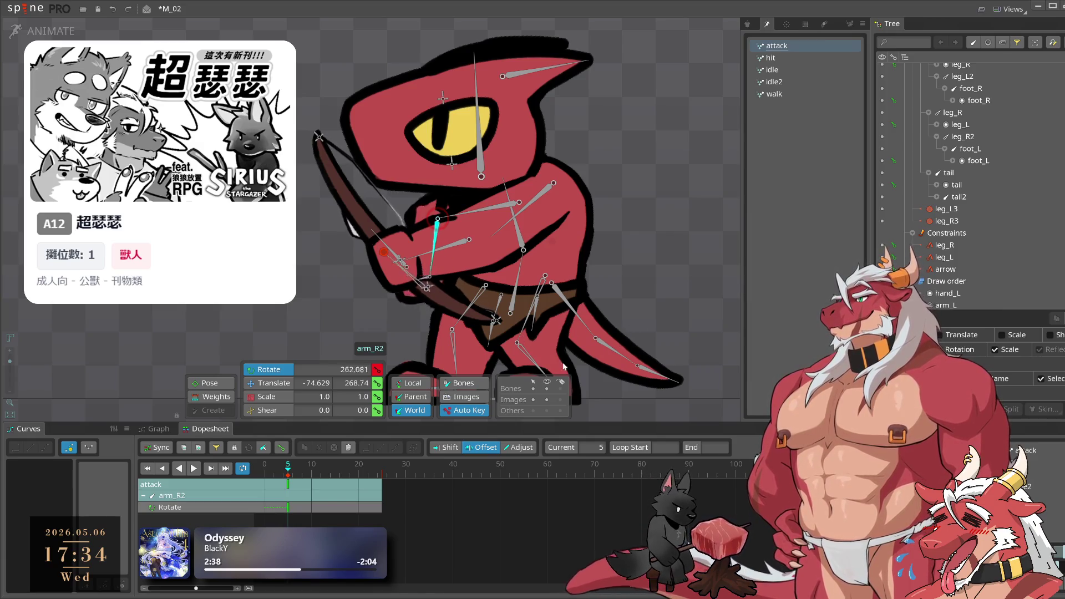
pyautogui.moveTo(428, 280); pyautogui.dragTo(465, 282)
pyautogui.scroll(-3, 586, 258)
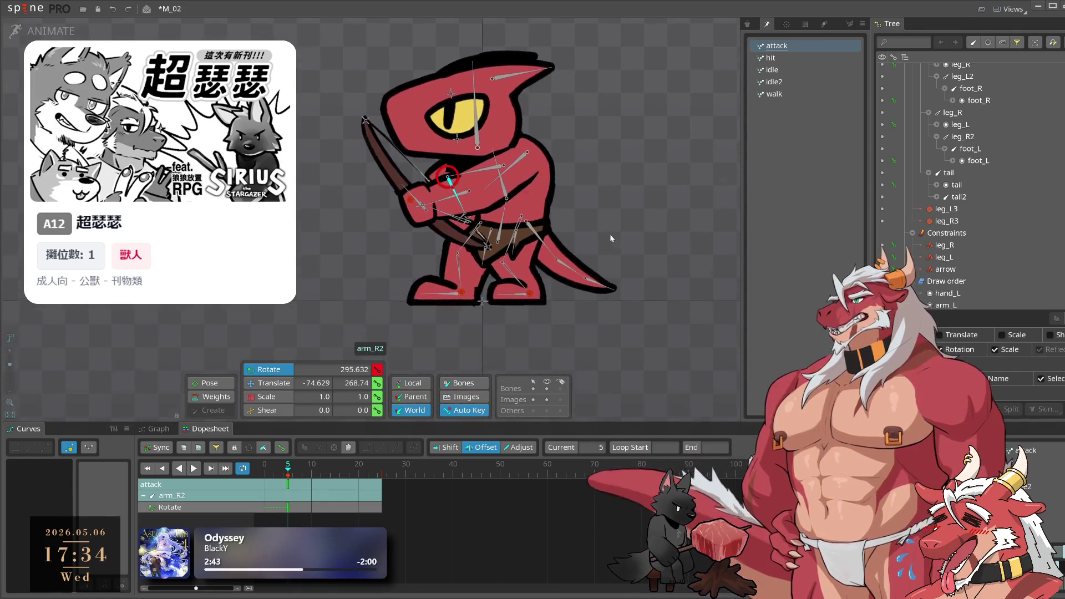
pyautogui.scroll(-2, 649, 227)
pyautogui.moveTo(688, 217)
pyautogui.mouseDown()
pyautogui.moveTo(610, 200)
pyautogui.moveTo(590, 244)
pyautogui.moveTo(650, 234)
pyautogui.moveTo(694, 256)
pyautogui.moveTo(708, 226)
pyautogui.moveTo(676, 220)
pyautogui.moveTo(714, 228)
pyautogui.mouseUp()
# Pull hand_L down and left to draw the bowstring, then return to Setup mode
pyautogui.click(577, 307)
pyautogui.press('v')
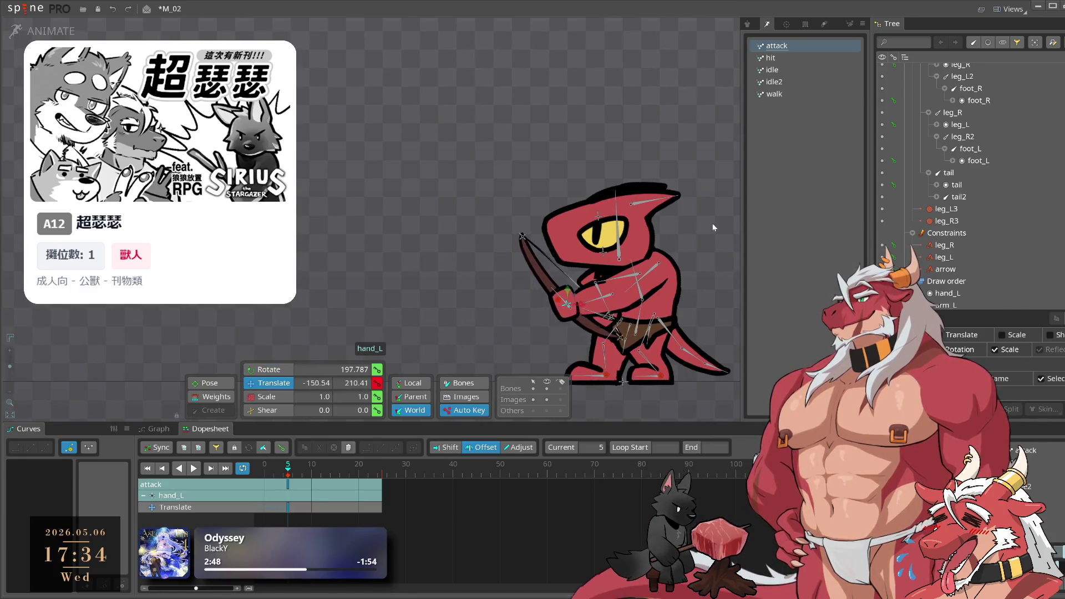
pyautogui.click(587, 303)
pyautogui.scroll(3, 588, 310)
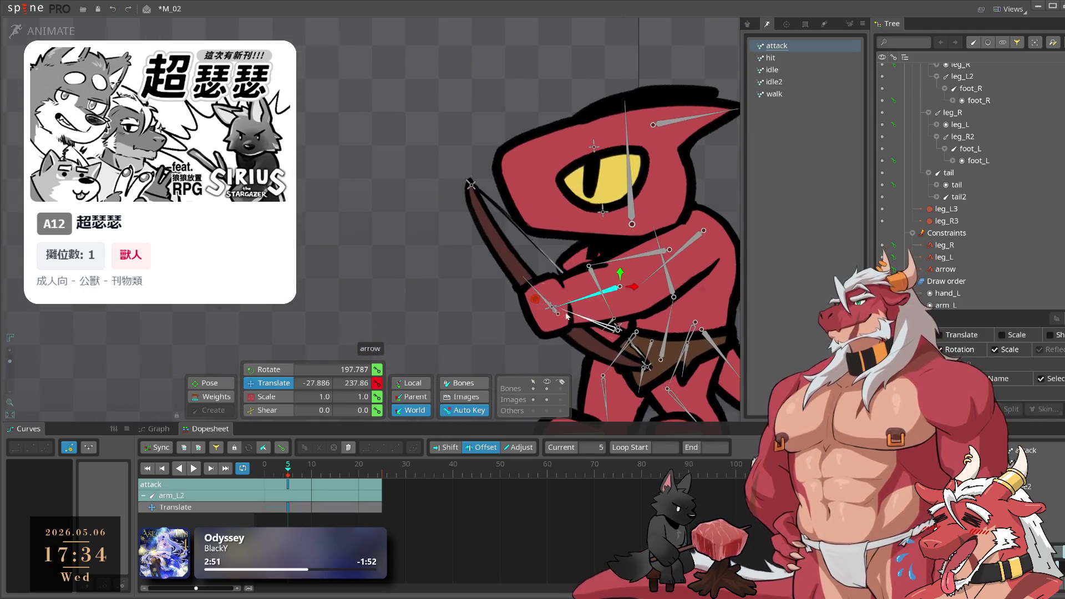
pyautogui.moveTo(551, 309); pyautogui.dragTo(401, 325)
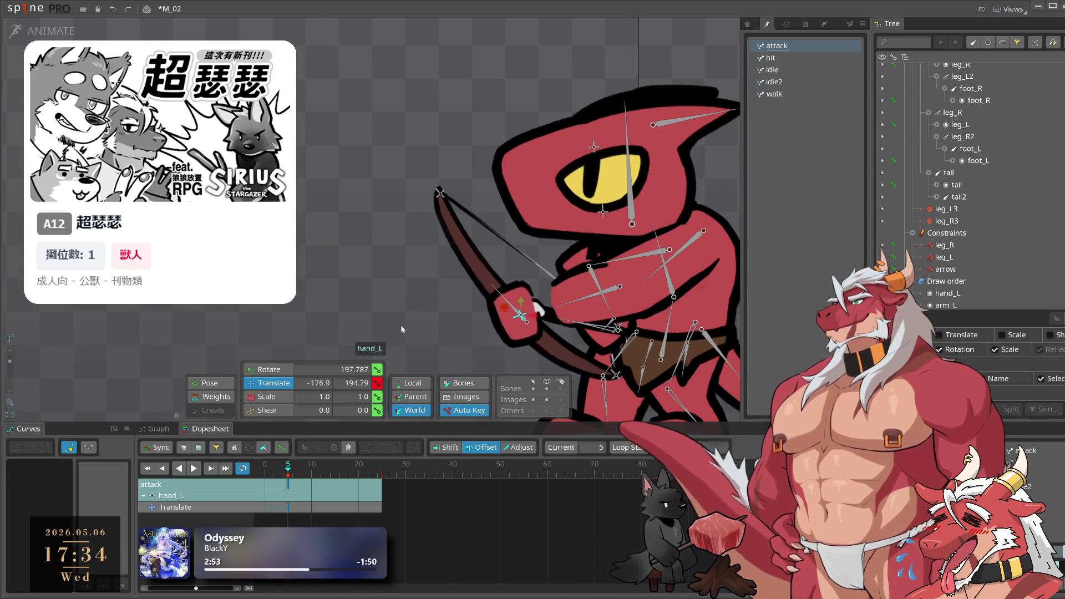
pyautogui.click(43, 31)
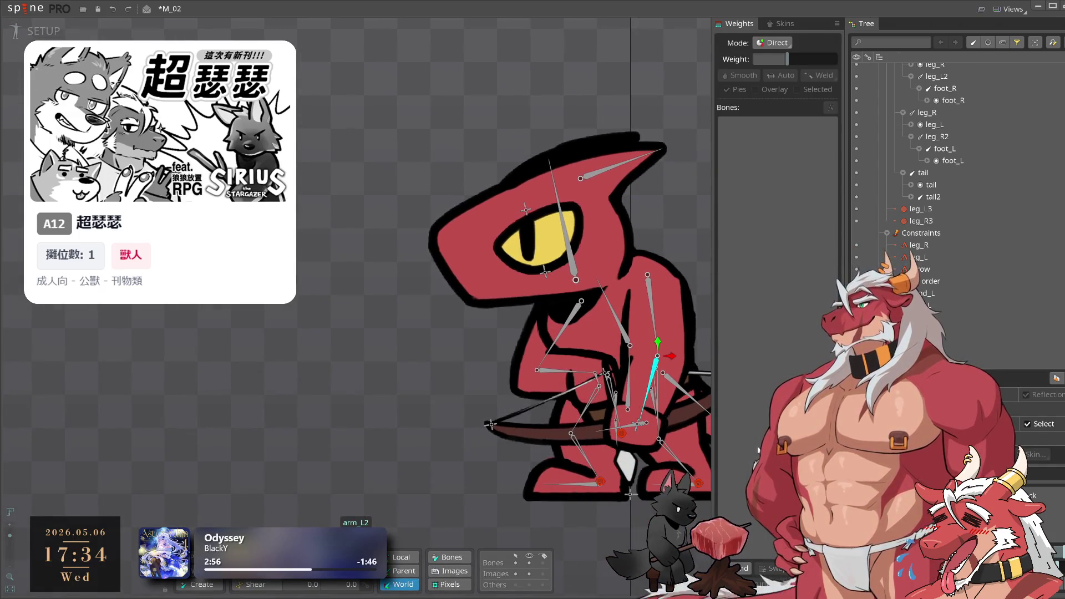
# Undo the last hand change and bind hand_L to the arm_L mesh
pyautogui.scroll(2, 631, 424)
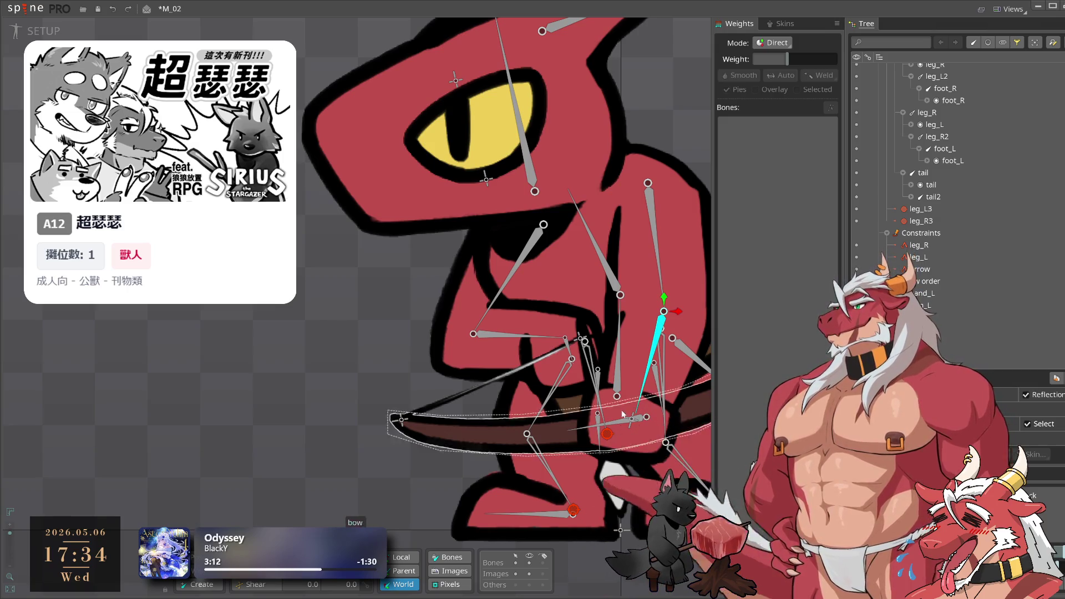
pyautogui.hotkey('ctrl', 'z')
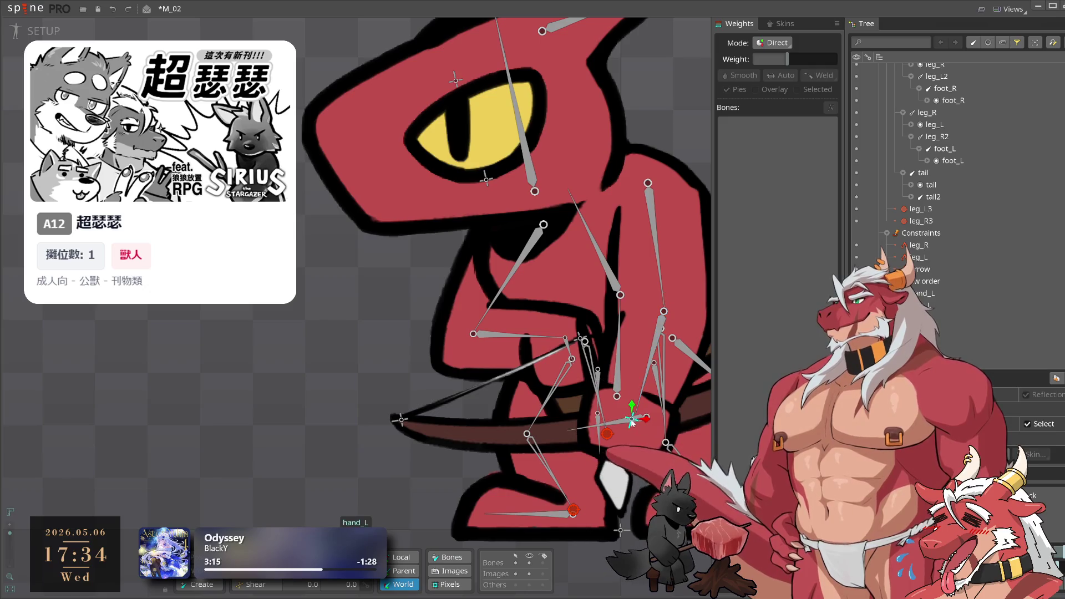
pyautogui.click(597, 323)
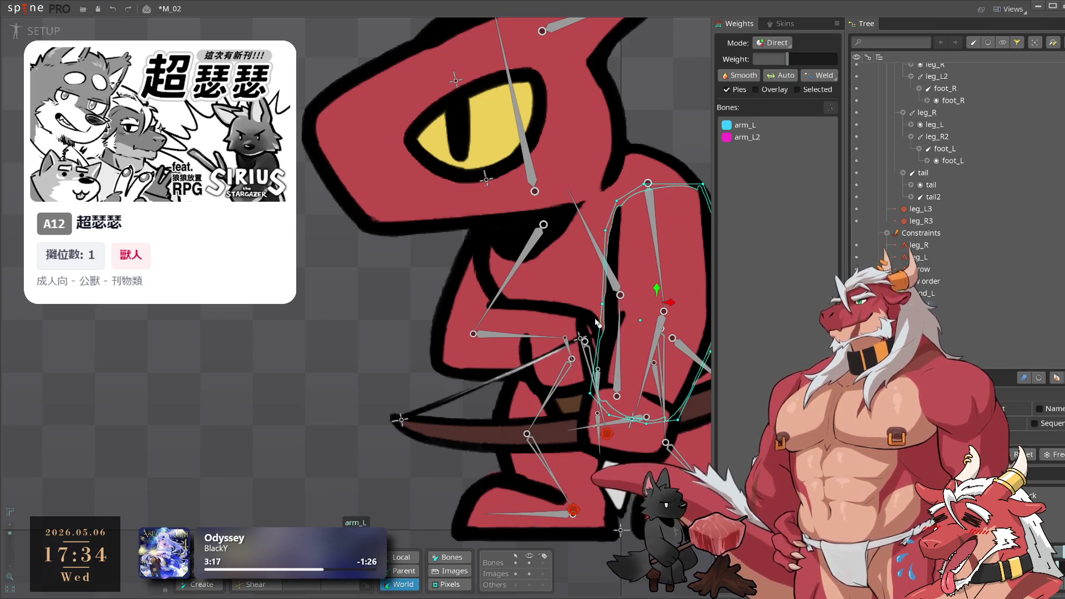
pyautogui.moveTo(597, 323); pyautogui.dragTo(470, 262)
pyautogui.click(741, 569)
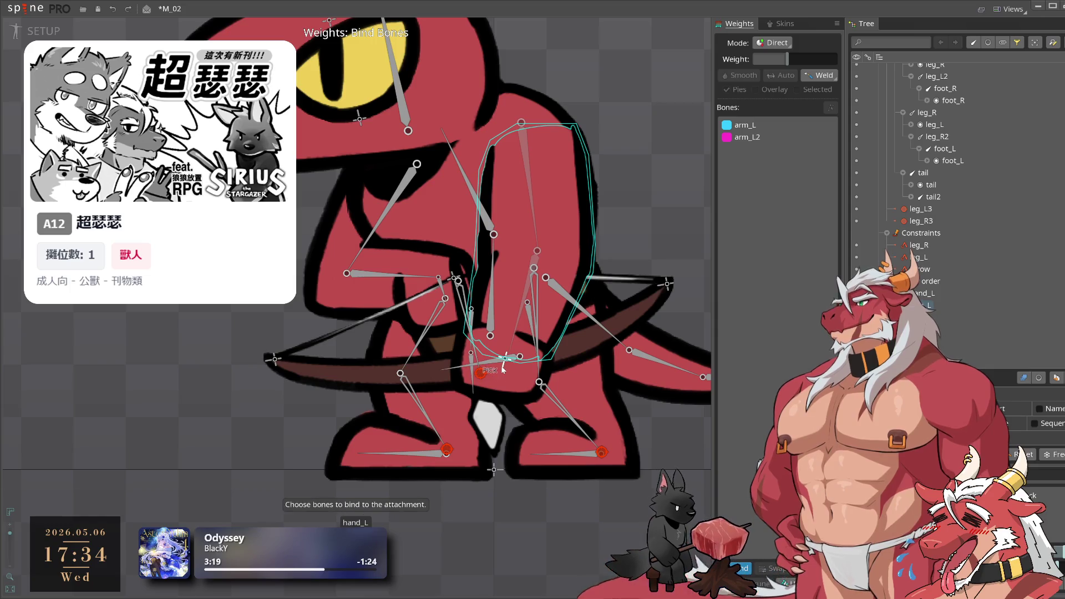
pyautogui.click(743, 569)
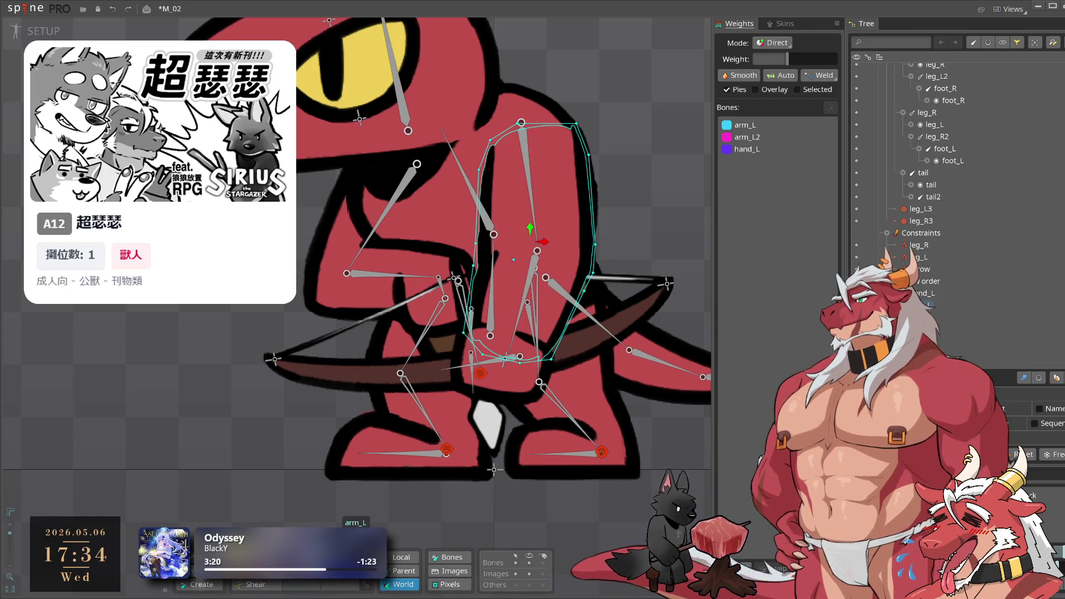
# Give a wrist vertex of the arm_L mesh 100 hand_L weight
pyautogui.click(550, 359)
pyautogui.click(506, 359)
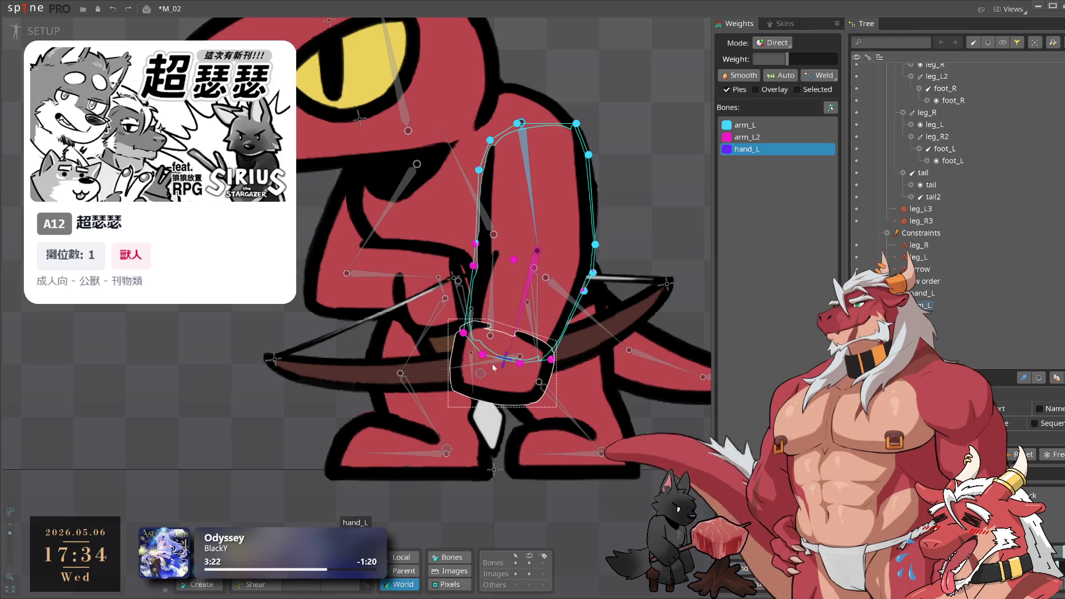
pyautogui.moveTo(519, 362); pyautogui.dragTo(524, 260)
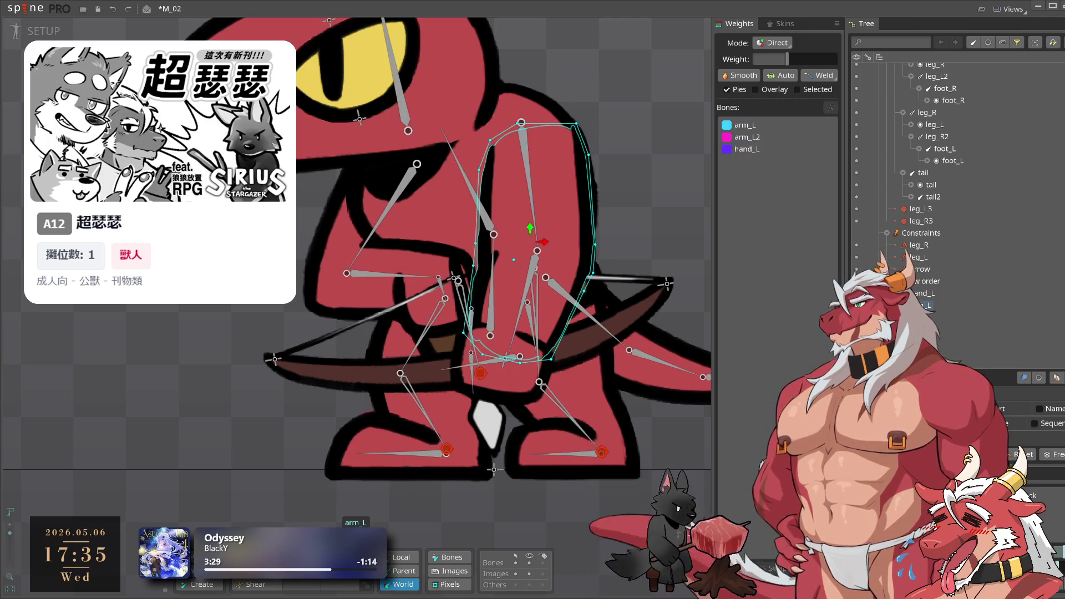
pyautogui.hotkey('ctrl', 'Tab')
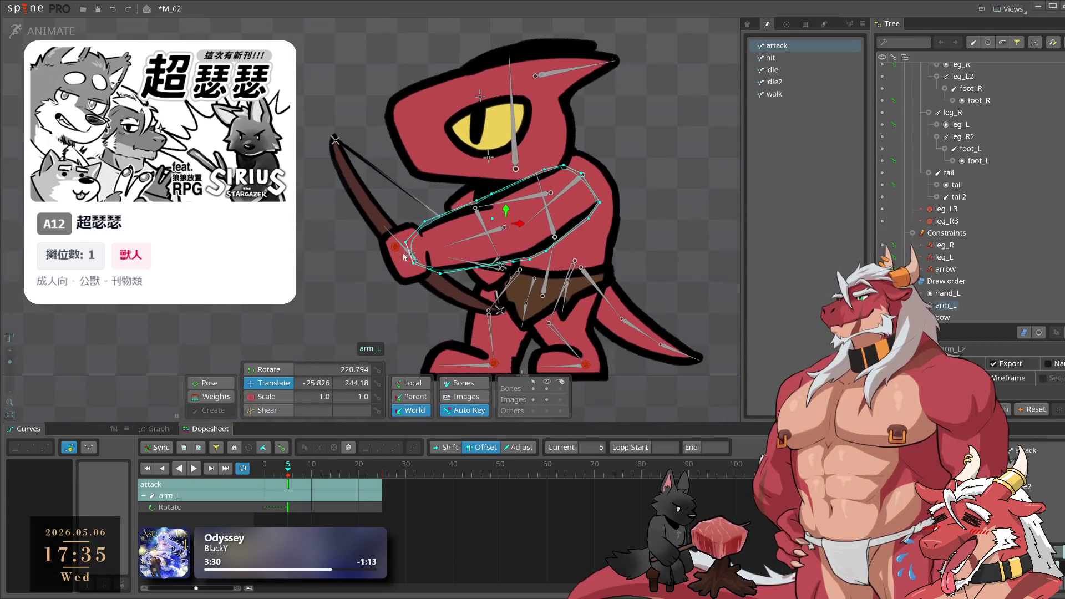
# At frame 5, move the left hand and bow left, rotate arm_R1 back, and rotate and raise arm_R2
pyautogui.click(413, 252)
pyautogui.moveTo(709, 192)
pyautogui.mouseDown()
pyautogui.moveTo(686, 200)
pyautogui.moveTo(691, 171)
pyautogui.moveTo(720, 256)
pyautogui.moveTo(710, 230)
pyautogui.moveTo(679, 230)
pyautogui.moveTo(694, 225)
pyautogui.mouseUp()
pyautogui.moveTo(499, 203)
pyautogui.mouseDown()
pyautogui.moveTo(644, 174)
pyautogui.moveTo(698, 220)
pyautogui.moveTo(704, 183)
pyautogui.moveTo(681, 90)
pyautogui.moveTo(708, 104)
pyautogui.moveTo(598, 211)
pyautogui.mouseUp()
pyautogui.press('v')
pyautogui.moveTo(522, 253)
pyautogui.mouseDown()
pyautogui.moveTo(510, 288)
pyautogui.moveTo(548, 326)
pyautogui.mouseUp()
pyautogui.press('v')
pyautogui.moveTo(679, 244)
pyautogui.mouseDown()
pyautogui.moveTo(700, 180)
pyautogui.moveTo(688, 218)
pyautogui.moveTo(657, 216)
pyautogui.moveTo(696, 202)
pyautogui.moveTo(714, 239)
pyautogui.mouseUp()
pyautogui.press('c')
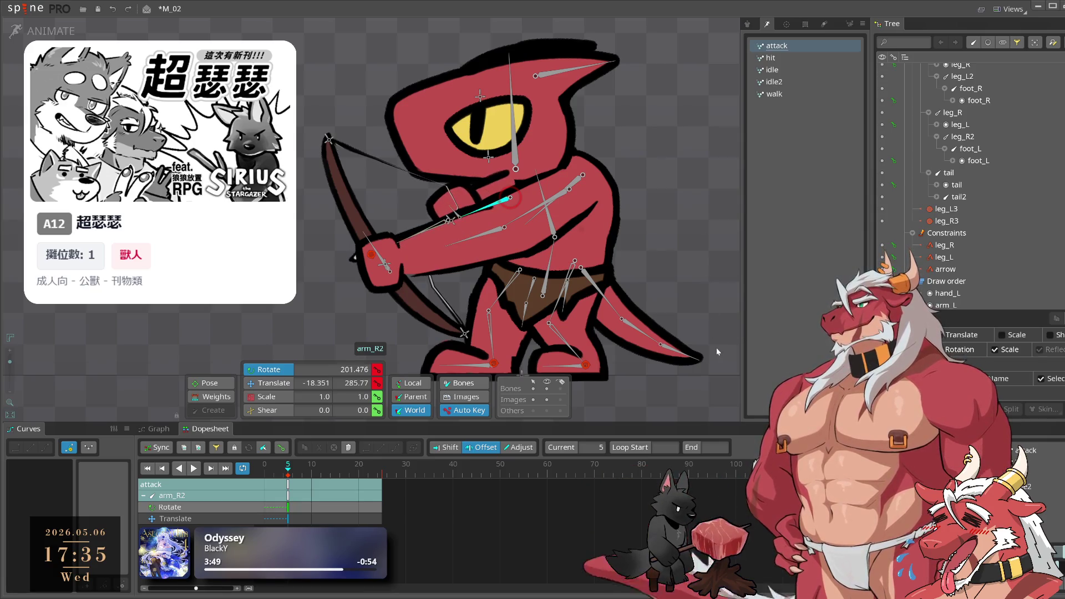
# Raise hand_R holding the string and lean body2 and the head forward
pyautogui.click(462, 224)
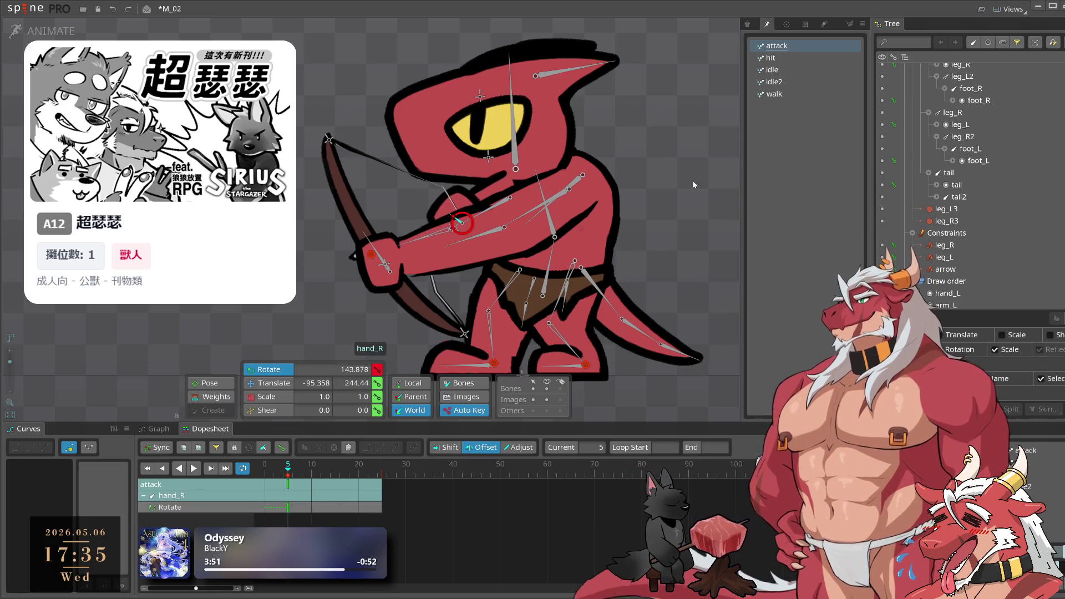
pyautogui.press('v')
pyautogui.moveTo(684, 176); pyautogui.dragTo(687, 165)
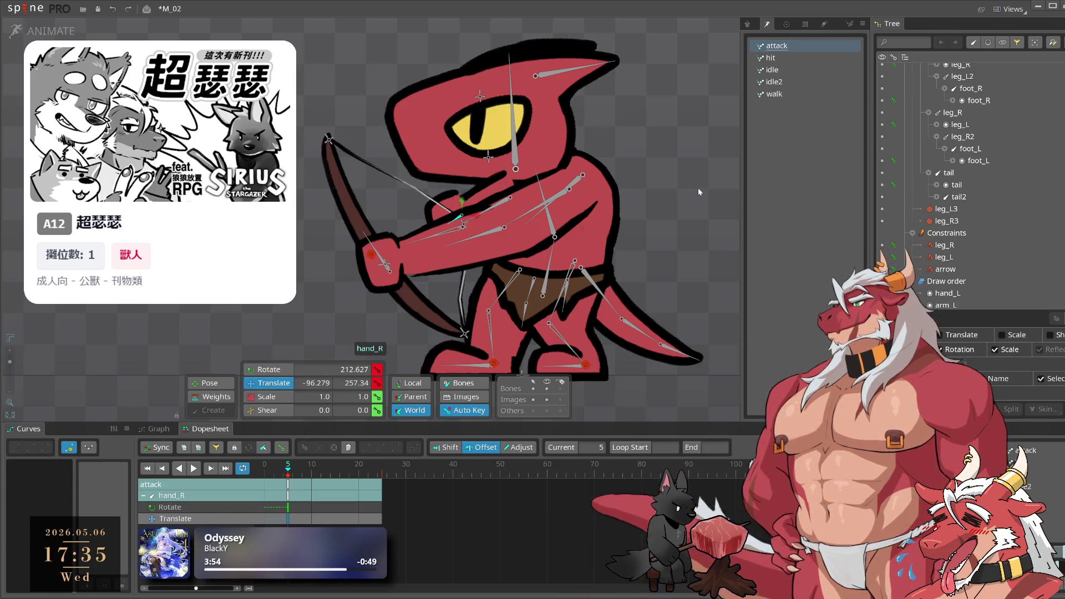
pyautogui.scroll(-3, 698, 188)
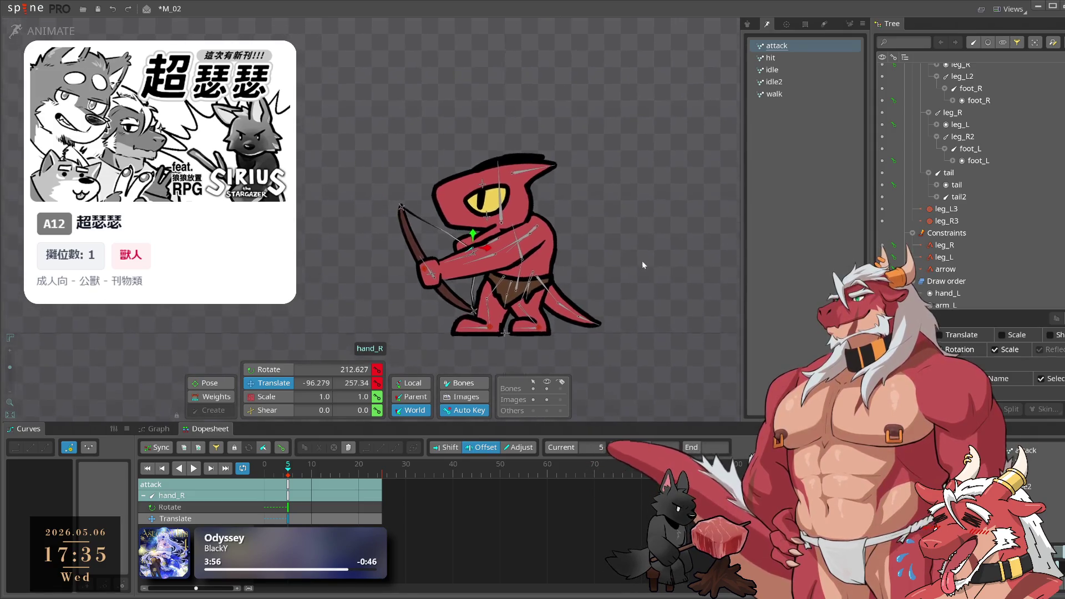
pyautogui.click(526, 264)
pyautogui.press('c')
pyautogui.moveTo(618, 188)
pyautogui.mouseDown()
pyautogui.moveTo(635, 226)
pyautogui.moveTo(628, 204)
pyautogui.mouseUp()
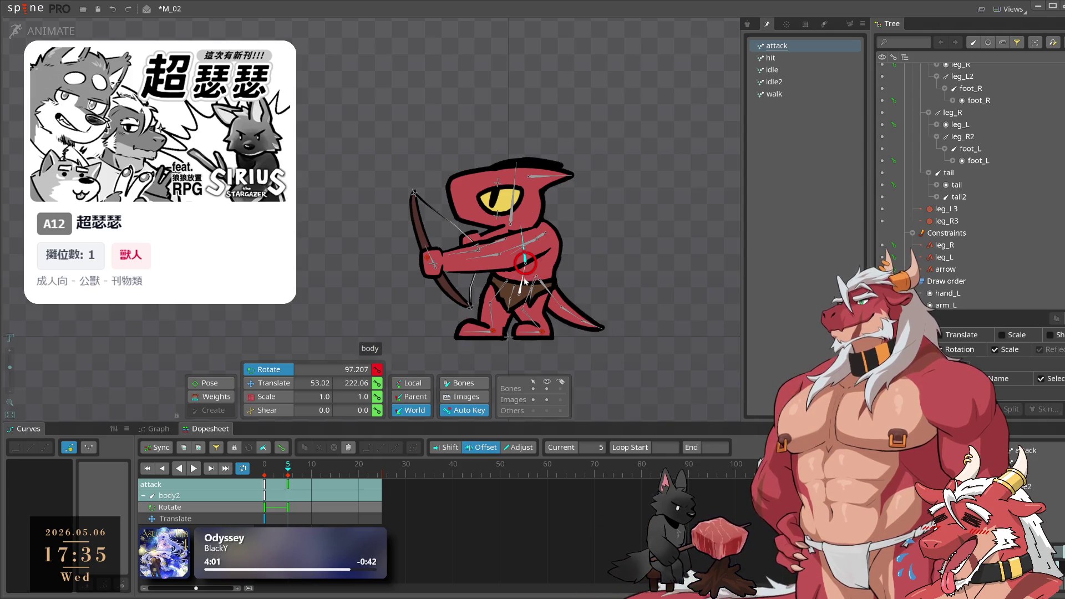
# Shift the body left and down and move the leg_L3 IK target right
pyautogui.press('v')
pyautogui.moveTo(624, 231); pyautogui.dragTo(621, 232)
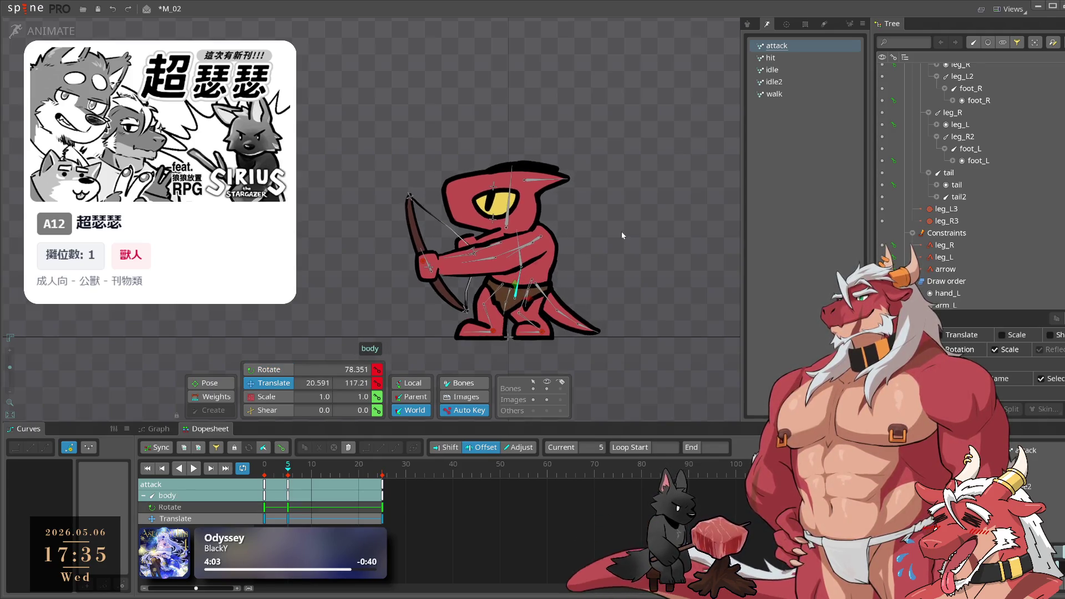
pyautogui.moveTo(546, 336); pyautogui.dragTo(565, 337)
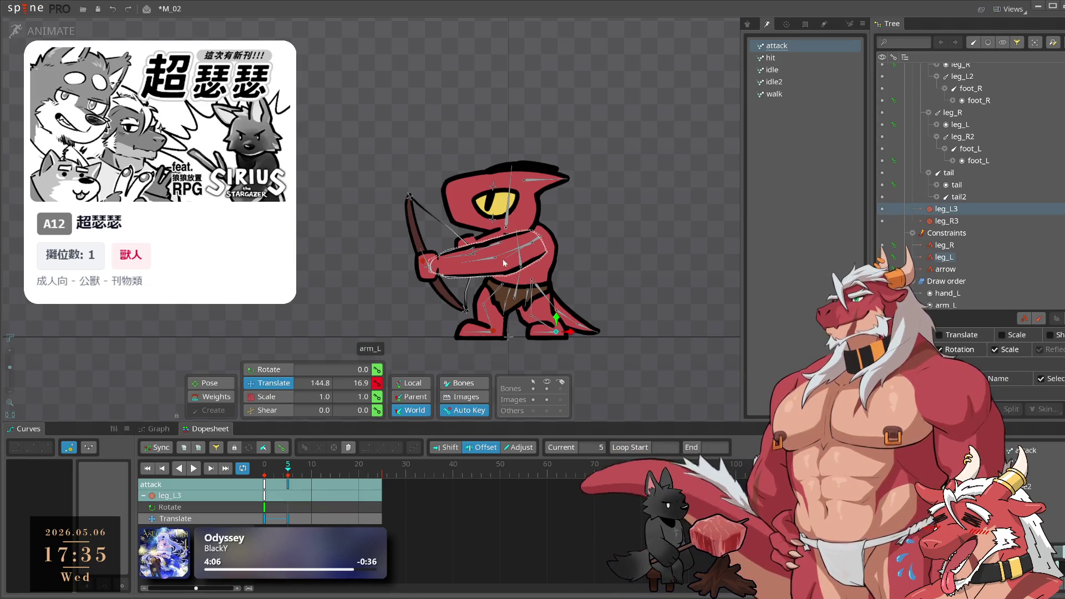
pyautogui.scroll(3, 509, 244)
# Rotate the arm_R2 forearm, tilt the bow more upright, and readjust arm_R2
pyautogui.click(501, 244)
pyautogui.press('c')
pyautogui.moveTo(643, 214)
pyautogui.mouseDown()
pyautogui.moveTo(656, 199)
pyautogui.moveTo(652, 149)
pyautogui.moveTo(668, 183)
pyautogui.moveTo(670, 158)
pyautogui.moveTo(697, 242)
pyautogui.moveTo(697, 227)
pyautogui.mouseUp()
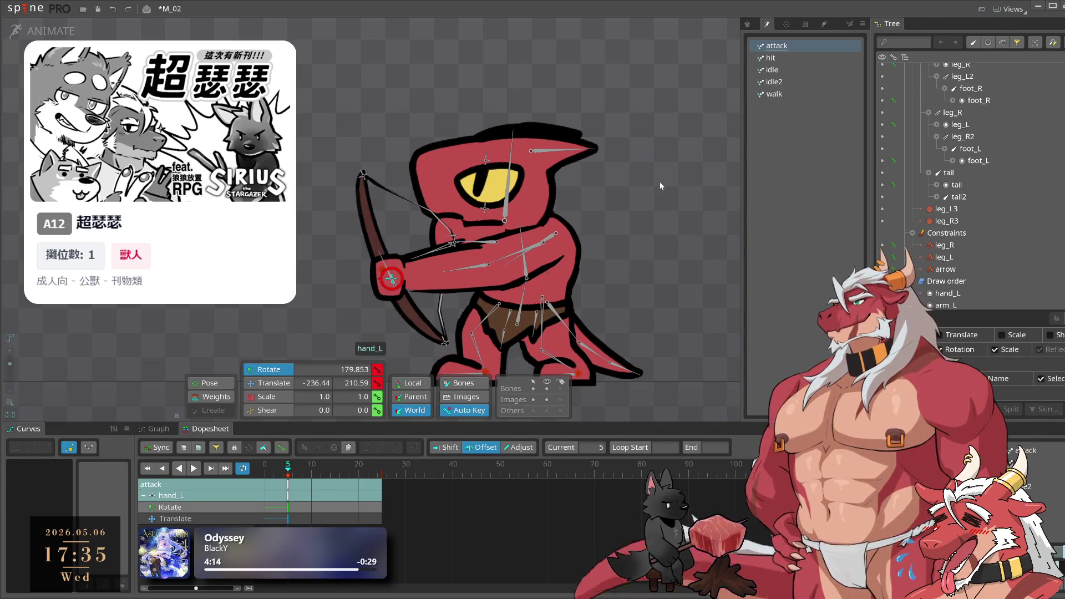
pyautogui.click(676, 193)
pyautogui.moveTo(675, 193)
pyautogui.mouseDown()
pyautogui.moveTo(698, 318)
pyautogui.moveTo(680, 273)
pyautogui.moveTo(688, 285)
pyautogui.moveTo(700, 218)
pyautogui.moveTo(655, 215)
pyautogui.moveTo(677, 220)
pyautogui.moveTo(680, 173)
pyautogui.mouseUp()
pyautogui.click(488, 253)
pyautogui.press('v')
pyautogui.press('c')
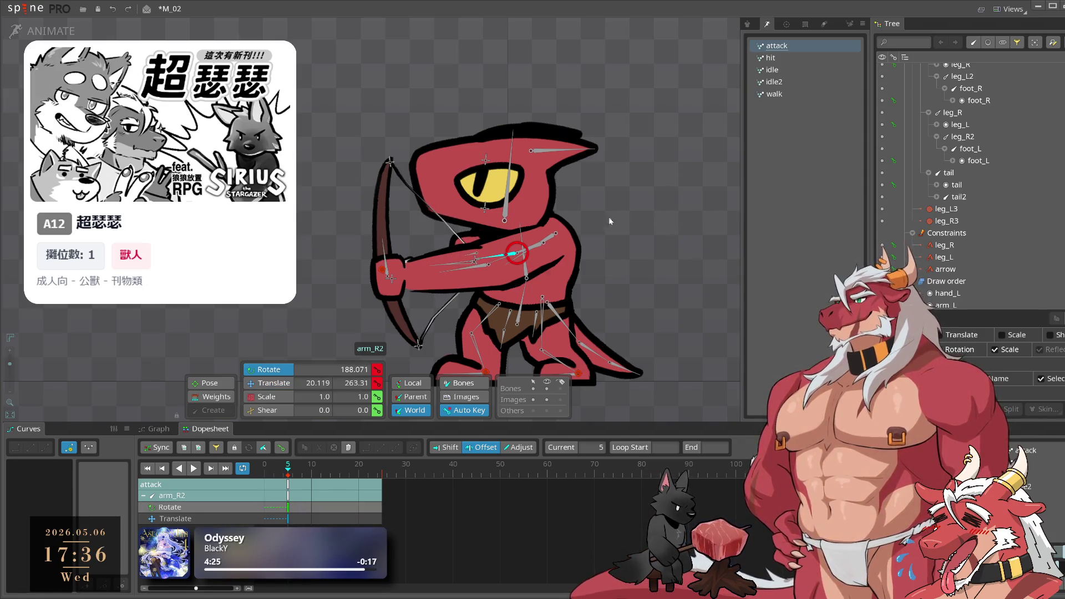
pyautogui.click(390, 161)
pyautogui.click(418, 344)
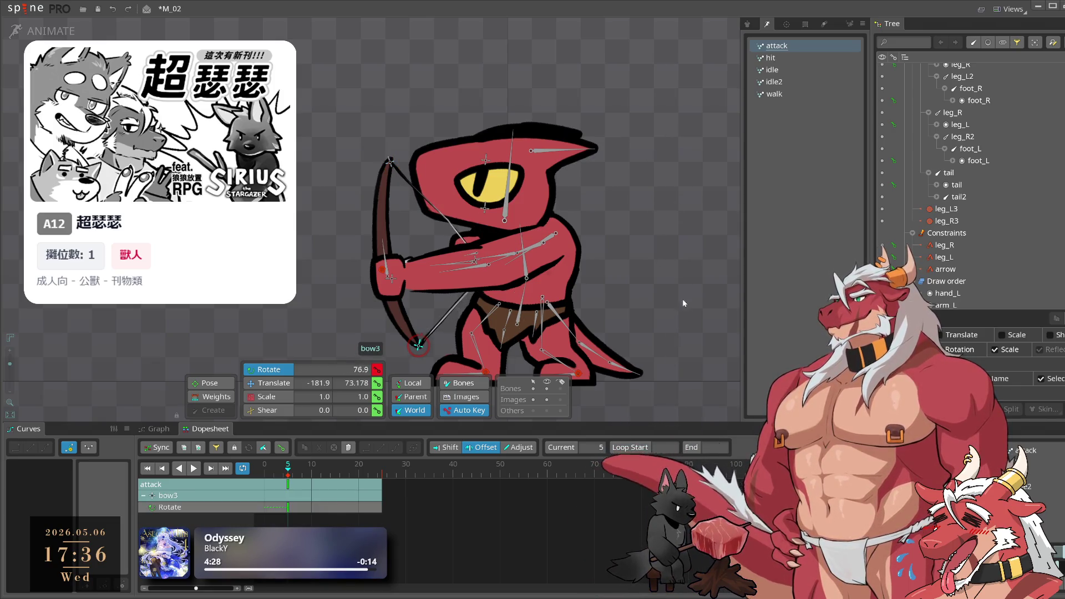
pyautogui.press('v')
# Shift arm_R1 up-left and move arm_L, arm_L2 and hand_L to extend the bow arm
pyautogui.moveTo(544, 243)
pyautogui.mouseDown()
pyautogui.moveTo(624, 188)
pyautogui.moveTo(512, 257)
pyautogui.mouseUp()
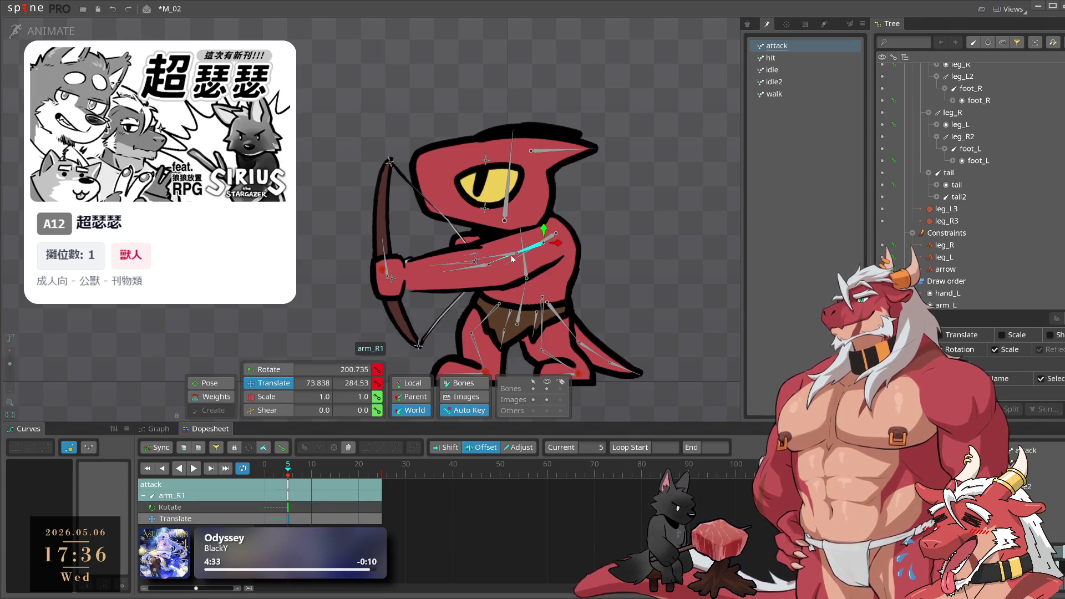
pyautogui.moveTo(594, 251)
pyautogui.mouseDown()
pyautogui.moveTo(625, 224)
pyautogui.moveTo(595, 230)
pyautogui.moveTo(647, 215)
pyautogui.moveTo(633, 209)
pyautogui.moveTo(629, 224)
pyautogui.mouseUp()
pyautogui.scroll(-2, 594, 231)
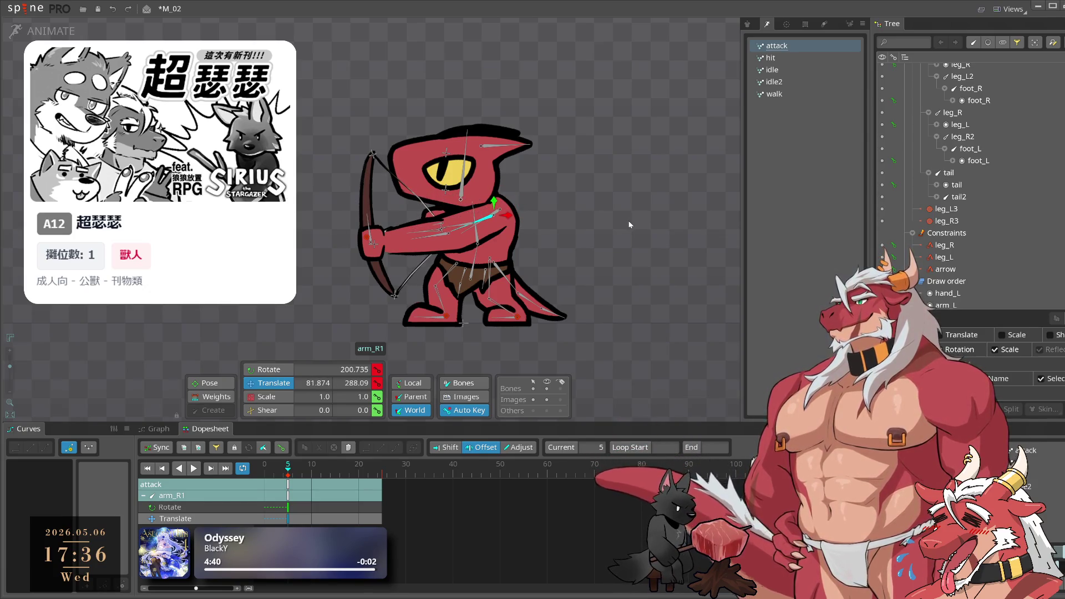
pyautogui.click(489, 222)
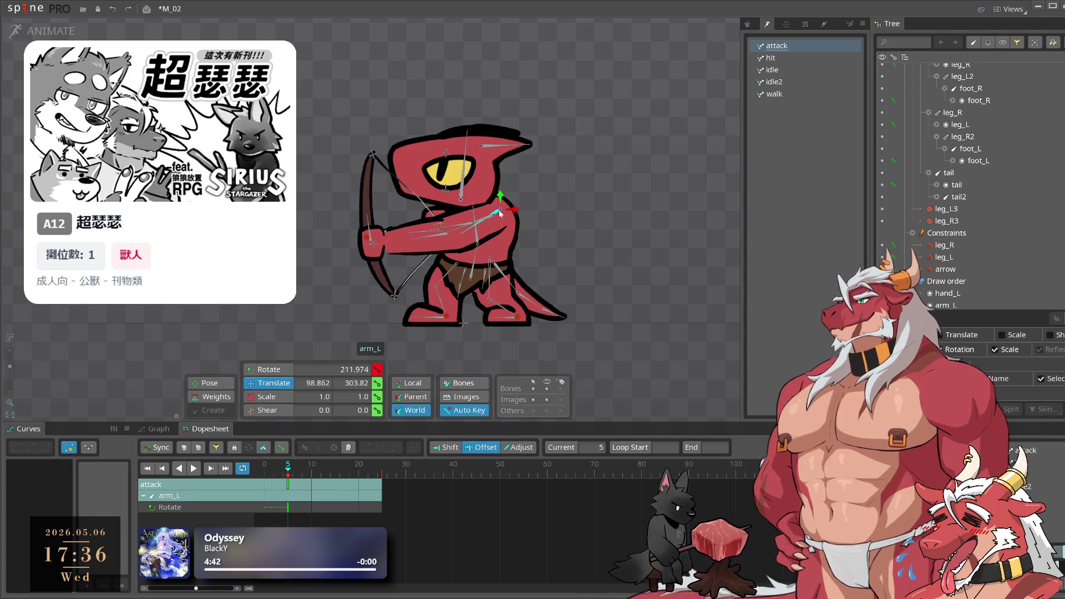
pyautogui.moveTo(566, 205); pyautogui.dragTo(548, 215)
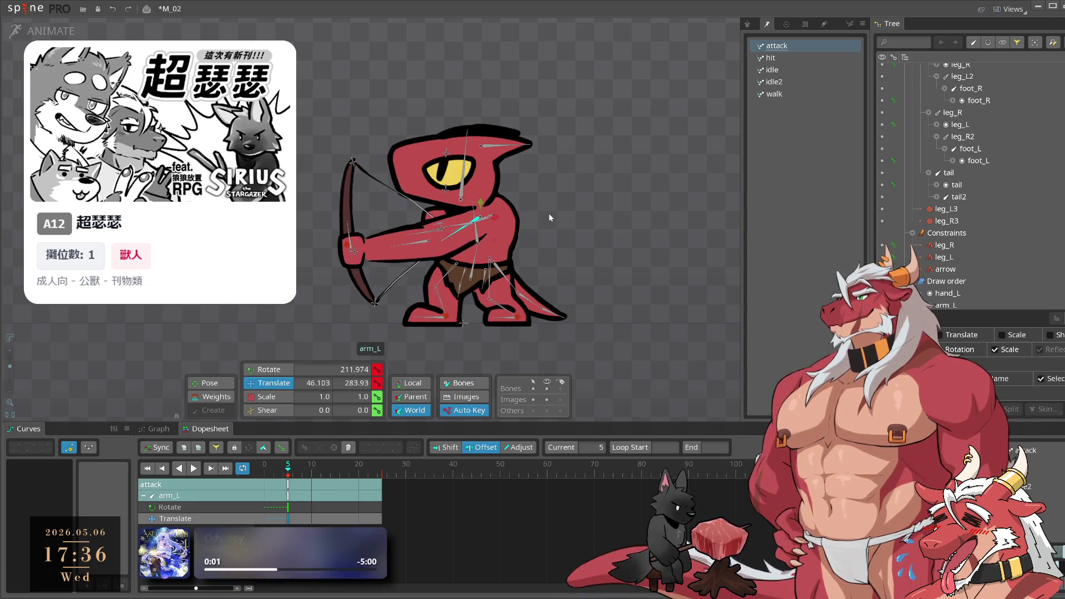
pyautogui.click(428, 246)
pyautogui.moveTo(428, 246); pyautogui.dragTo(439, 246)
pyautogui.click(370, 255)
pyautogui.moveTo(577, 237); pyautogui.dragTo(596, 240)
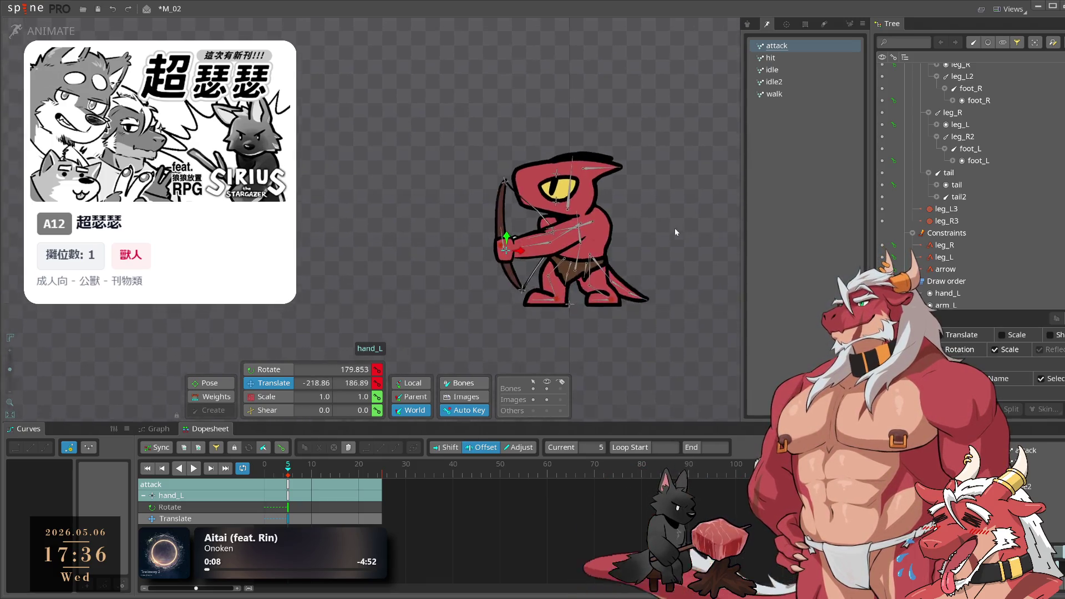
pyautogui.scroll(3, 601, 250)
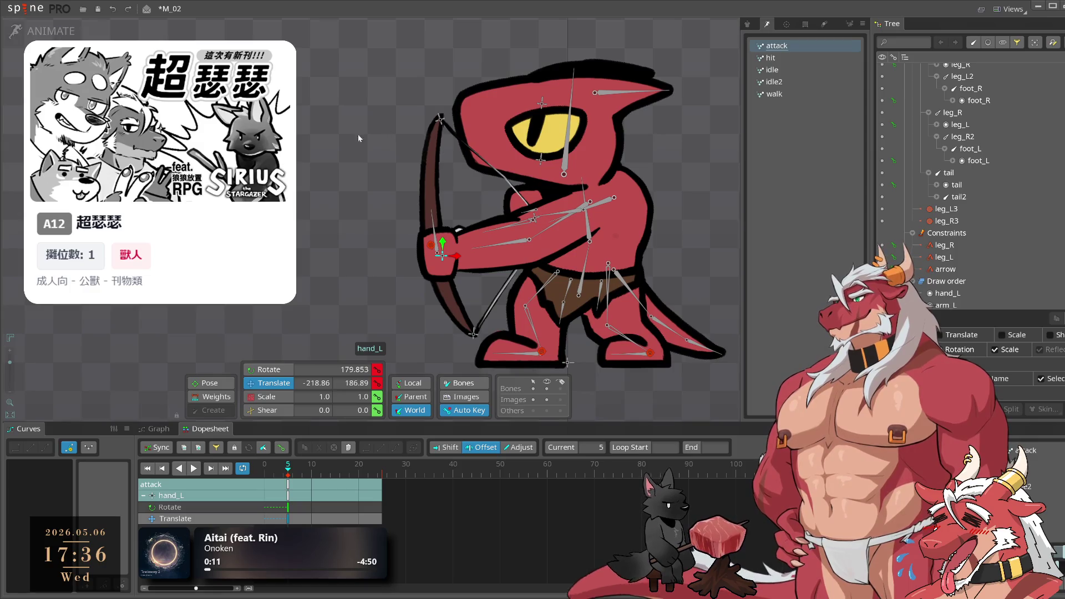
pyautogui.press('Tab')
pyautogui.scroll(5, 518, 382)
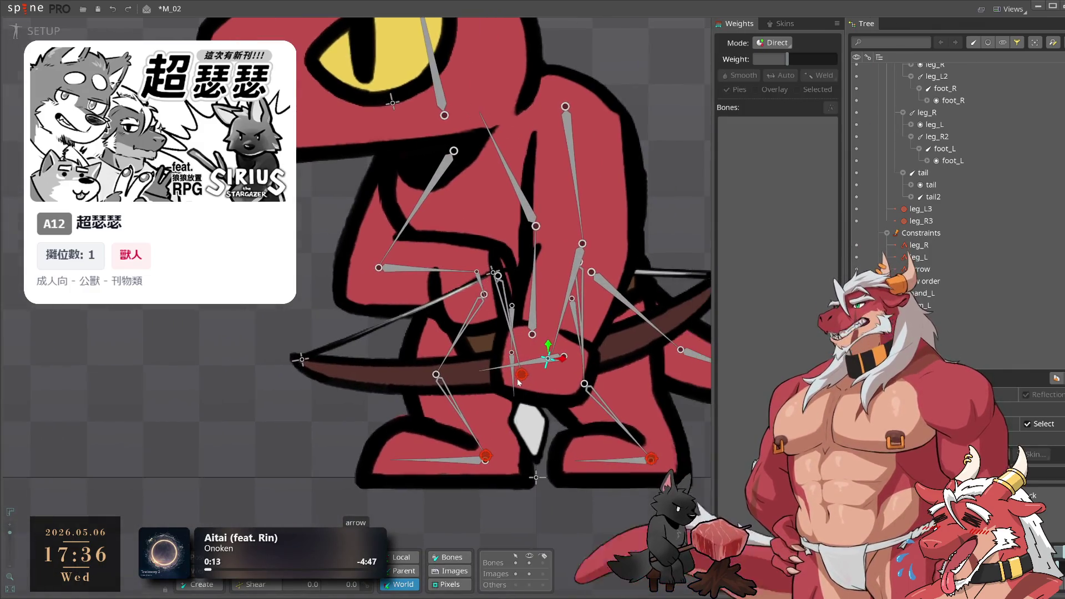
# Rotate the bow in the setup pose, then switch back to animating the attack
pyautogui.click(520, 375)
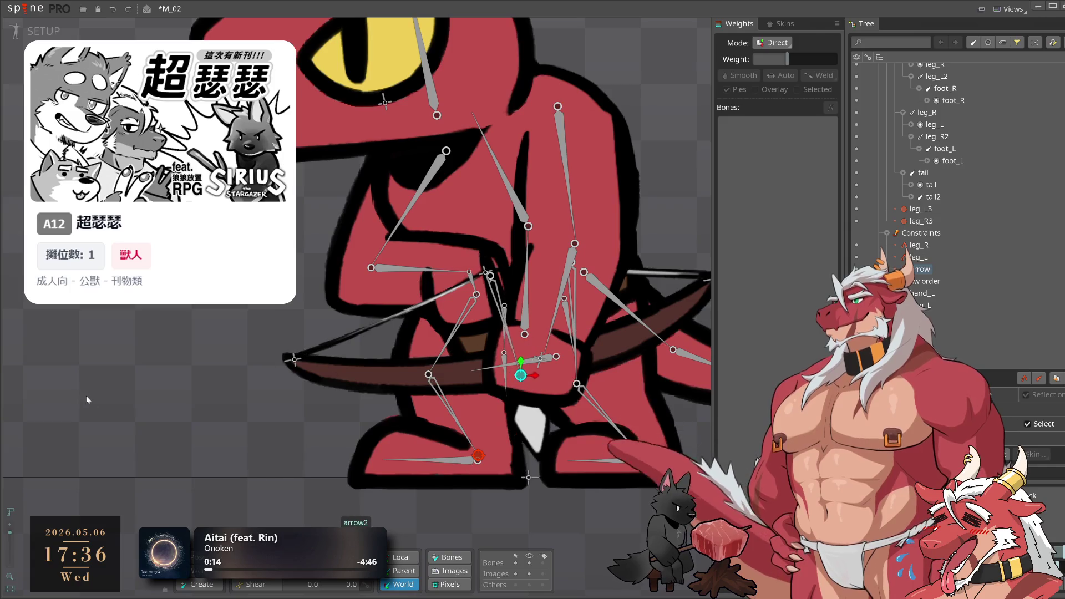
pyautogui.click(393, 389)
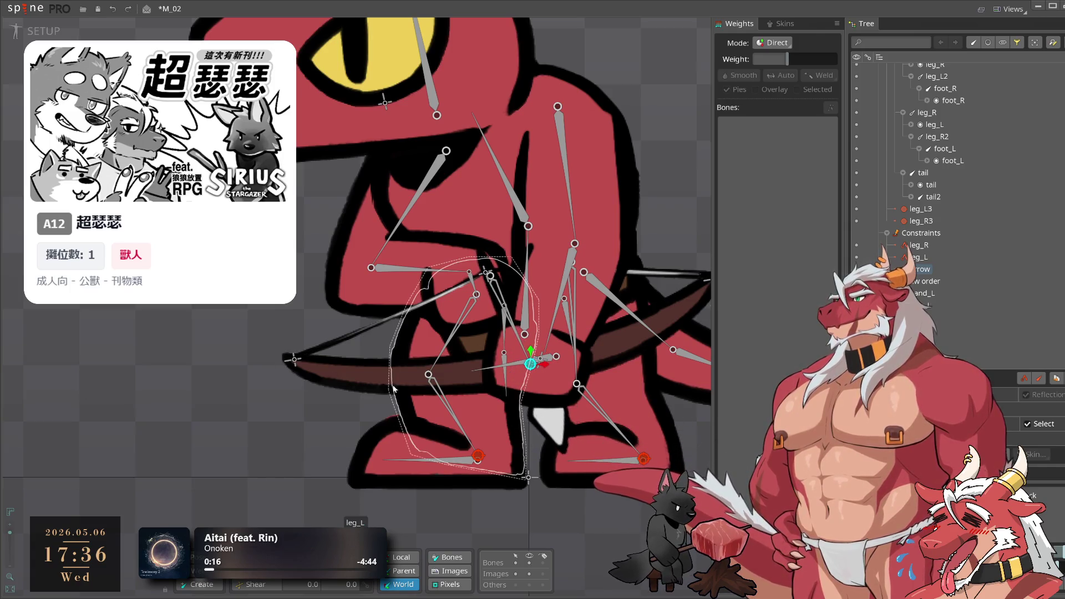
pyautogui.moveTo(393, 389)
pyautogui.mouseDown()
pyautogui.moveTo(109, 344)
pyautogui.moveTo(135, 336)
pyautogui.mouseUp()
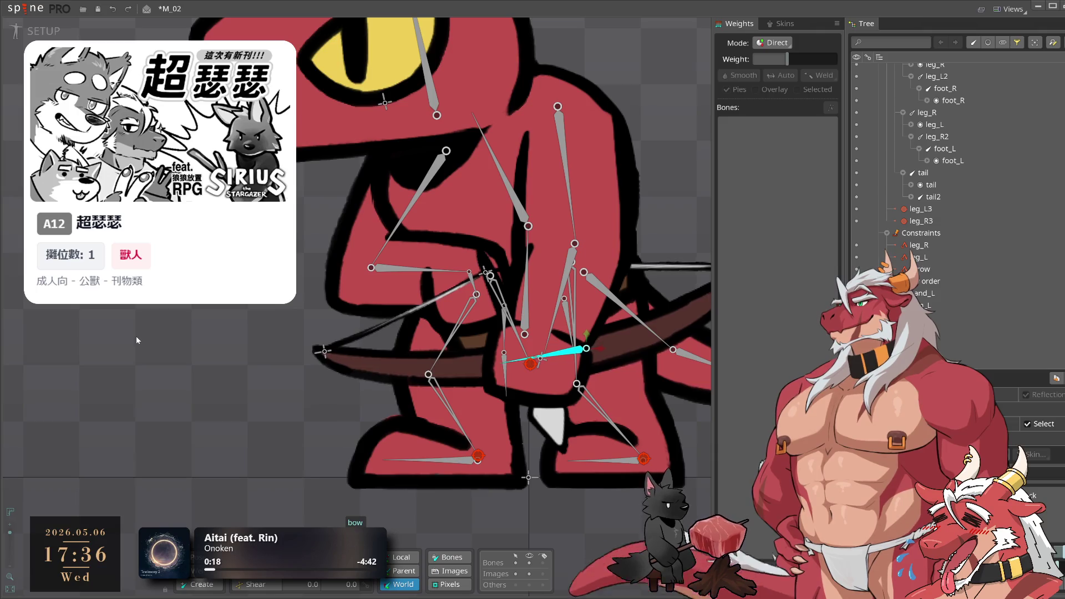
pyautogui.scroll(-2, 130, 337)
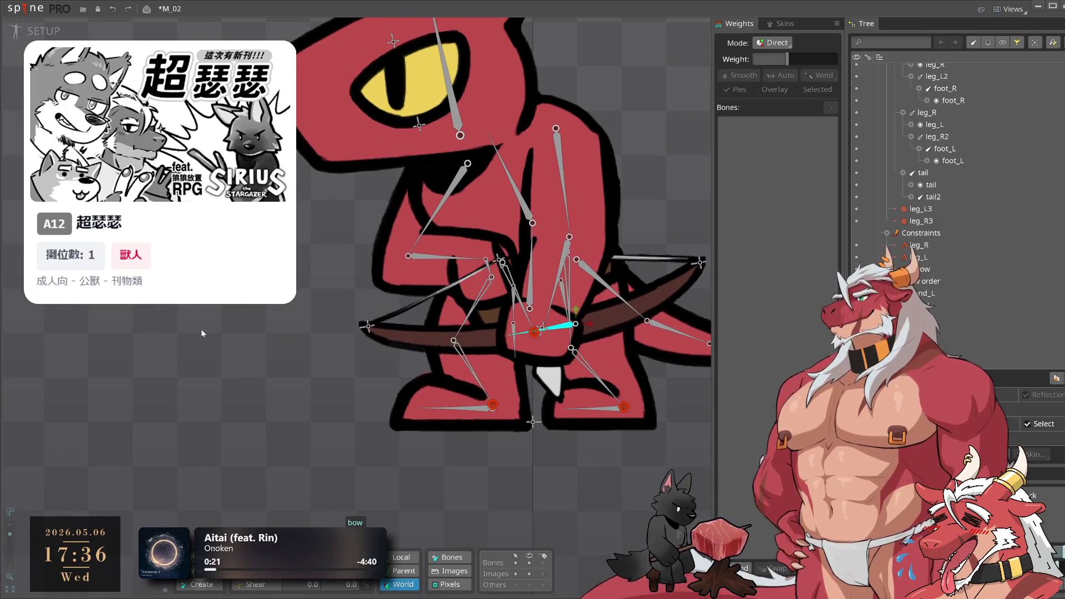
pyautogui.click(44, 31)
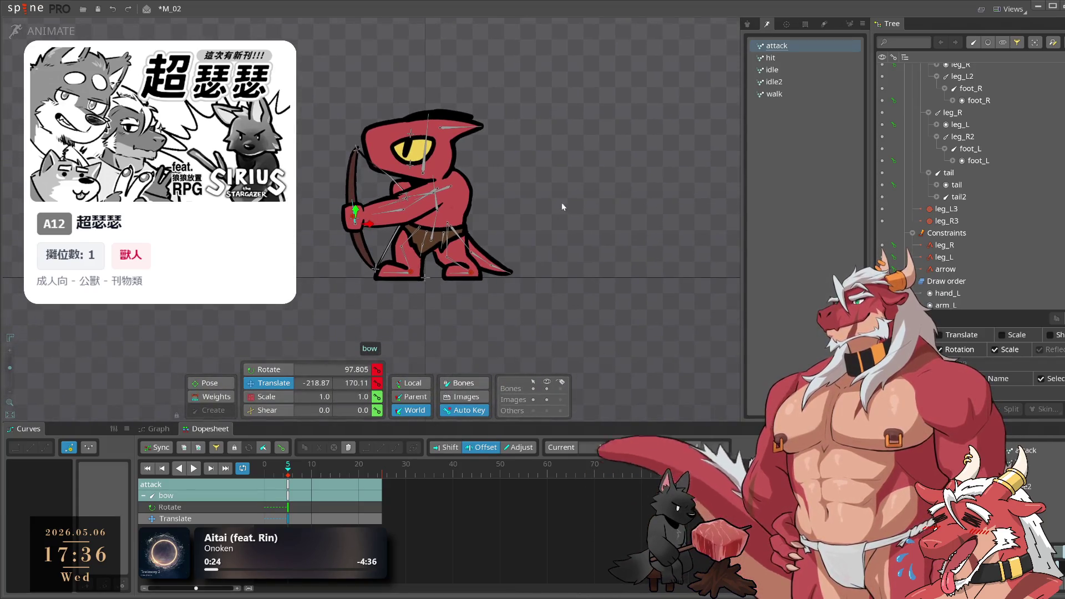
# Rotate arm_L and arm_L2 and move hand_L to raise and swing the bow arm
pyautogui.moveTo(530, 201); pyautogui.dragTo(640, 211)
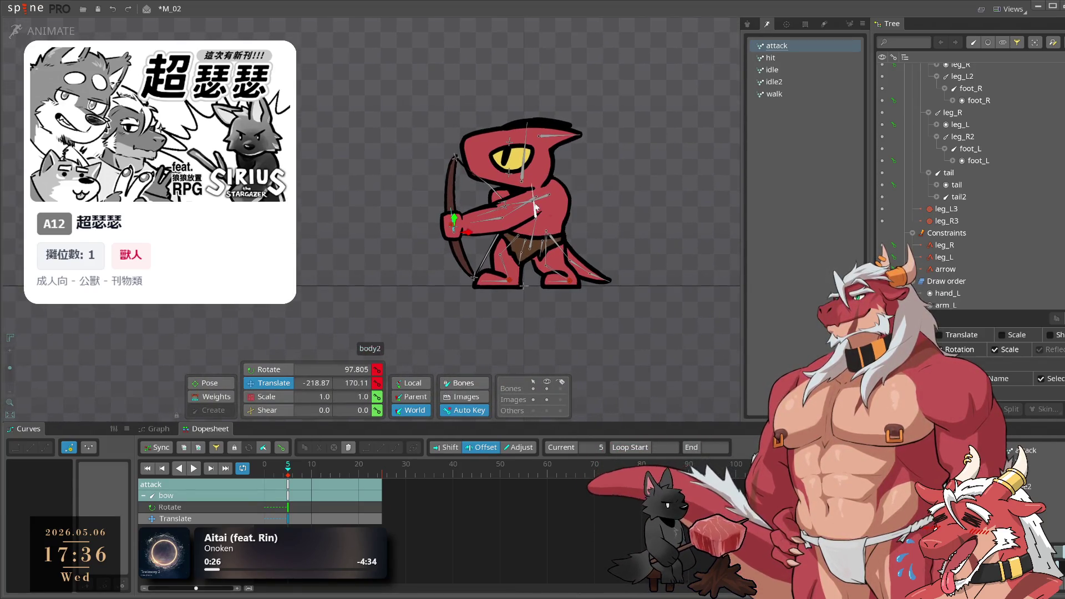
pyautogui.scroll(2, 534, 210)
pyautogui.press('c')
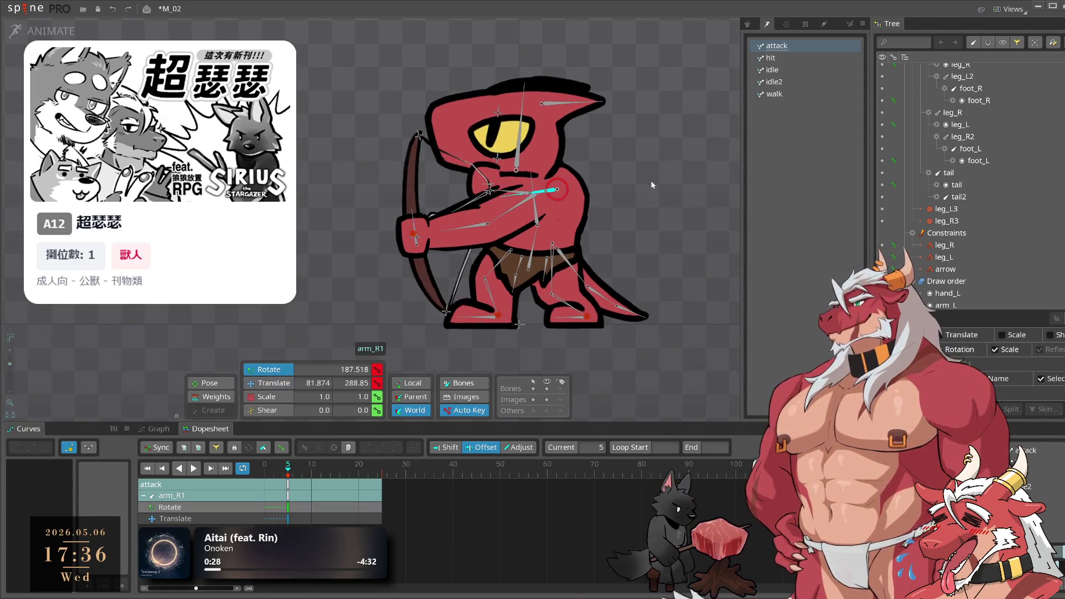
pyautogui.moveTo(516, 211); pyautogui.dragTo(659, 177)
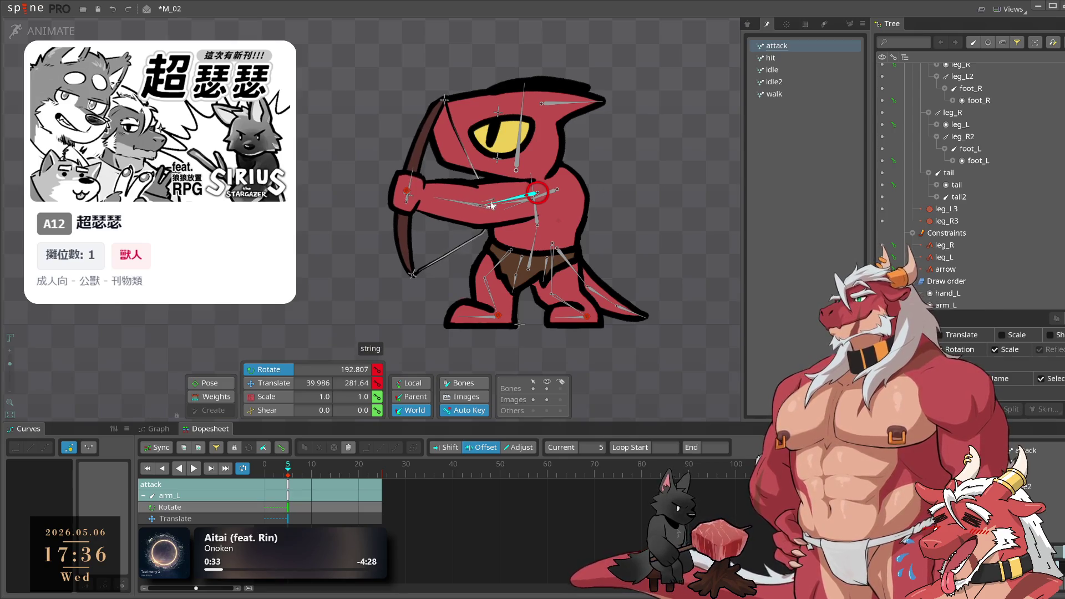
pyautogui.click(441, 237)
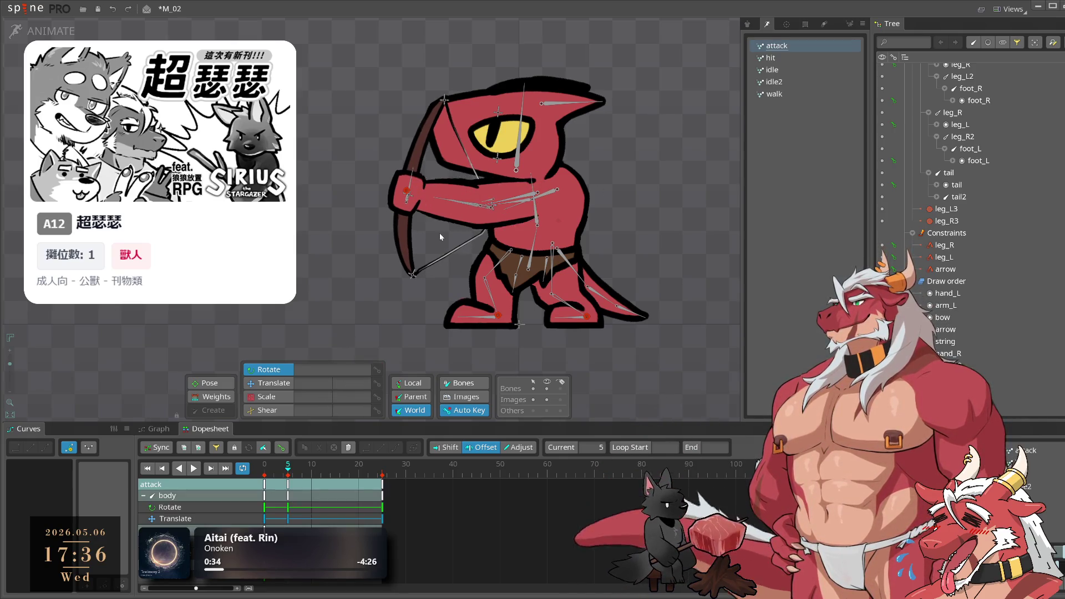
pyautogui.moveTo(452, 203)
pyautogui.mouseDown()
pyautogui.moveTo(644, 156)
pyautogui.moveTo(639, 128)
pyautogui.moveTo(643, 156)
pyautogui.mouseUp()
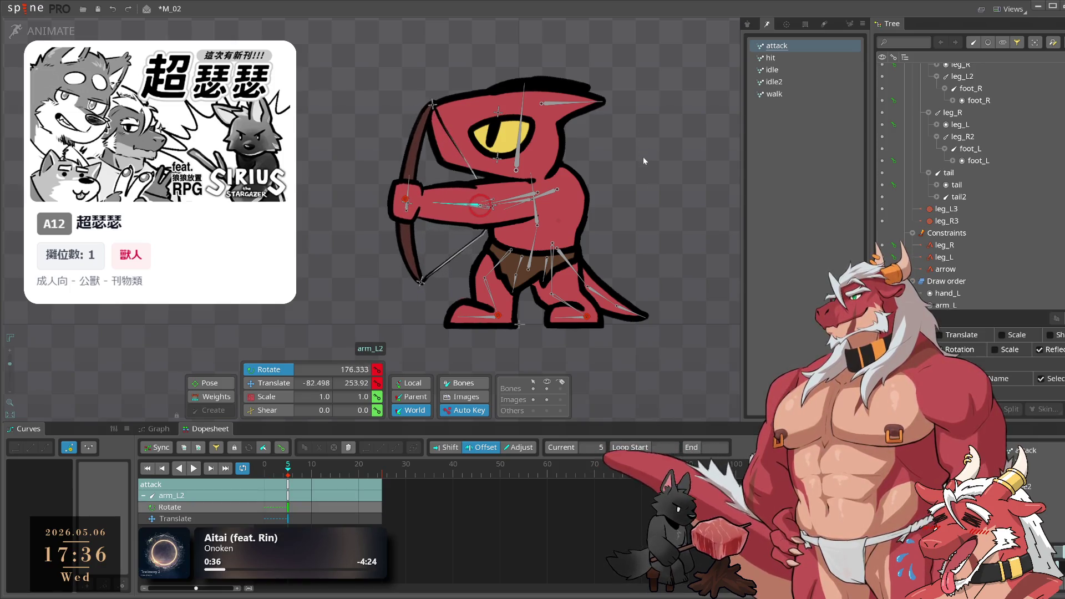
pyautogui.moveTo(527, 203); pyautogui.dragTo(640, 133)
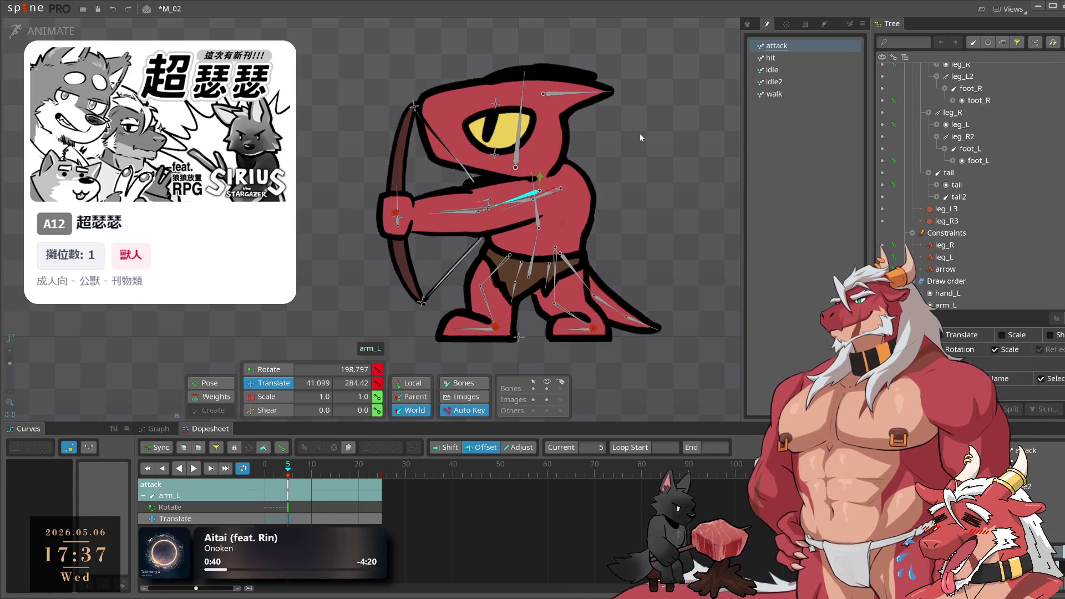
pyautogui.moveTo(398, 221)
pyautogui.mouseDown()
pyautogui.moveTo(660, 146)
pyautogui.moveTo(655, 153)
pyautogui.mouseUp()
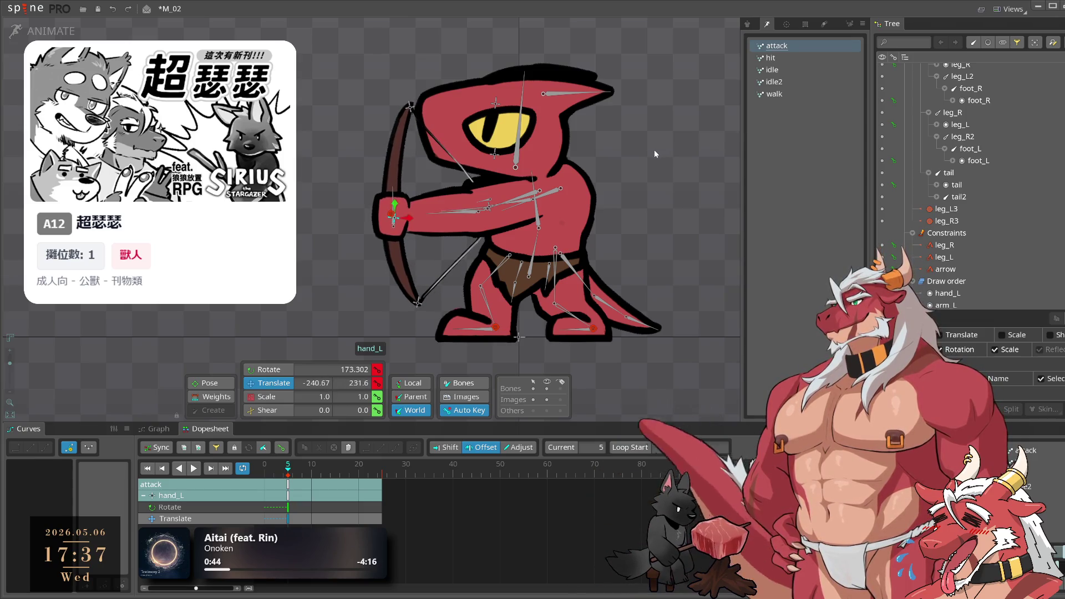
pyautogui.click(292, 472)
pyautogui.moveTo(294, 472); pyautogui.dragTo(297, 472)
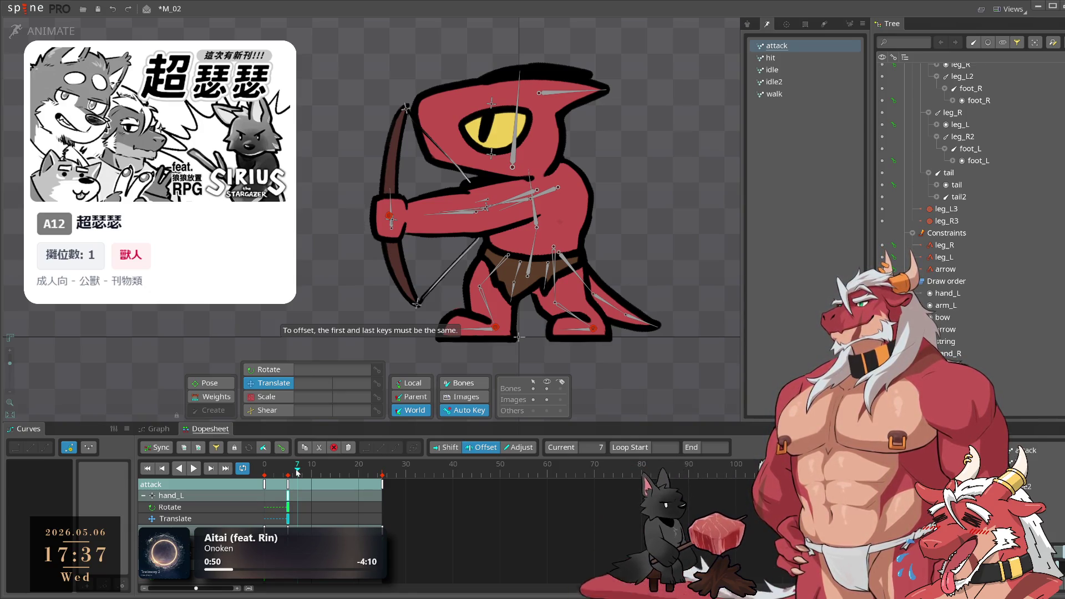
pyautogui.moveTo(298, 472)
pyautogui.mouseDown()
pyautogui.moveTo(312, 472)
pyautogui.moveTo(265, 472)
pyautogui.mouseUp()
# Copy arm_L's frame-0 rest-pose keys to frame 25 and play the attack
pyautogui.click(536, 184)
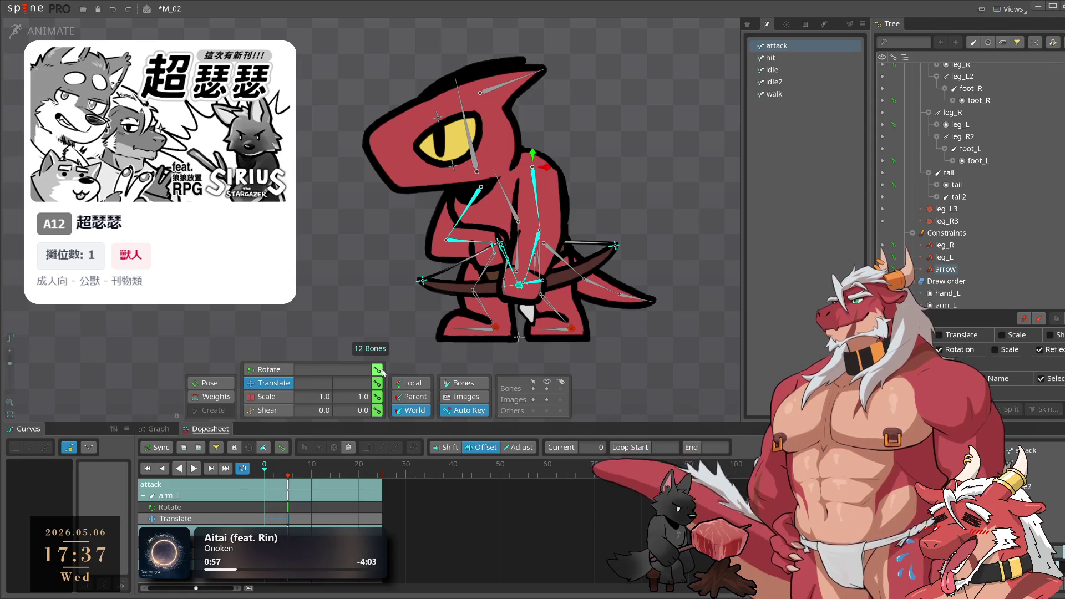
pyautogui.click(264, 488)
pyautogui.click(381, 473)
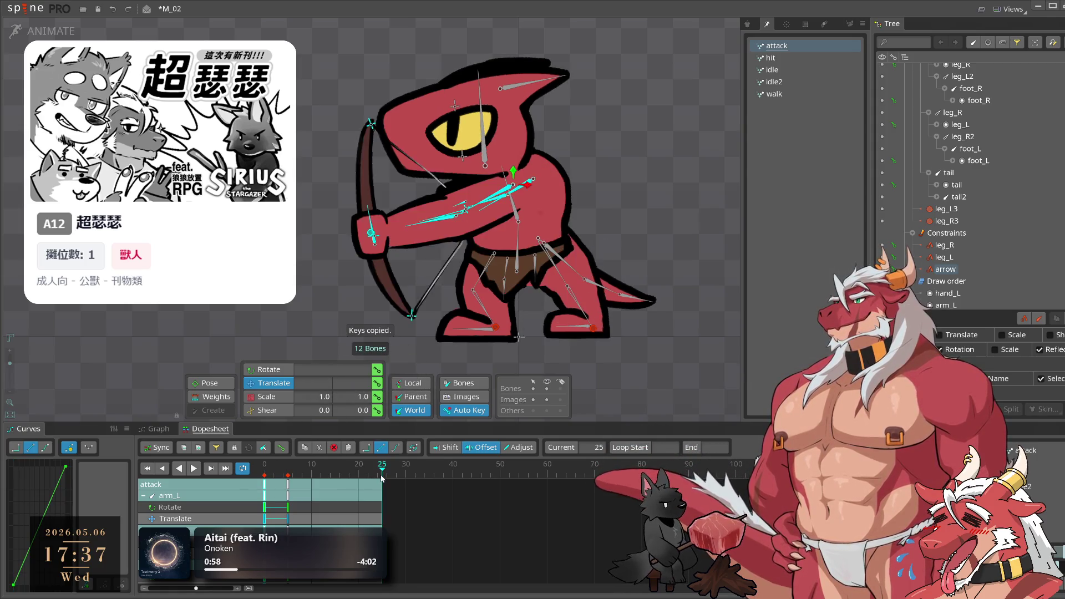
pyautogui.hotkey('ctrl', 'v')
pyautogui.moveTo(381, 473); pyautogui.dragTo(293, 473)
pyautogui.click(194, 468)
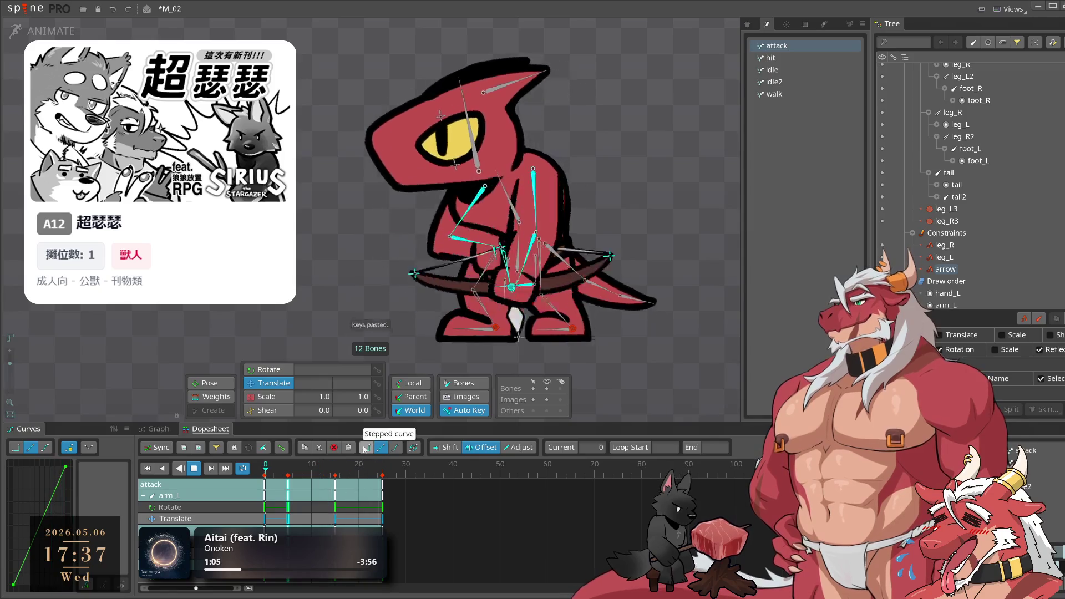
pyautogui.click(280, 473)
# Retime the frame-5 keys to frame 3 and check the new timing
pyautogui.click(288, 473)
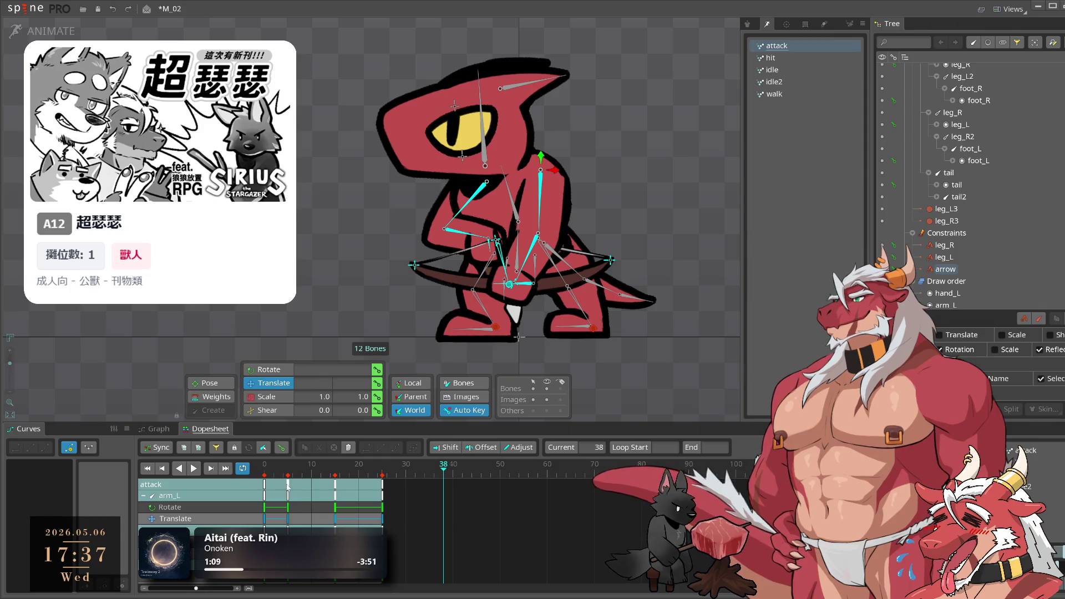
pyautogui.moveTo(288, 484); pyautogui.dragTo(279, 484)
pyautogui.press('space')
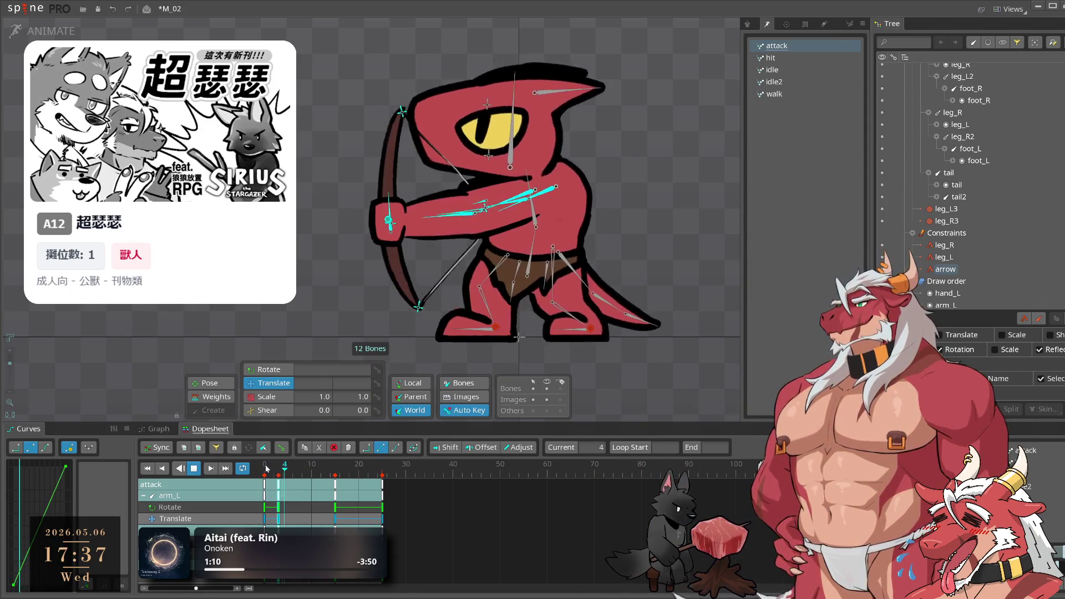
pyautogui.click(280, 471)
pyautogui.moveTo(280, 472); pyautogui.dragTo(283, 472)
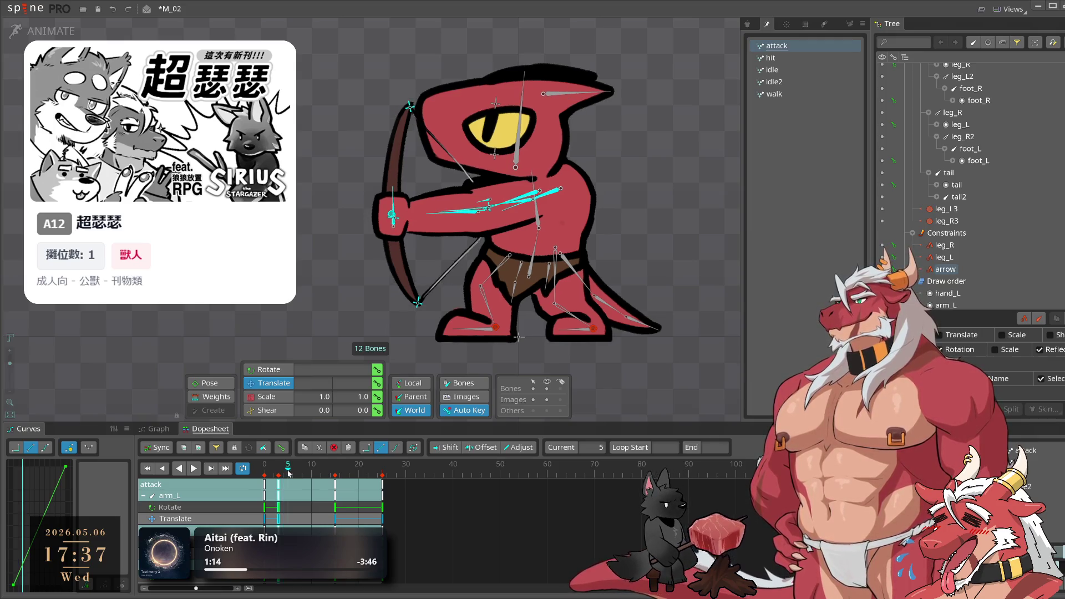
pyautogui.click(279, 481)
pyautogui.moveTo(279, 481); pyautogui.dragTo(292, 474)
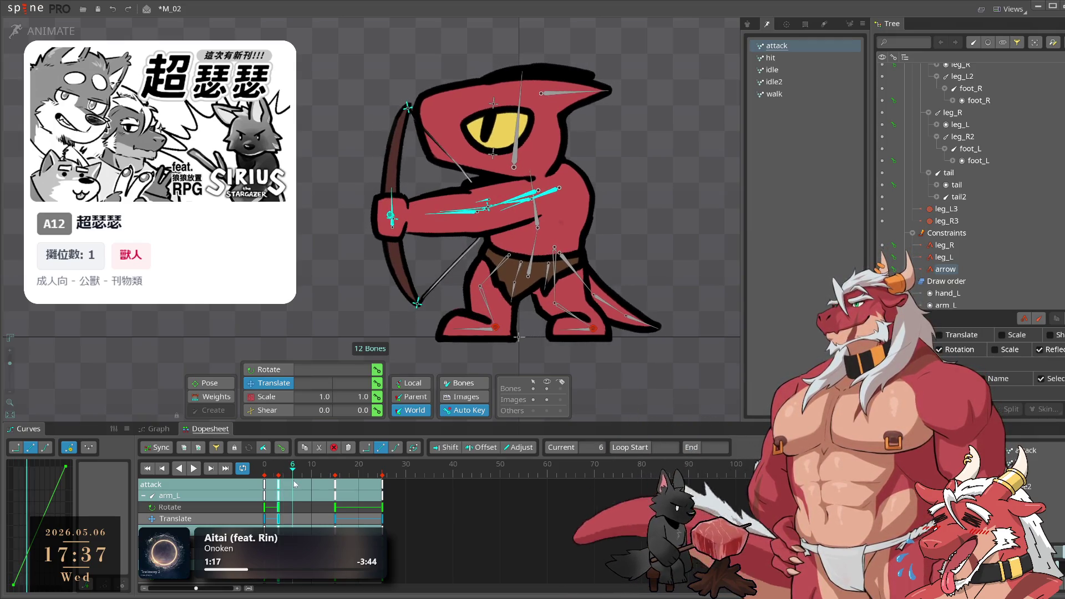
# Copy the body and upper spine keys from frame 5 to frame 10
pyautogui.click(537, 235)
pyautogui.keyDown('ctrl'); pyautogui.click(537, 230); pyautogui.keyUp('ctrl')
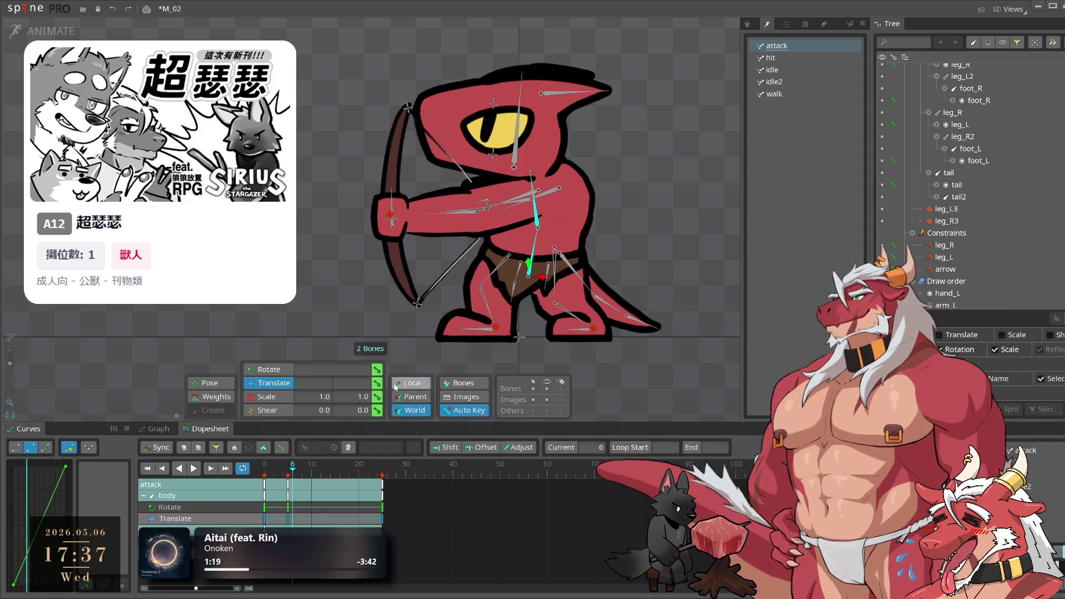
pyautogui.click(287, 484)
pyautogui.press('space')
pyautogui.hotkey('ctrl', 'c')
pyautogui.hotkey('ctrl', 'v')
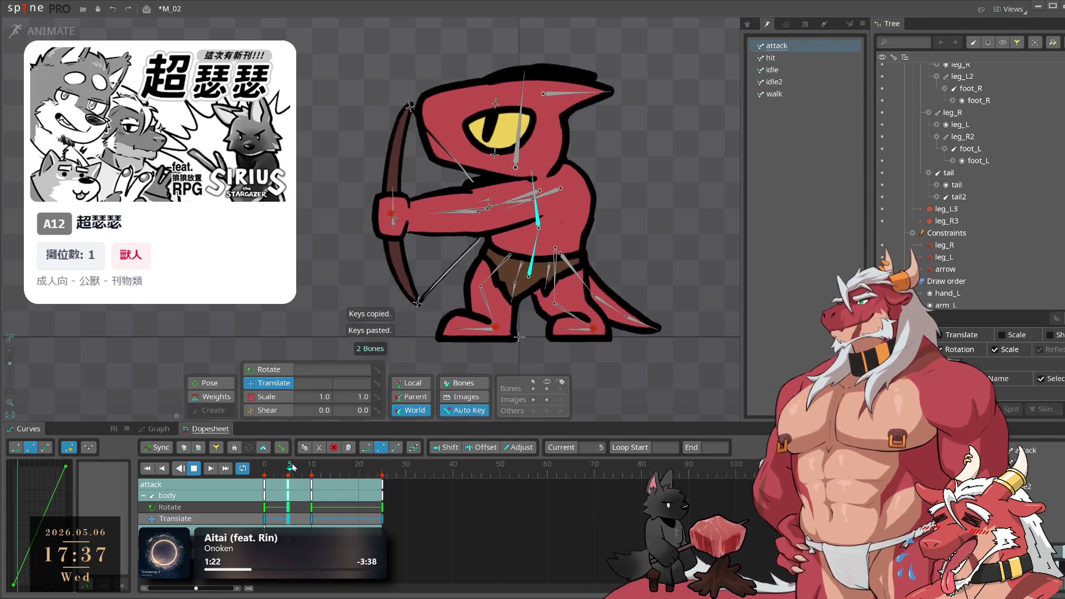
pyautogui.click(484, 251)
pyautogui.hotkey('ctrl', 'z')
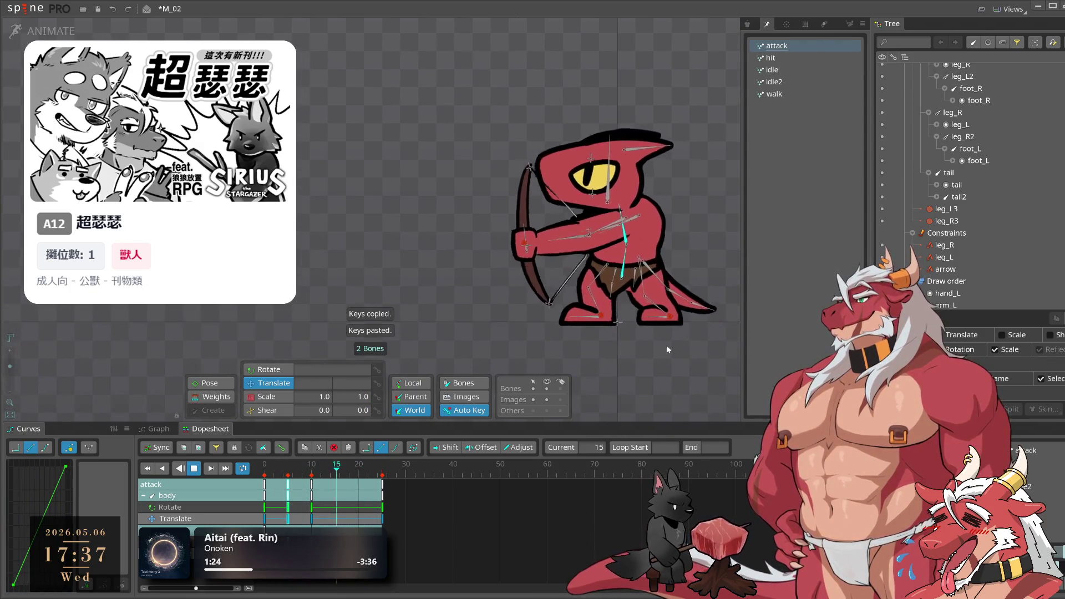
pyautogui.press('space')
# Pull the arrow and bowstring back toward the arm, nocking the arrow at rotation 185.119
pyautogui.scroll(2, 477, 281)
pyautogui.click(540, 277)
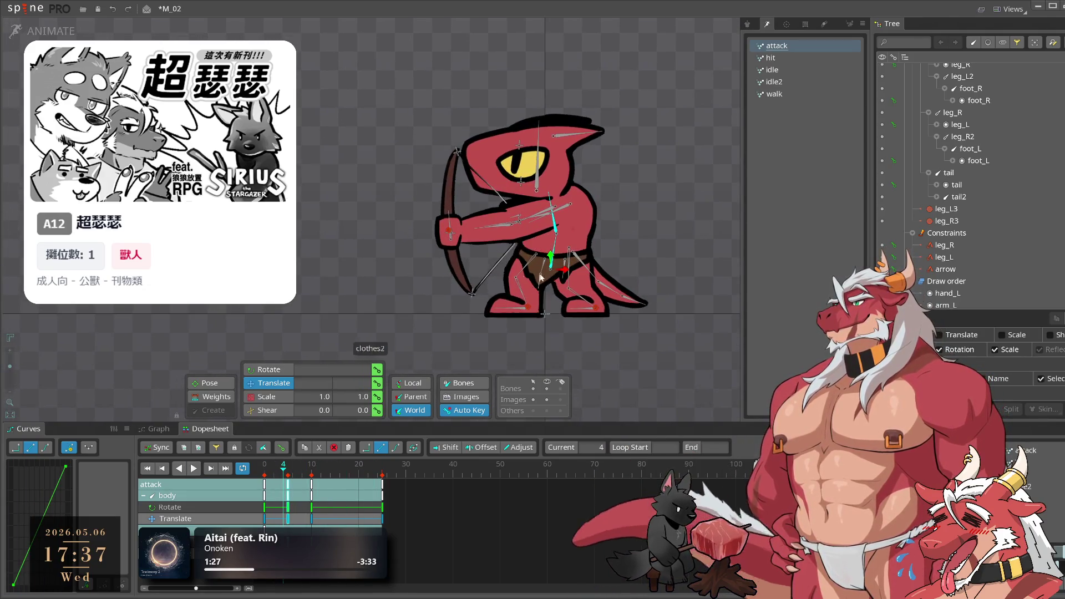
pyautogui.click(688, 319)
pyautogui.click(268, 474)
pyautogui.moveTo(268, 475); pyautogui.dragTo(287, 476)
pyautogui.click(279, 474)
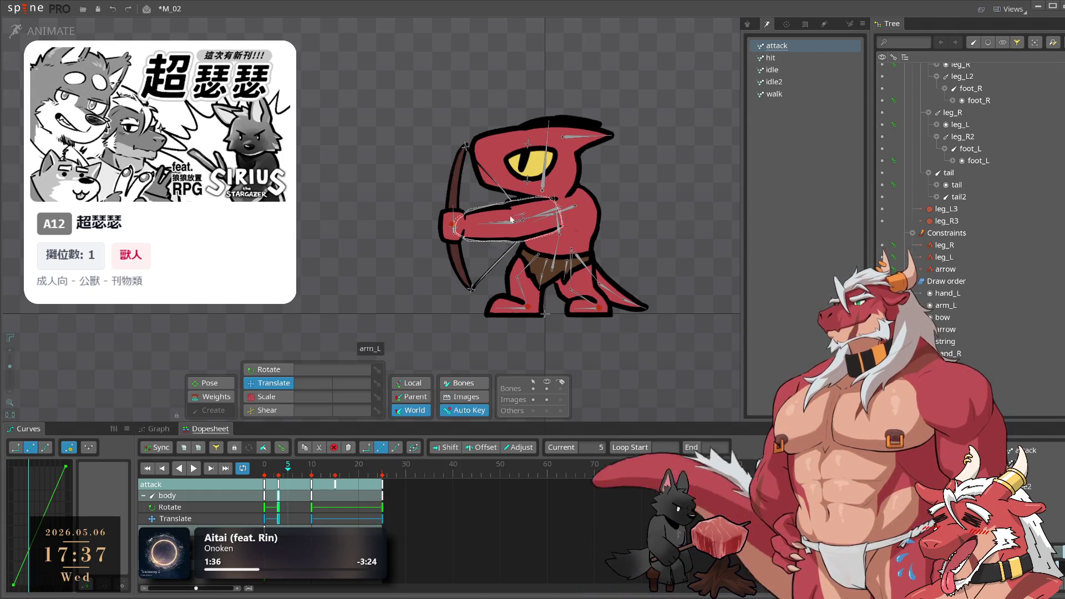
pyautogui.scroll(3, 511, 219)
pyautogui.click(438, 218)
pyautogui.moveTo(623, 225)
pyautogui.mouseDown()
pyautogui.moveTo(673, 214)
pyautogui.moveTo(585, 218)
pyautogui.mouseUp()
pyautogui.click(554, 210)
pyautogui.moveTo(709, 133)
pyautogui.mouseDown()
pyautogui.moveTo(680, 127)
pyautogui.moveTo(711, 122)
pyautogui.moveTo(696, 122)
pyautogui.moveTo(674, 129)
pyautogui.moveTo(697, 132)
pyautogui.moveTo(659, 142)
pyautogui.mouseUp()
pyautogui.click(539, 216)
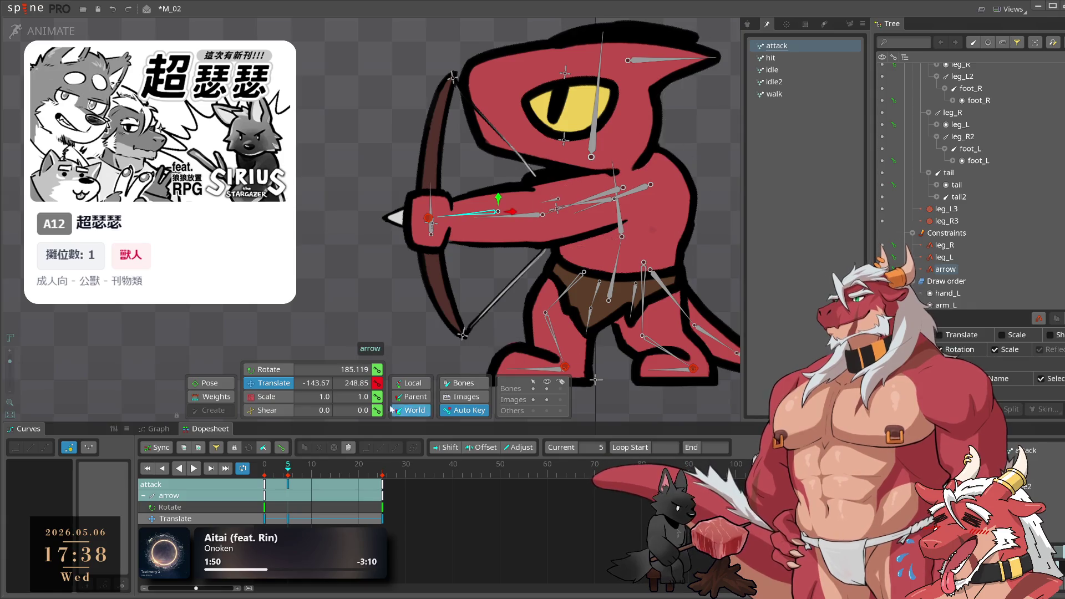
# Translate the arrow bone left past the bow at frame 7
pyautogui.moveTo(288, 473)
pyautogui.mouseDown()
pyautogui.moveTo(266, 472)
pyautogui.moveTo(280, 473)
pyautogui.mouseUp()
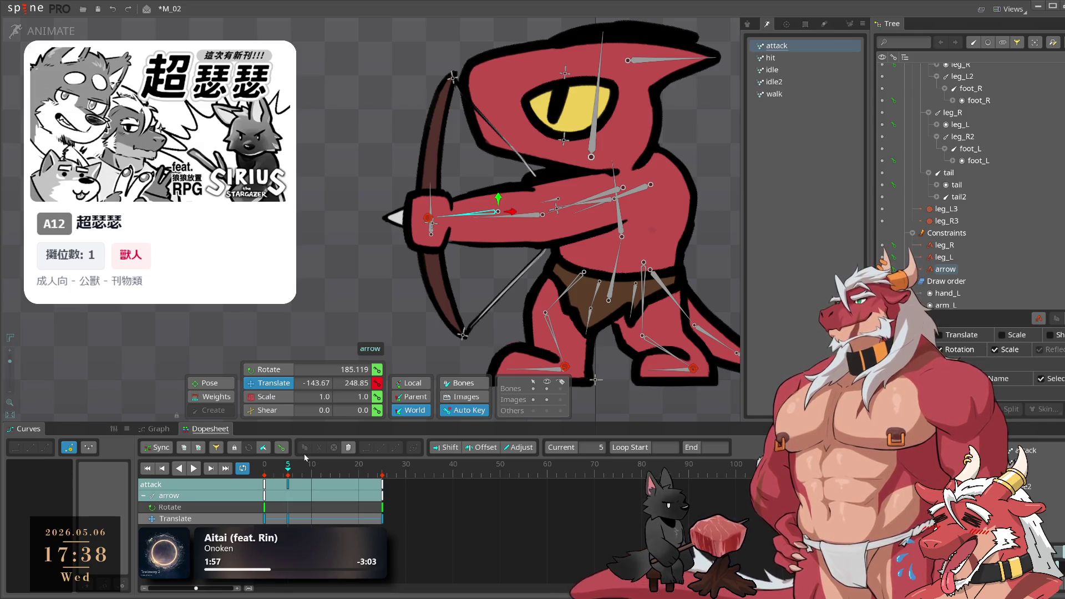
pyautogui.scroll(-5, 355, 166)
pyautogui.press('space')
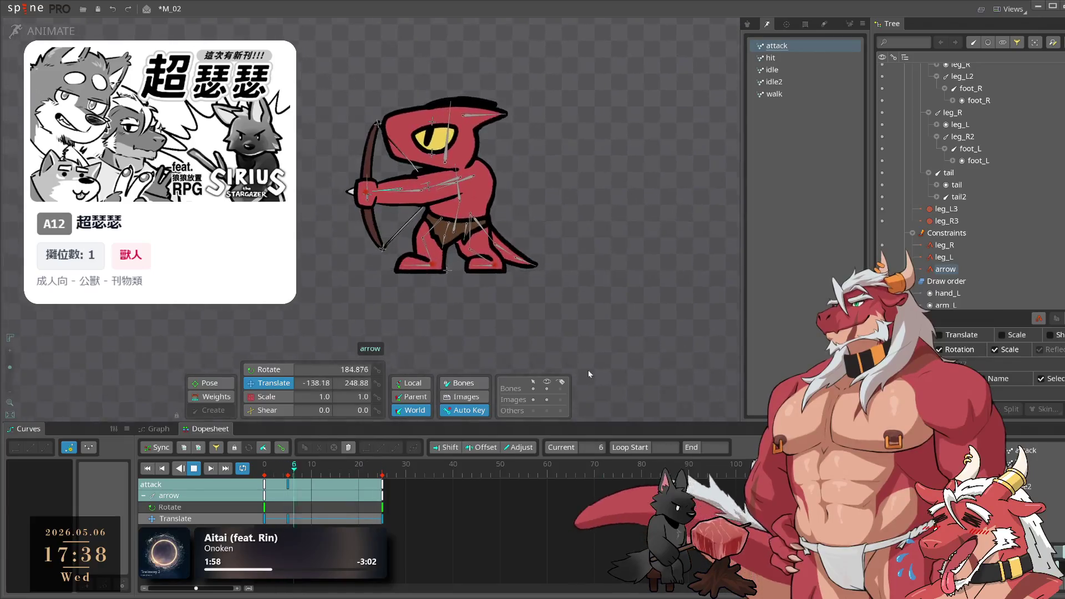
pyautogui.scroll(3, 681, 341)
pyautogui.press('space')
pyautogui.click(275, 473)
pyautogui.moveTo(275, 473); pyautogui.dragTo(282, 474)
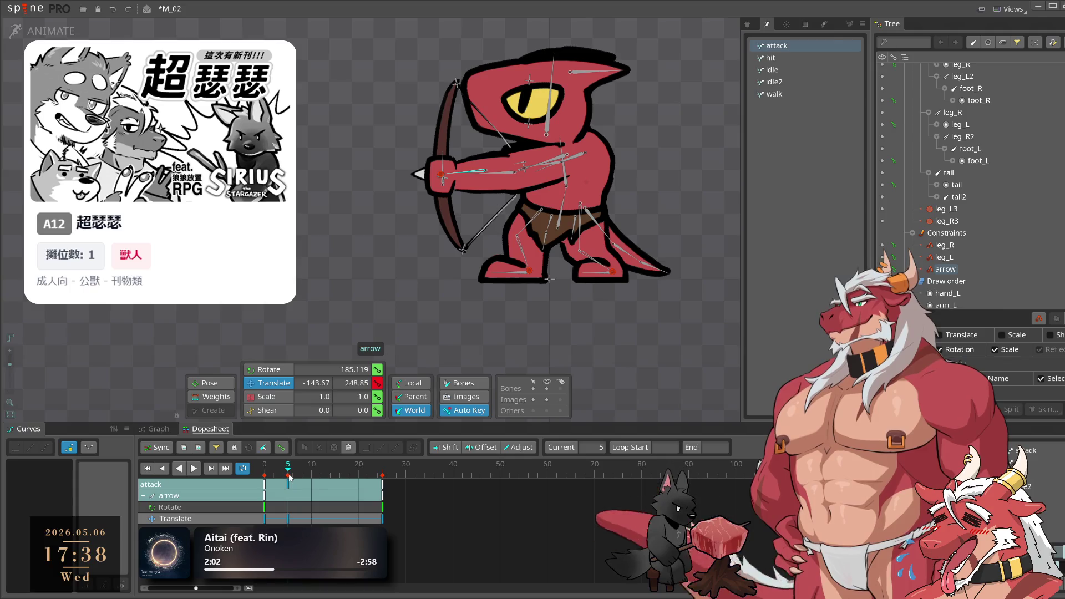
pyautogui.click(289, 485)
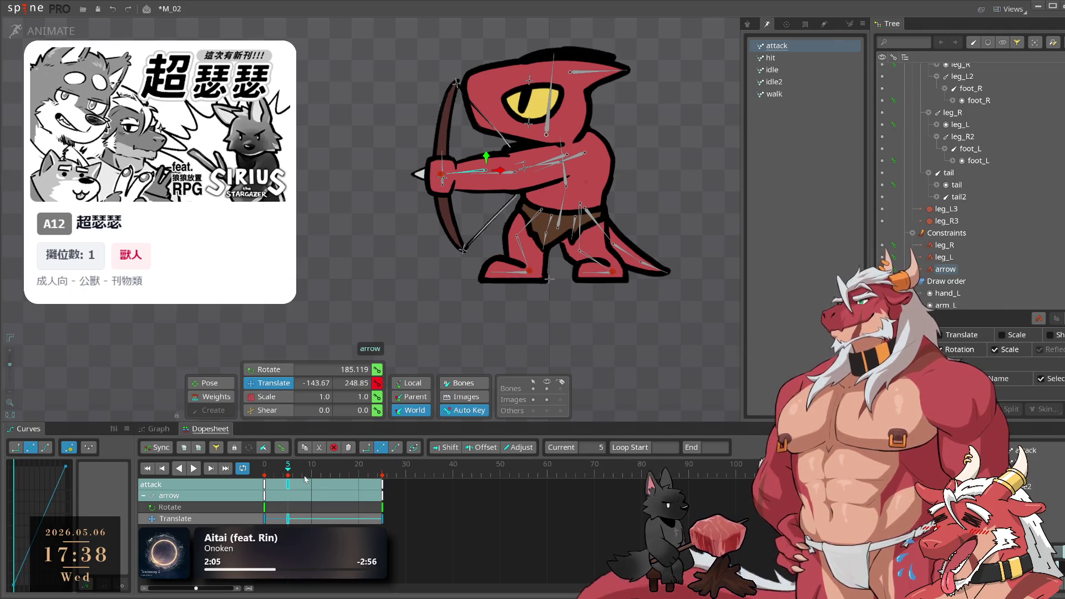
pyautogui.moveTo(504, 173); pyautogui.dragTo(433, 178)
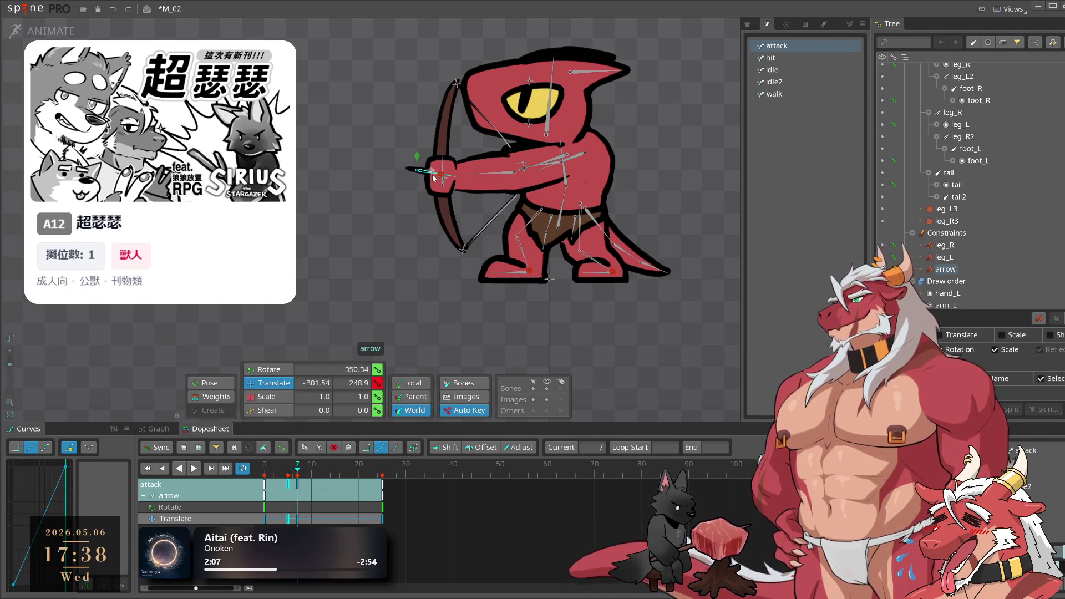
# Move arrow2 forward with the arrow and copy the frame-7 key
pyautogui.click(468, 193)
pyautogui.scroll(2, 461, 196)
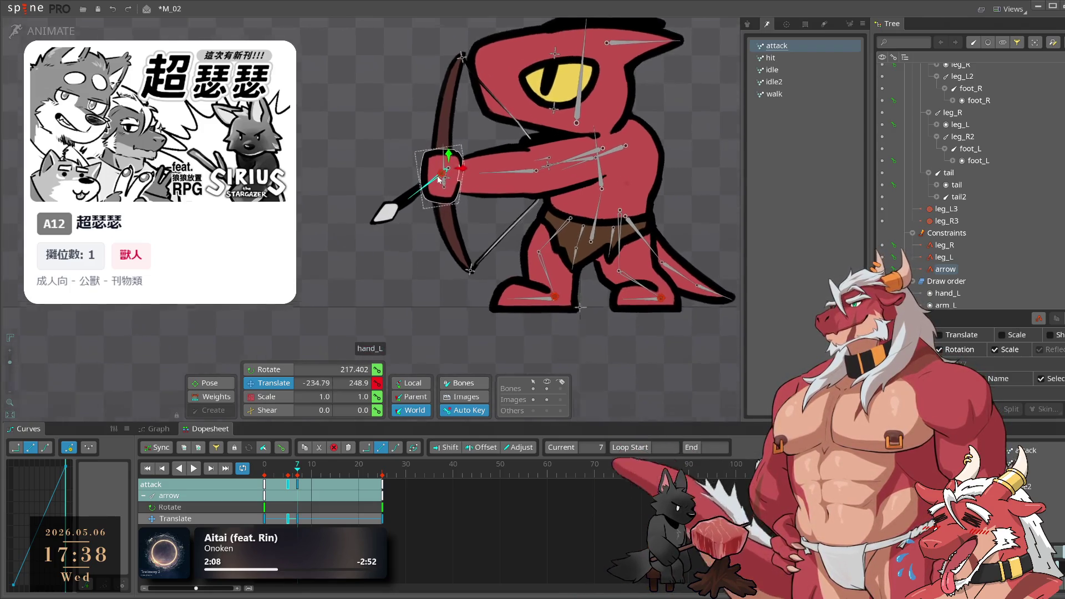
pyautogui.moveTo(332, 297); pyautogui.dragTo(293, 308)
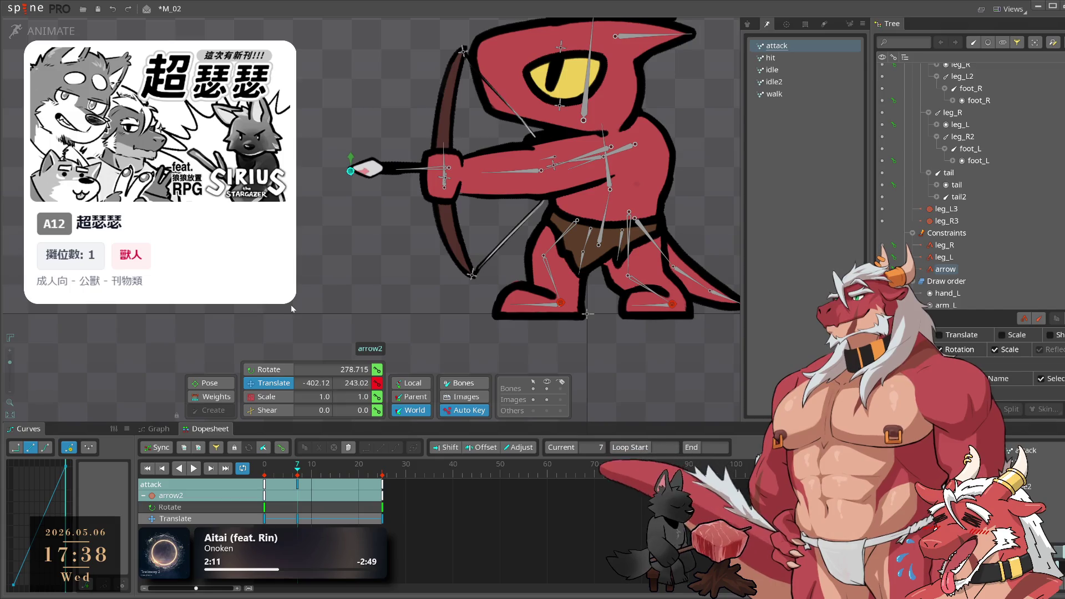
pyautogui.click(297, 484)
pyautogui.moveTo(280, 473)
pyautogui.mouseDown()
pyautogui.moveTo(267, 473)
pyautogui.moveTo(285, 475)
pyautogui.mouseUp()
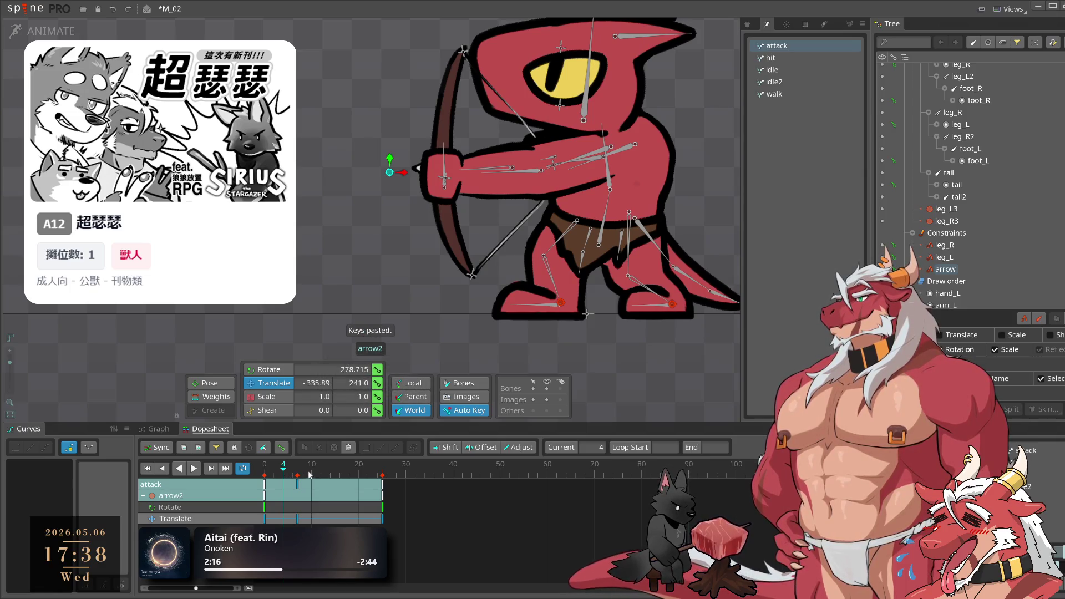
pyautogui.hotkey('ctrl', 'c')
pyautogui.moveTo(266, 471); pyautogui.dragTo(297, 481)
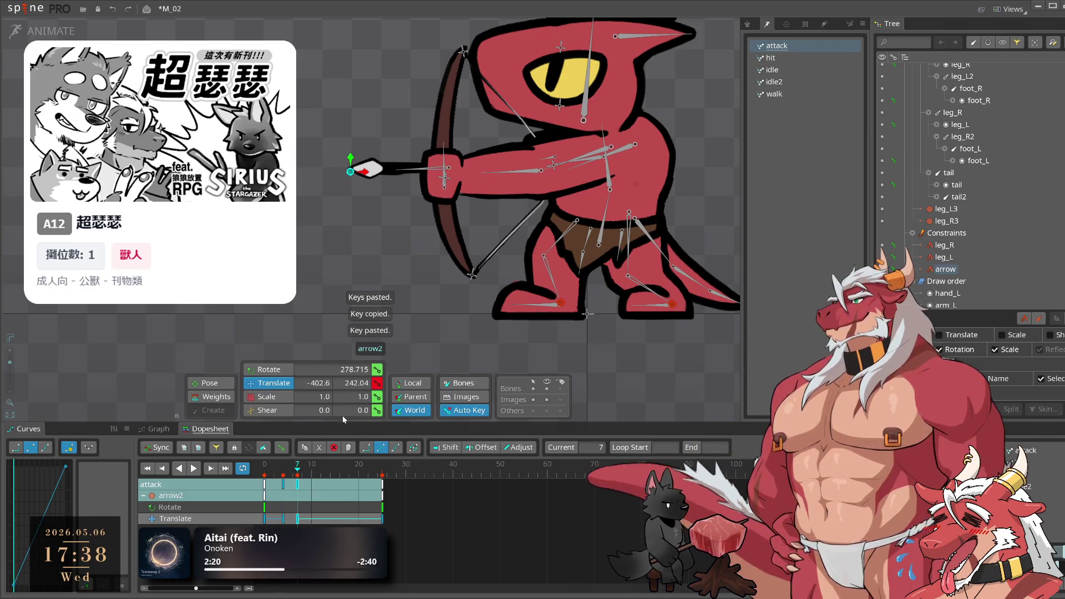
# Shift the arrow slot keys one frame earlier and make its colour transparent
pyautogui.click(387, 176)
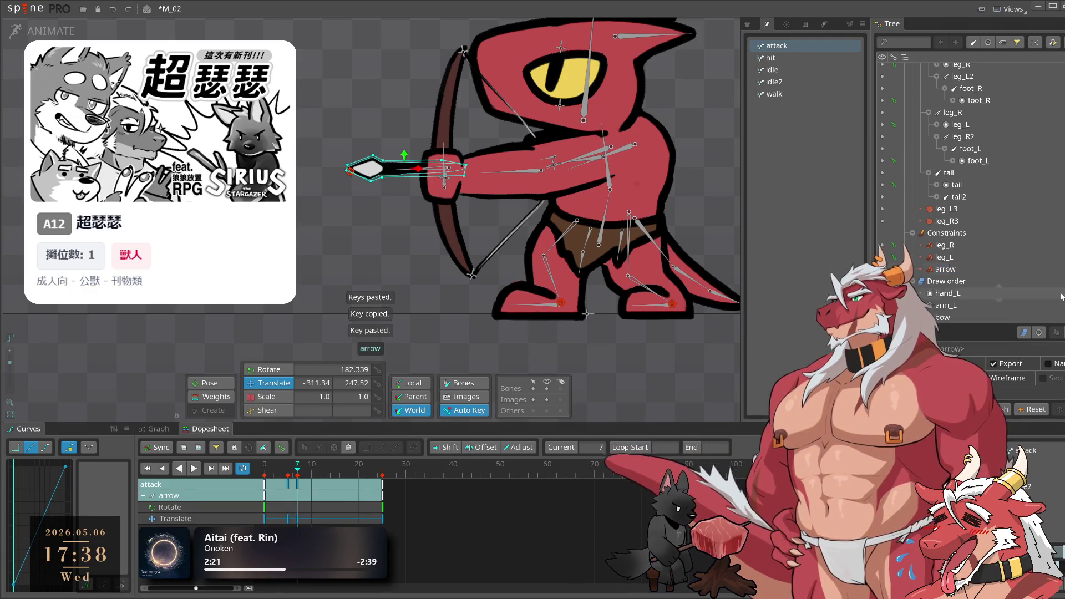
pyautogui.click(1029, 335)
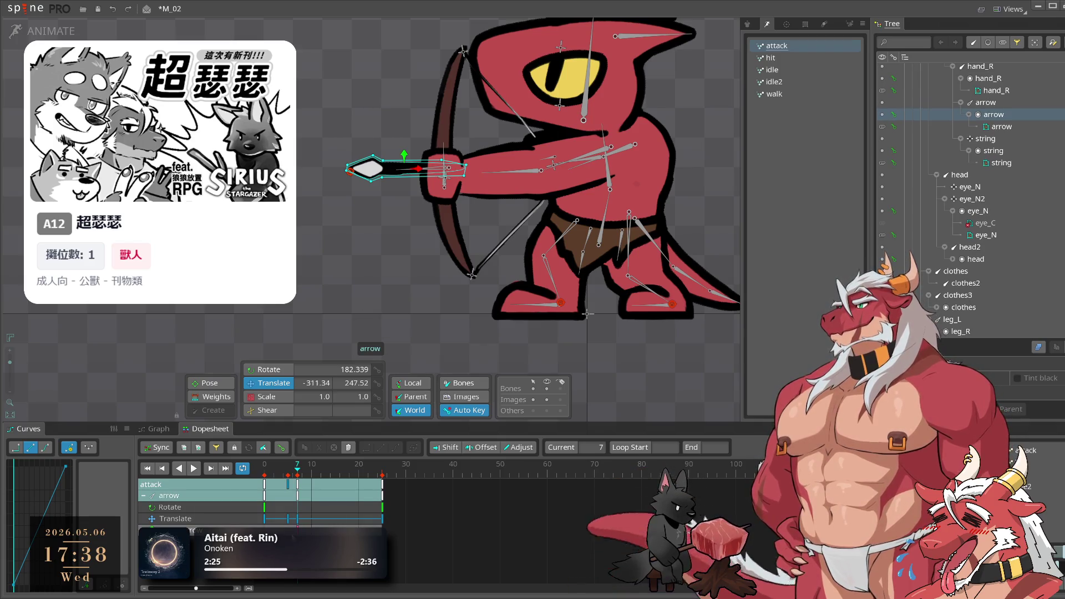
pyautogui.moveTo(297, 528); pyautogui.dragTo(293, 531)
pyautogui.doubleClick(292, 530)
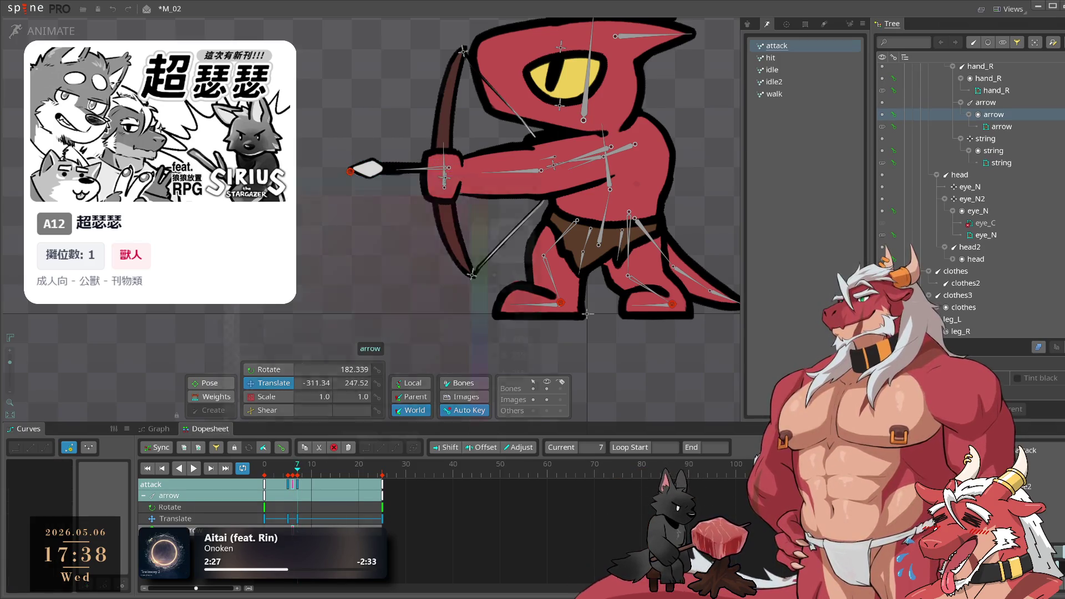
pyautogui.click(363, 437)
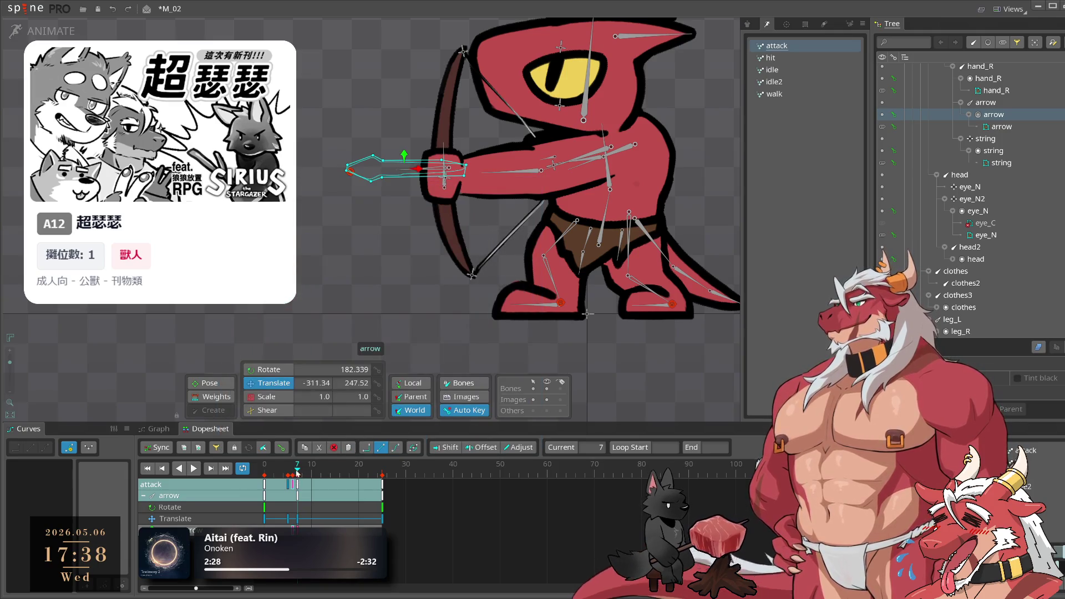
pyautogui.press('Left')
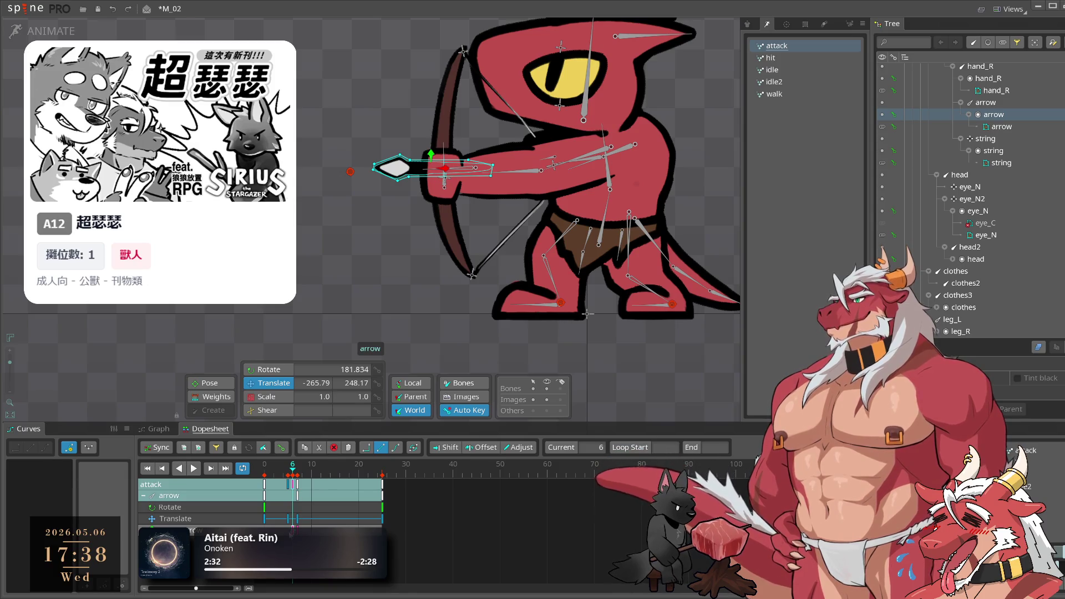
pyautogui.press('space')
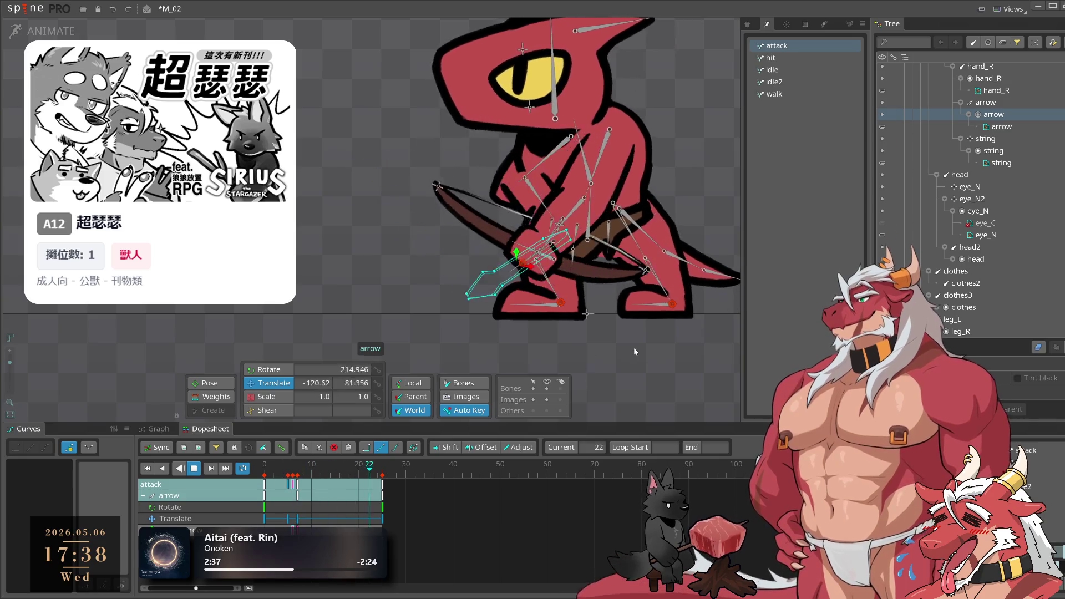
pyautogui.scroll(-3, 633, 347)
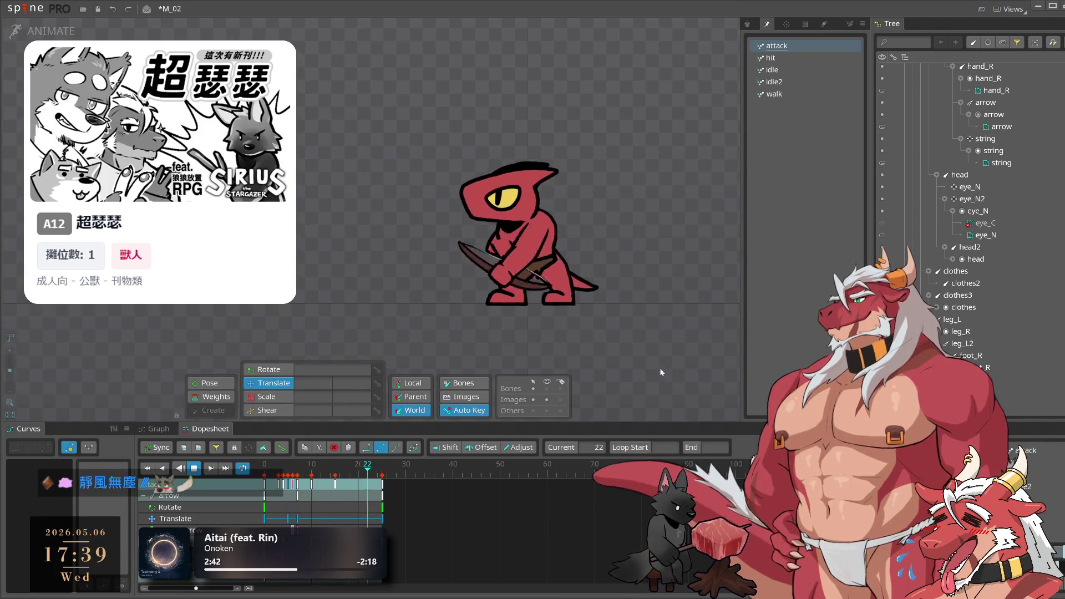
pyautogui.scroll(2, 641, 356)
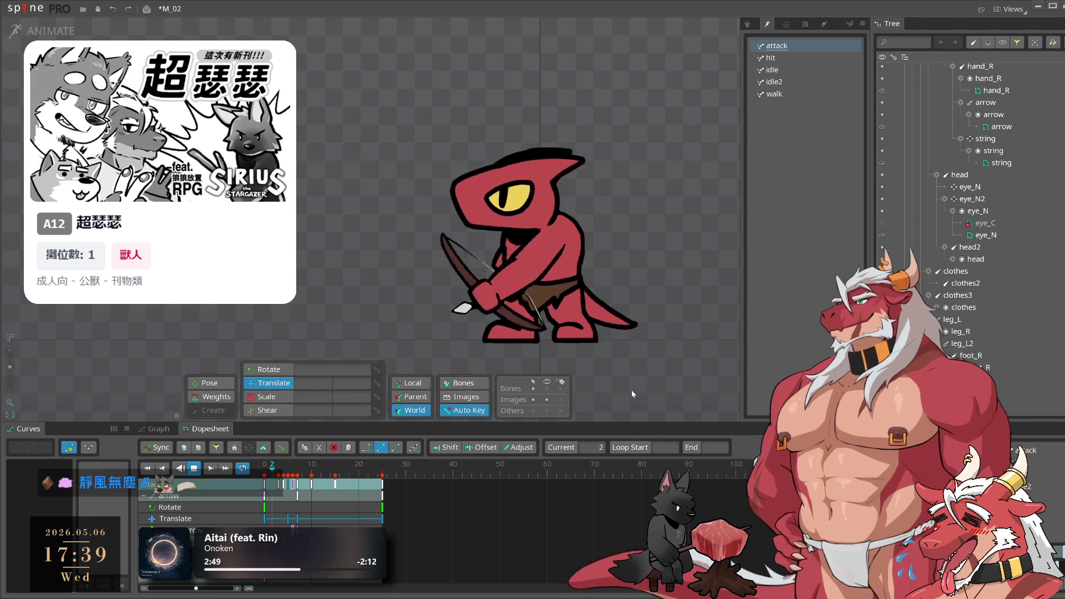
pyautogui.press('space')
# Retime leg_L3's translate key one frame earlier
pyautogui.click(349, 484)
pyautogui.click(365, 484)
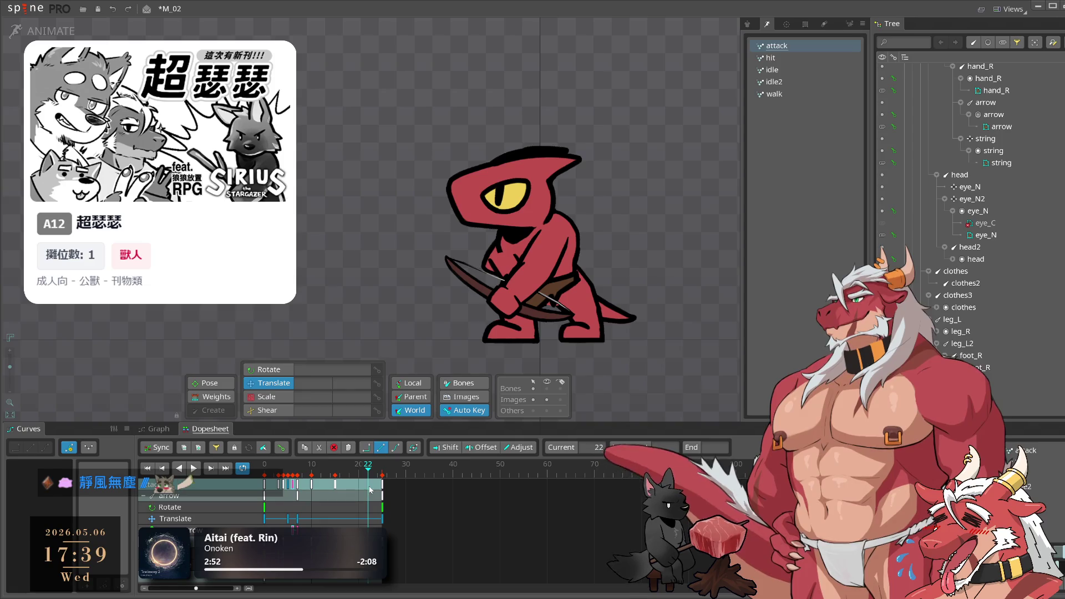
pyautogui.click(591, 334)
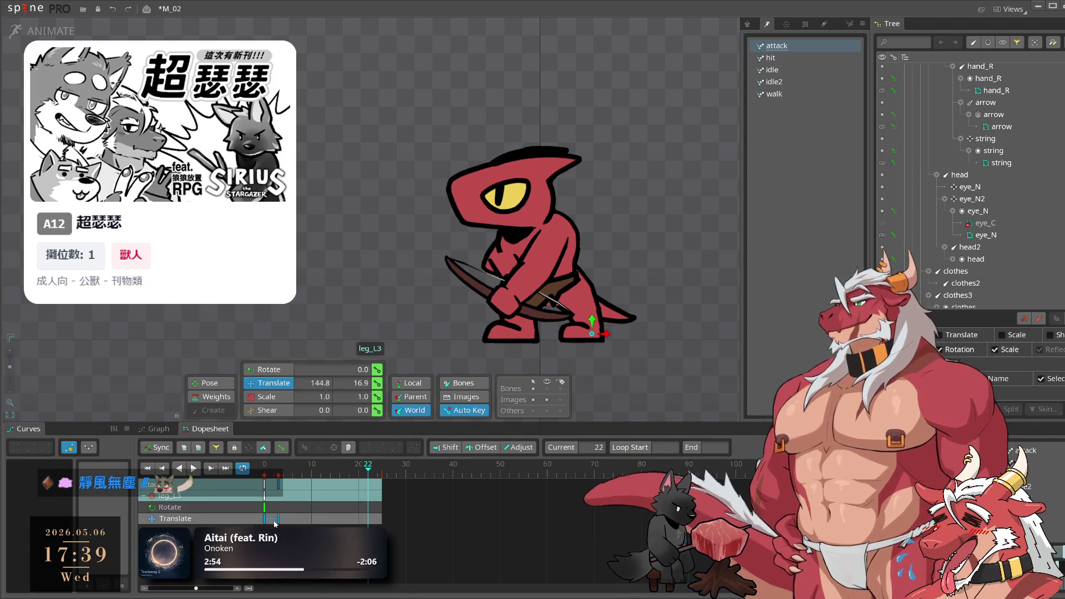
pyautogui.moveTo(273, 520); pyautogui.dragTo(277, 521)
pyautogui.moveTo(298, 474); pyautogui.dragTo(292, 474)
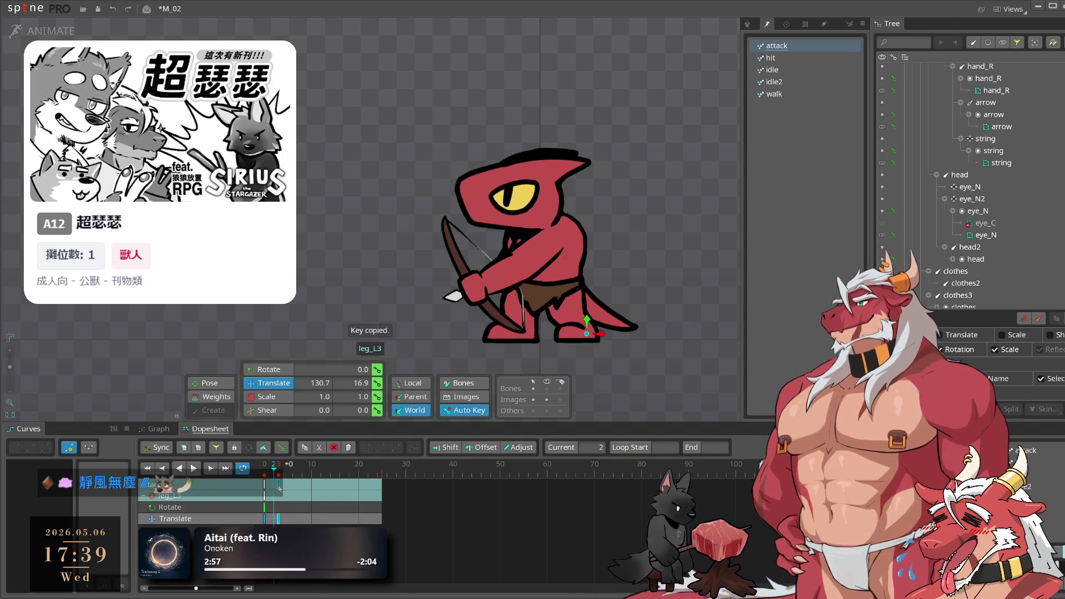
pyautogui.click(279, 488)
# Paste the leg_L3 position key at frames 10 and 15
pyautogui.click(311, 477)
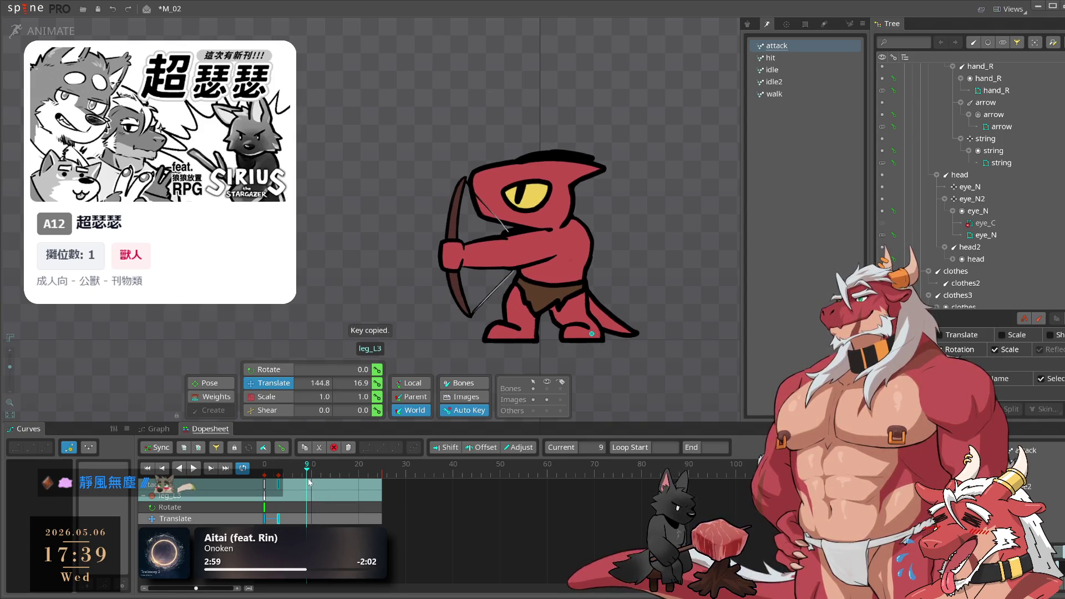
pyautogui.hotkey('ctrl', 'v')
pyautogui.click(335, 475)
pyautogui.hotkey('ctrl', 'v')
# Play the attack animation from the start to review the foot steps
pyautogui.click(293, 476)
pyautogui.press('space')
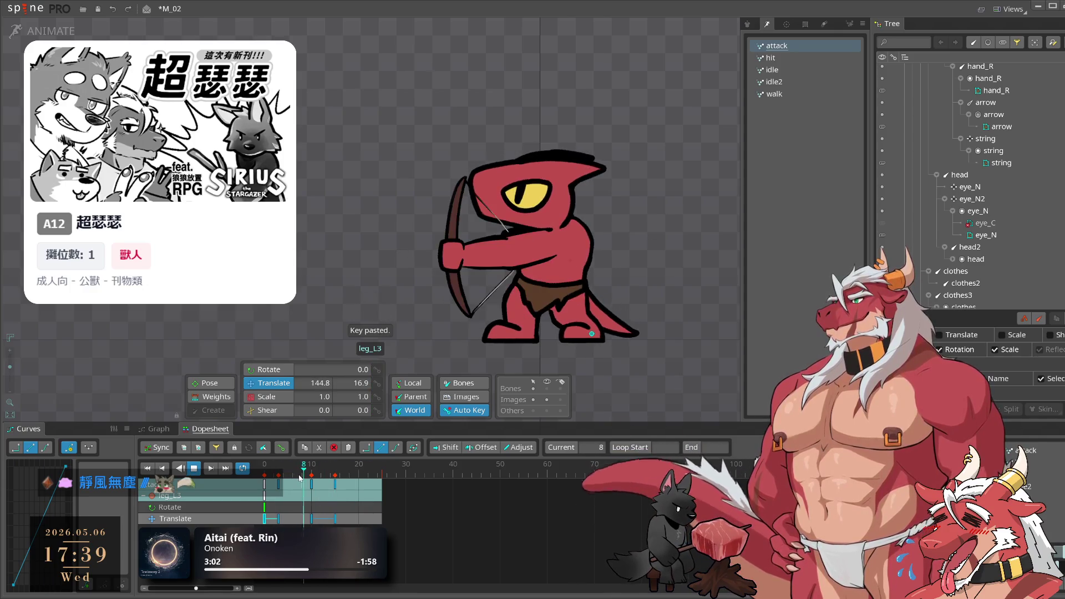
pyautogui.click(664, 352)
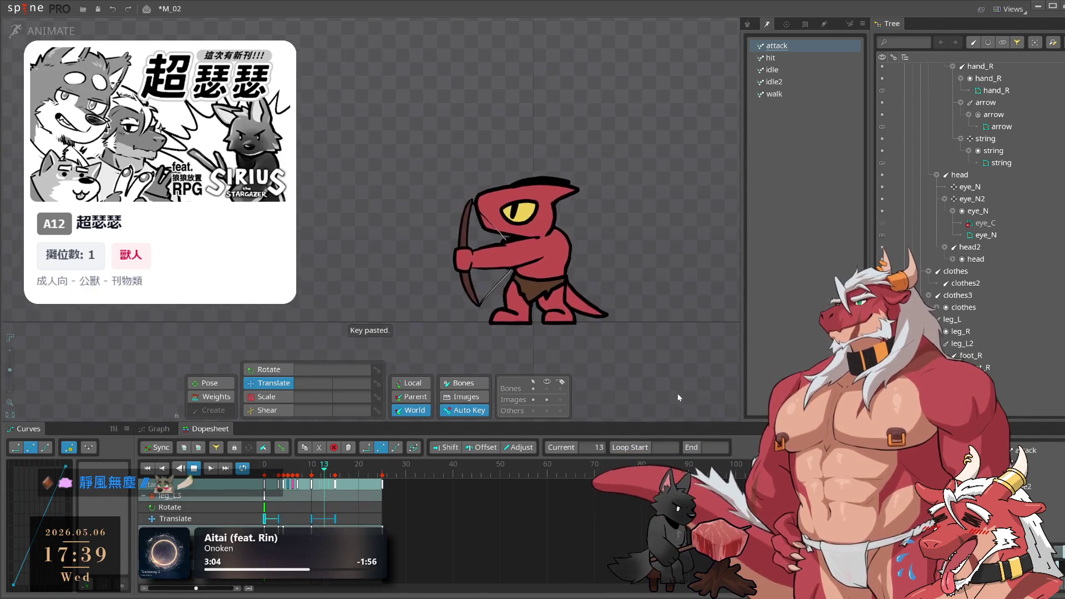
pyautogui.press('space')
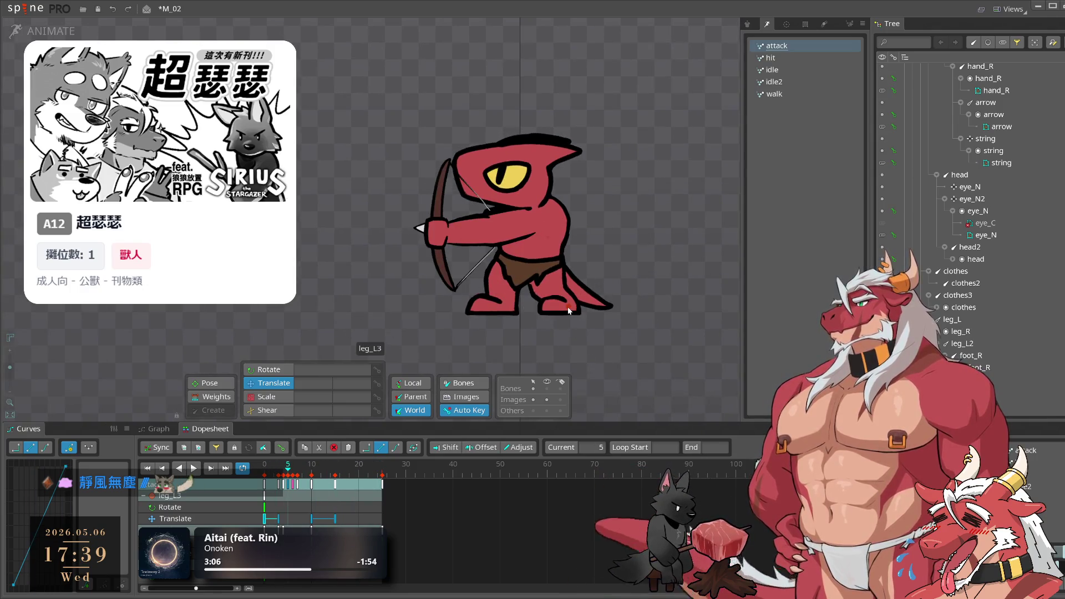
pyautogui.click(567, 308)
pyautogui.click(257, 467)
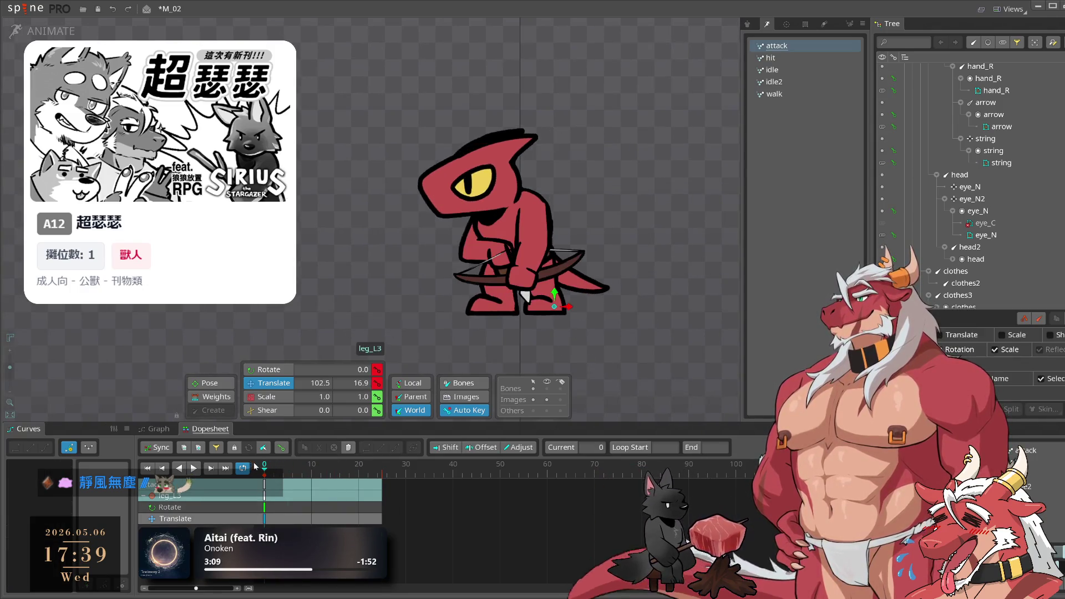
pyautogui.press('space')
pyautogui.click(672, 365)
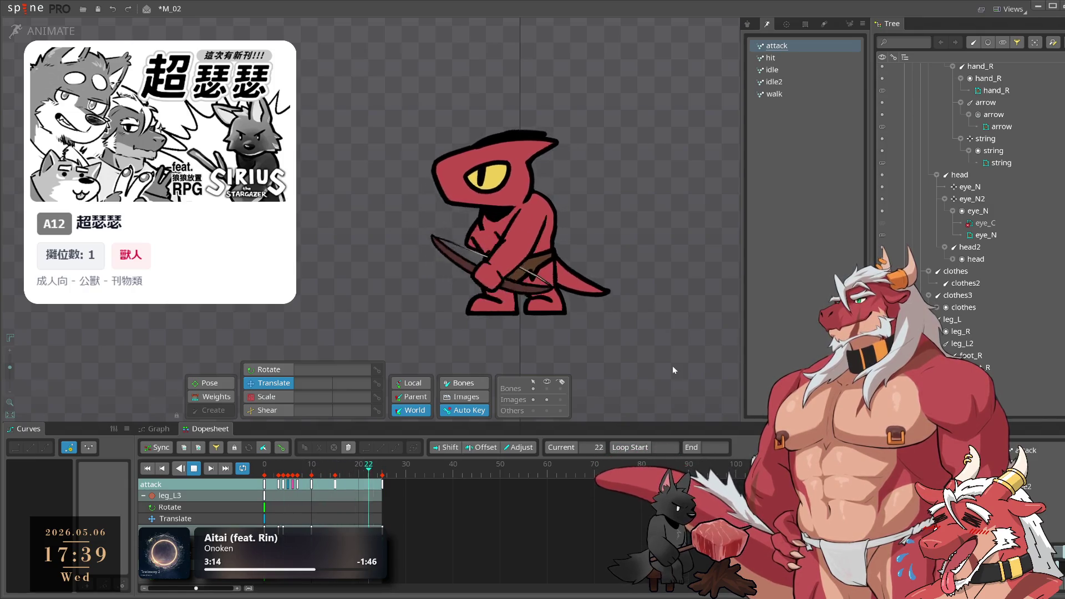
pyautogui.scroll(2, 544, 236)
pyautogui.press('space')
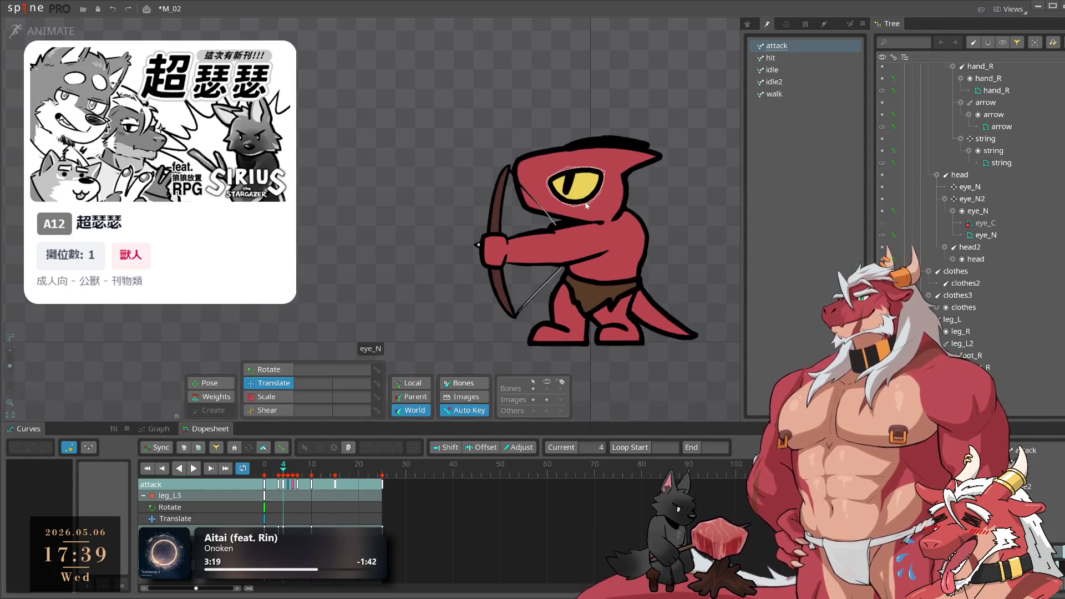
# Tilt the head back at frame 3 and paste that rotation key at frame 13
pyautogui.click(586, 207)
pyautogui.click(279, 475)
pyautogui.moveTo(705, 183); pyautogui.dragTo(707, 135)
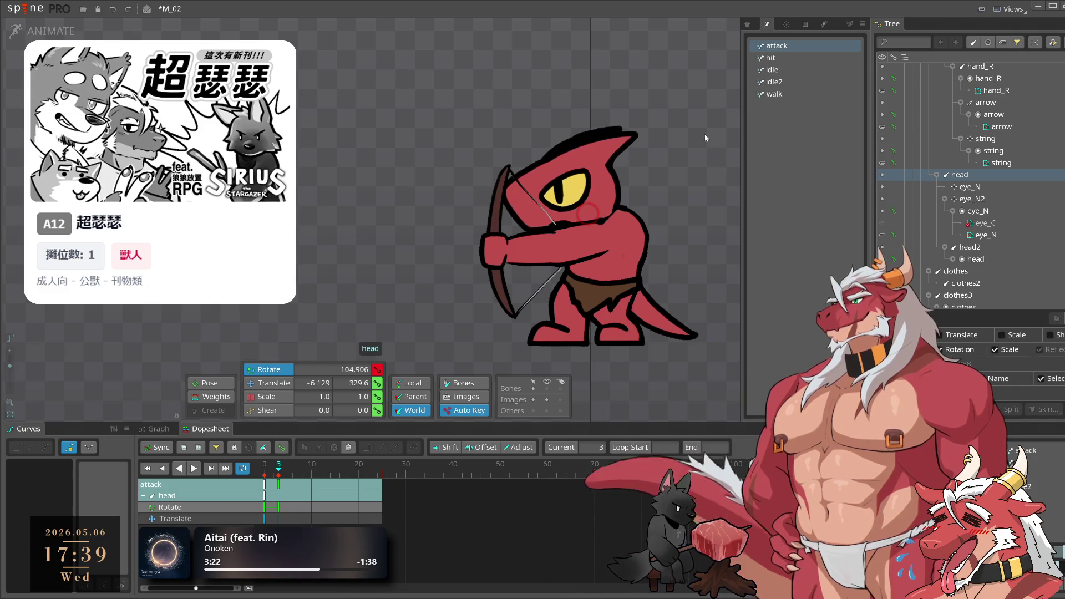
pyautogui.hotkey('ctrl', 'c')
pyautogui.click(325, 475)
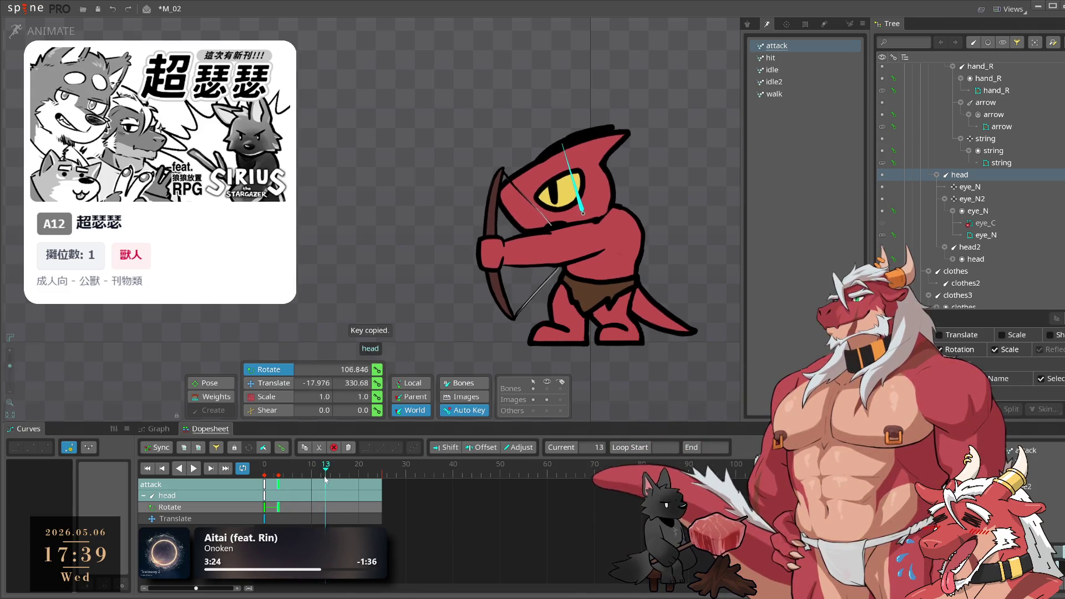
pyautogui.hotkey('ctrl', 'v')
pyautogui.click(368, 476)
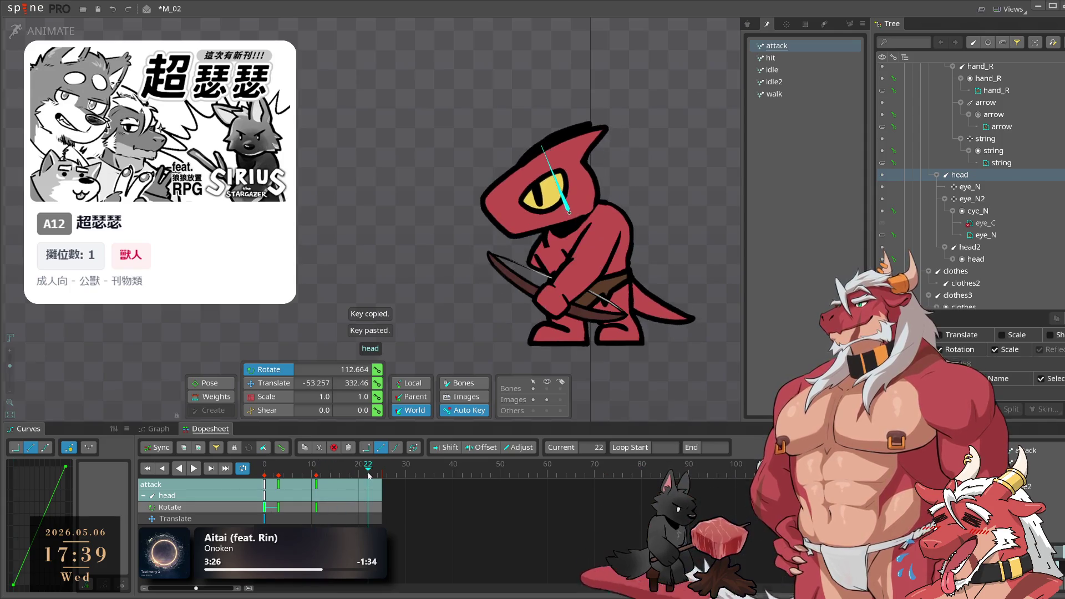
pyautogui.press('space')
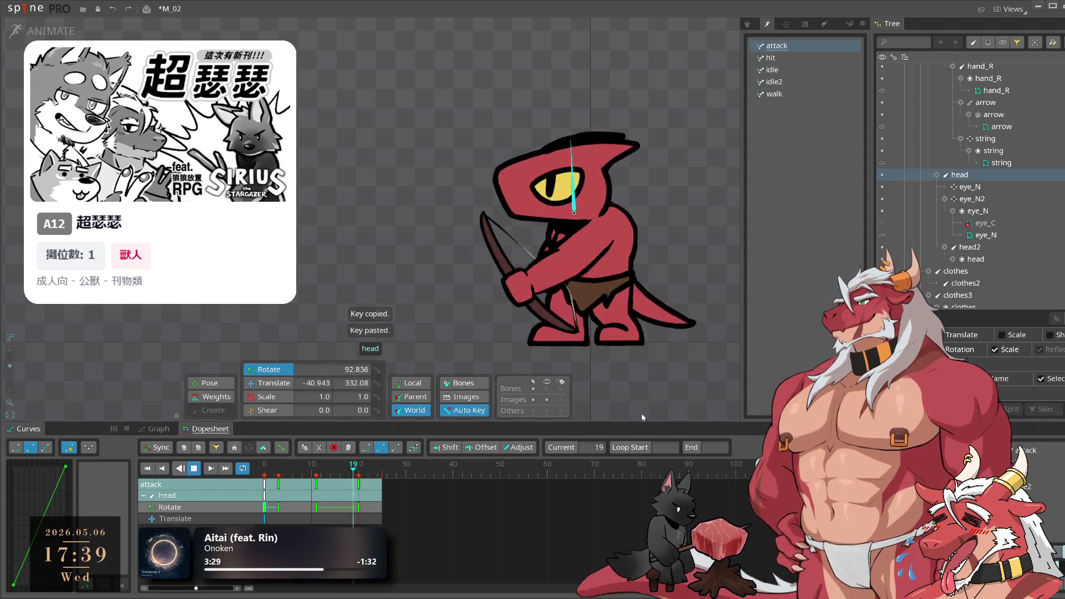
pyautogui.moveTo(687, 354)
pyautogui.mouseDown()
pyautogui.moveTo(590, 333)
pyautogui.moveTo(634, 352)
pyautogui.moveTo(543, 310)
pyautogui.moveTo(597, 353)
pyautogui.mouseUp()
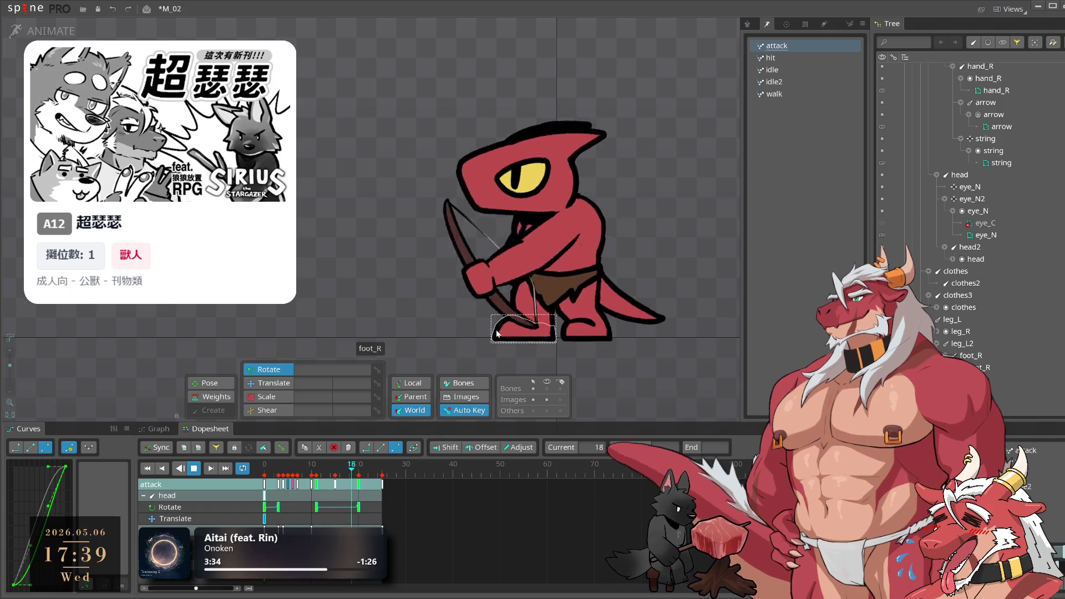
pyautogui.press('space')
# Lower arm_L slightly and rotate arm_L2 a little clockwise at frame 6
pyautogui.click(561, 229)
pyautogui.press('v')
pyautogui.moveTo(664, 187); pyautogui.dragTo(660, 209)
pyautogui.click(292, 472)
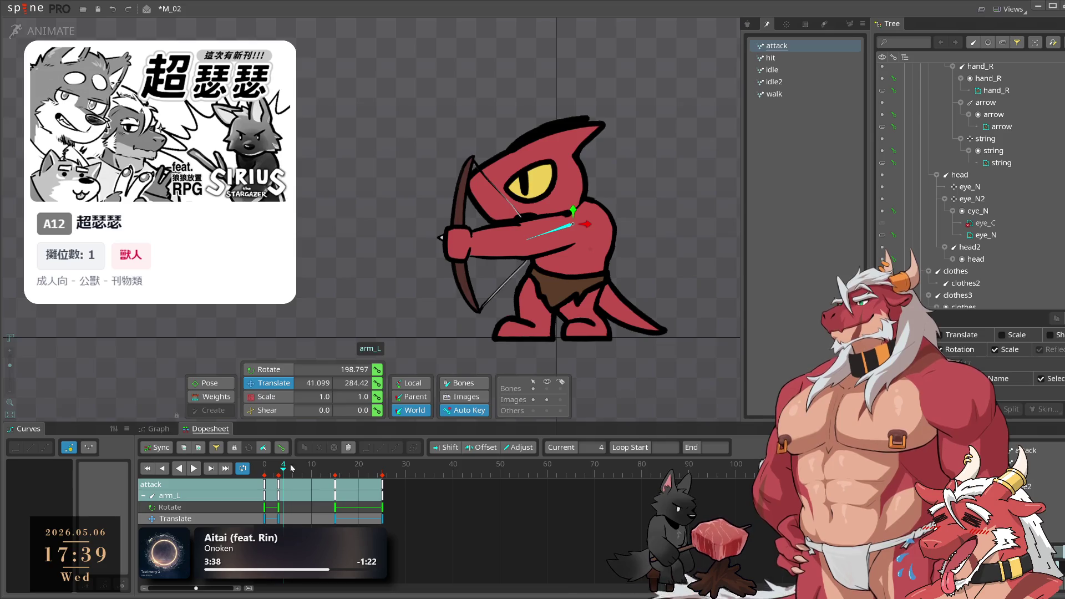
pyautogui.click(571, 218)
pyautogui.press('c')
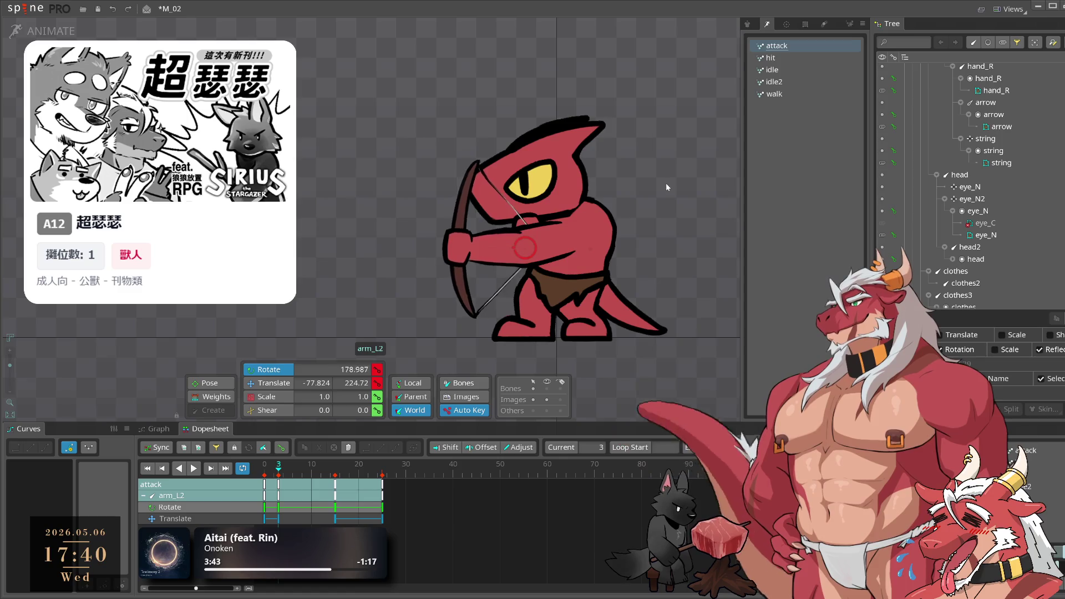
pyautogui.moveTo(465, 254); pyautogui.dragTo(463, 244)
pyautogui.click(463, 244)
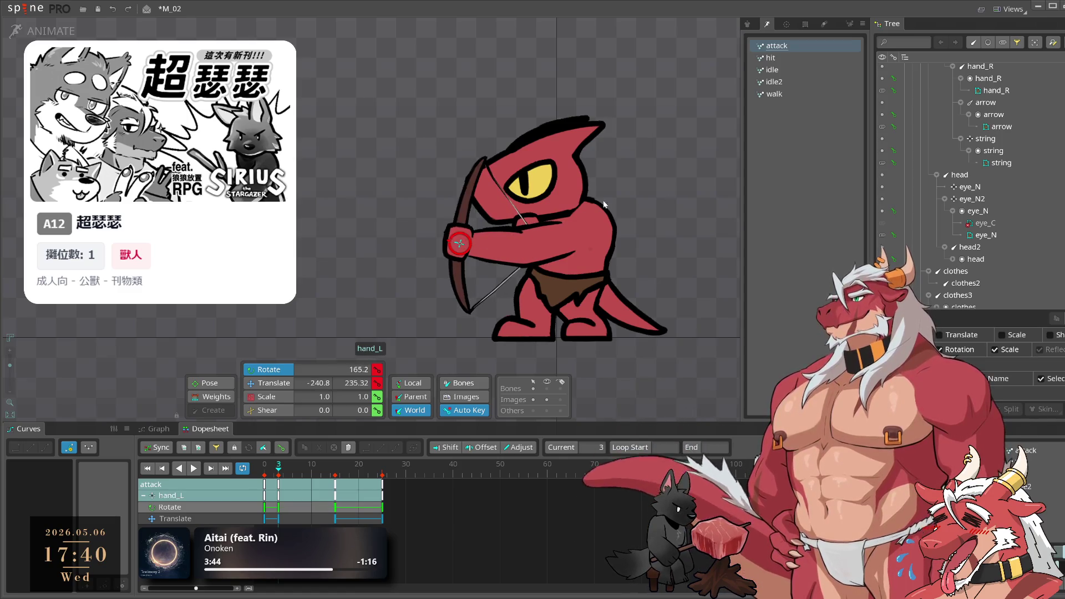
pyautogui.press('space')
pyautogui.press('space')
# Copy arm_L's frame-3 key to frame 15, giving translate X 33.167
pyautogui.click(559, 235)
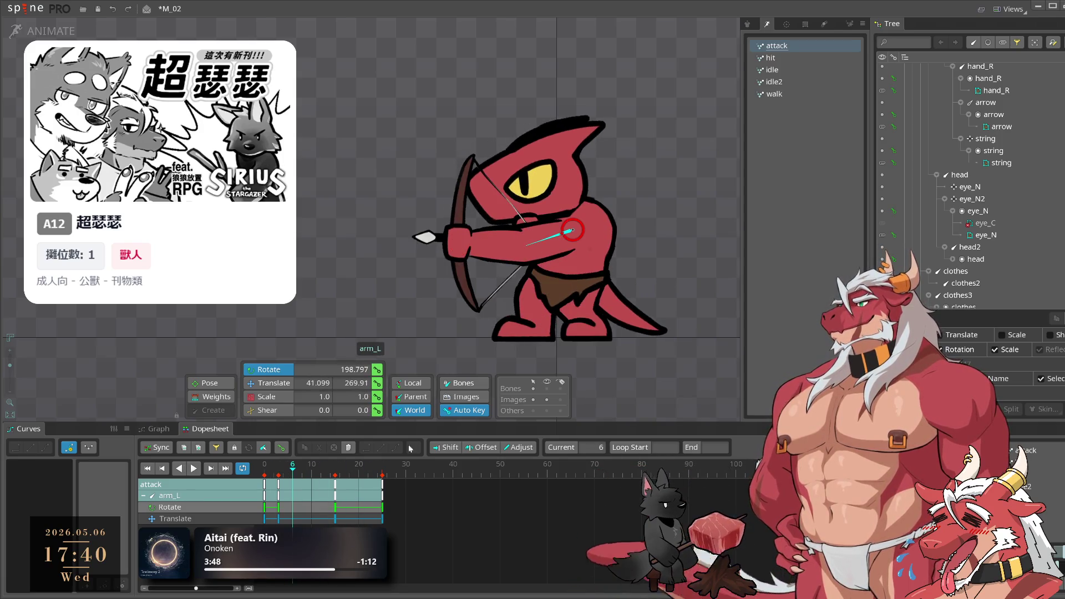
pyautogui.click(334, 519)
pyautogui.click(283, 471)
pyautogui.hotkey('ctrl', 'c')
pyautogui.hotkey('ctrl', 'v')
pyautogui.moveTo(283, 473); pyautogui.dragTo(335, 473)
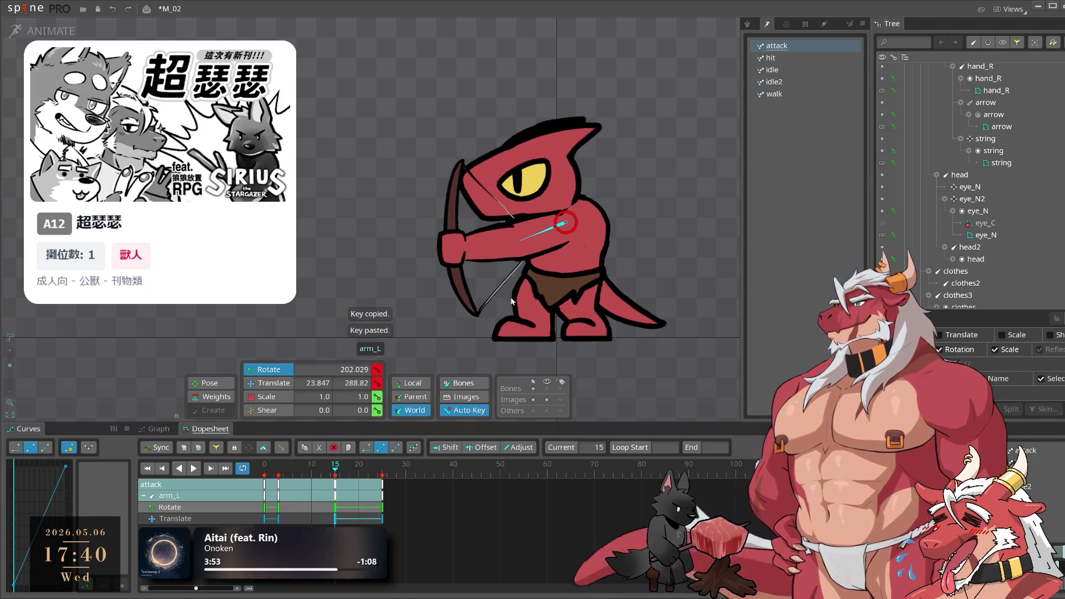
pyautogui.press('v')
pyautogui.press('l')
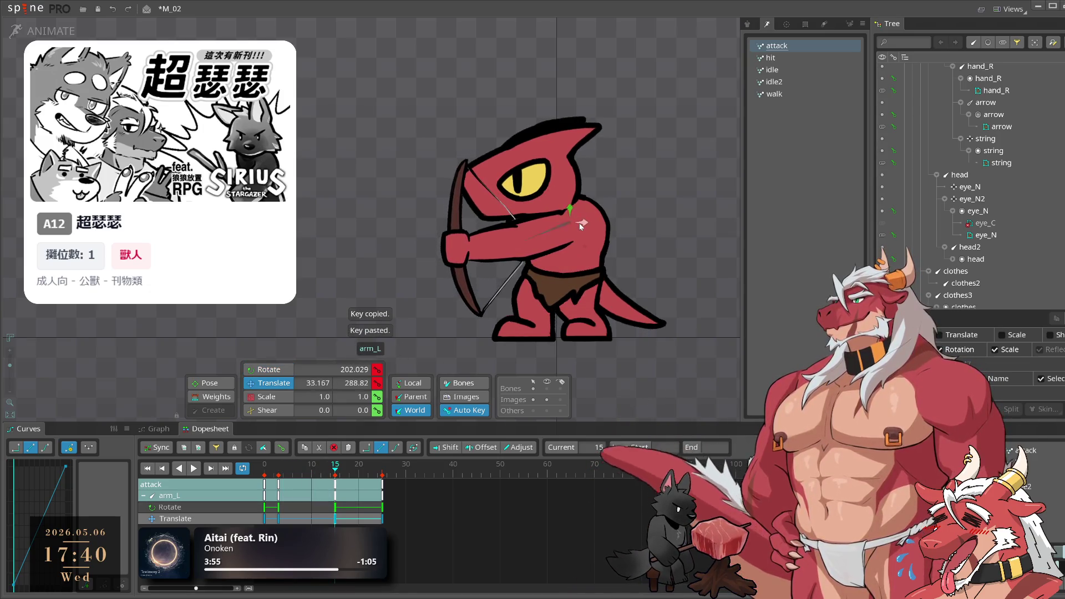
pyautogui.click(528, 236)
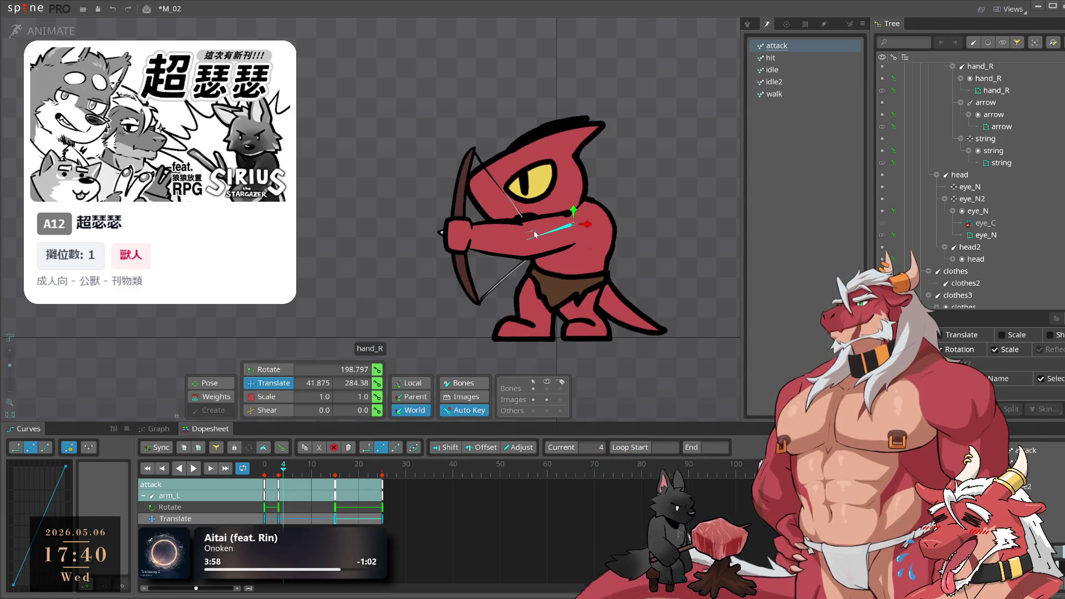
pyautogui.click(528, 237)
pyautogui.scroll(2, 558, 216)
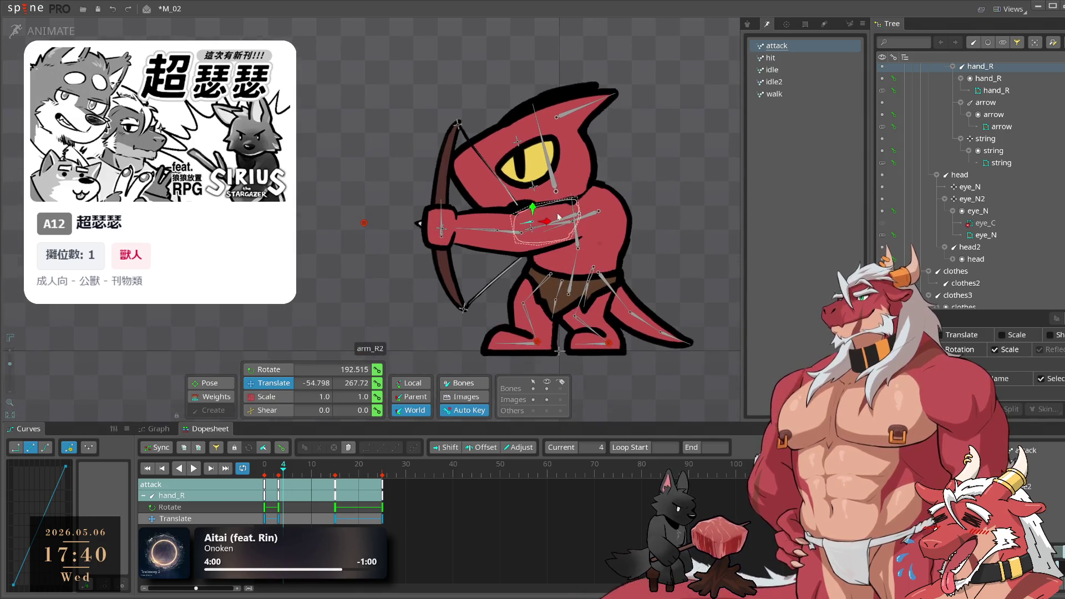
# Undo the string's frame-4 move and select both bow tips
pyautogui.click(527, 226)
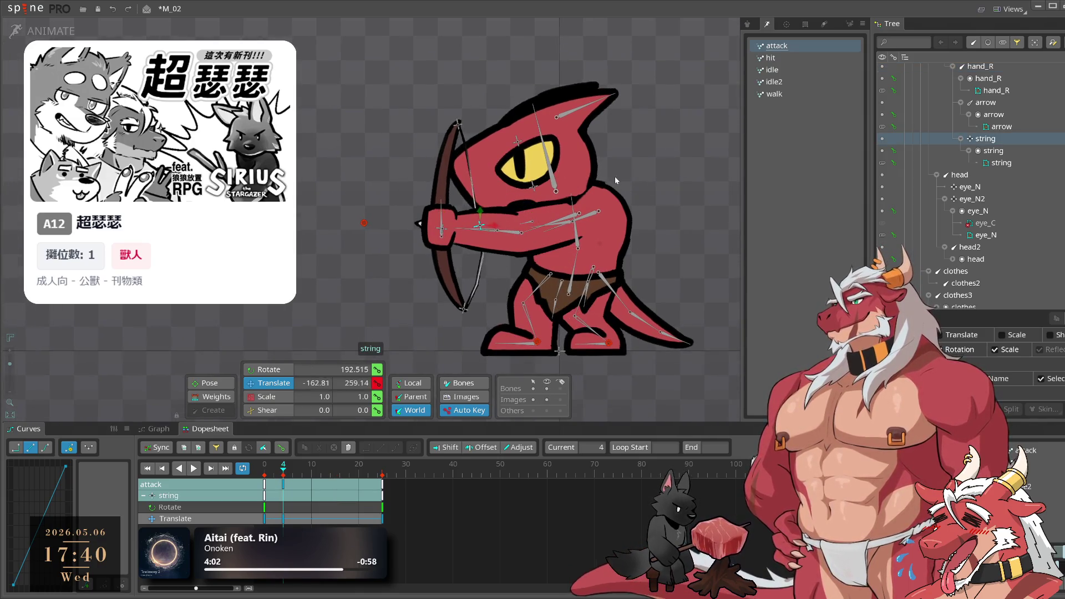
pyautogui.hotkey('ctrl', 'z')
pyautogui.click(274, 471)
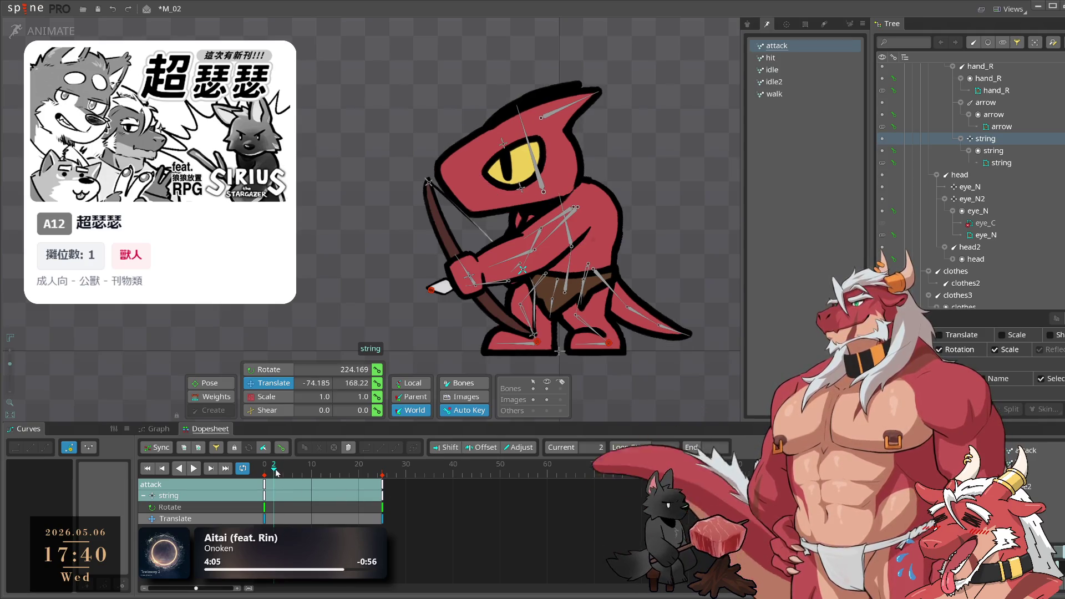
pyautogui.click(283, 471)
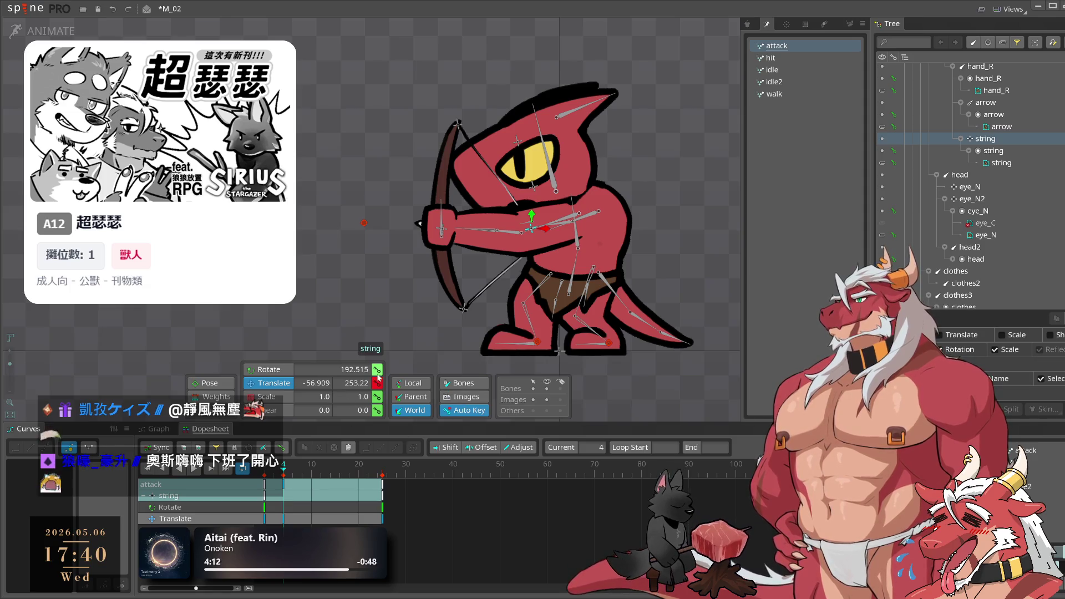
pyautogui.keyDown('ctrl'); pyautogui.click(458, 123); pyautogui.keyUp('ctrl')
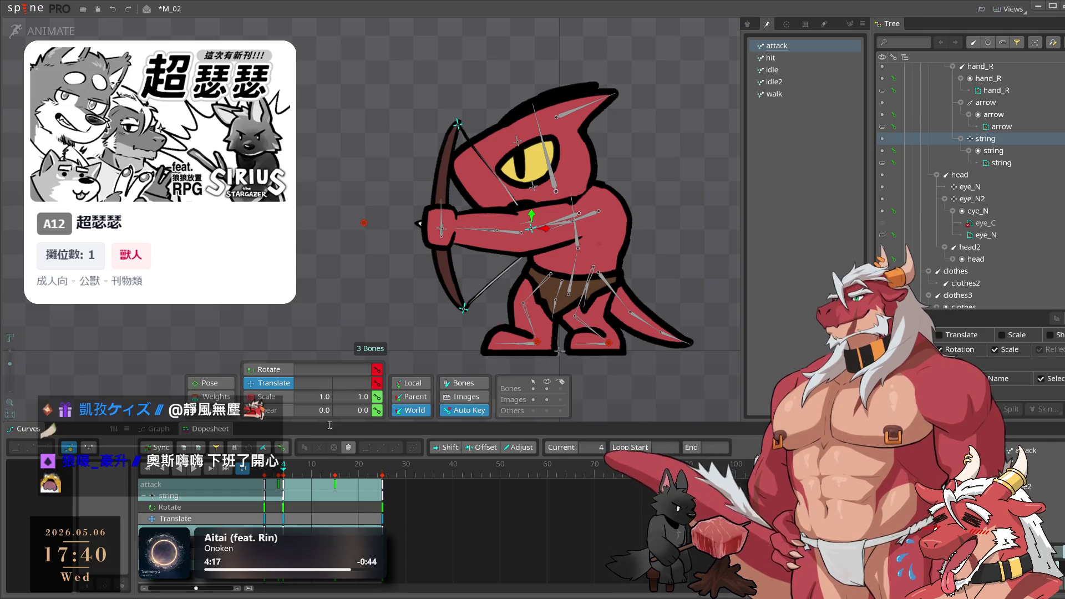
pyautogui.moveTo(287, 475); pyautogui.dragTo(299, 475)
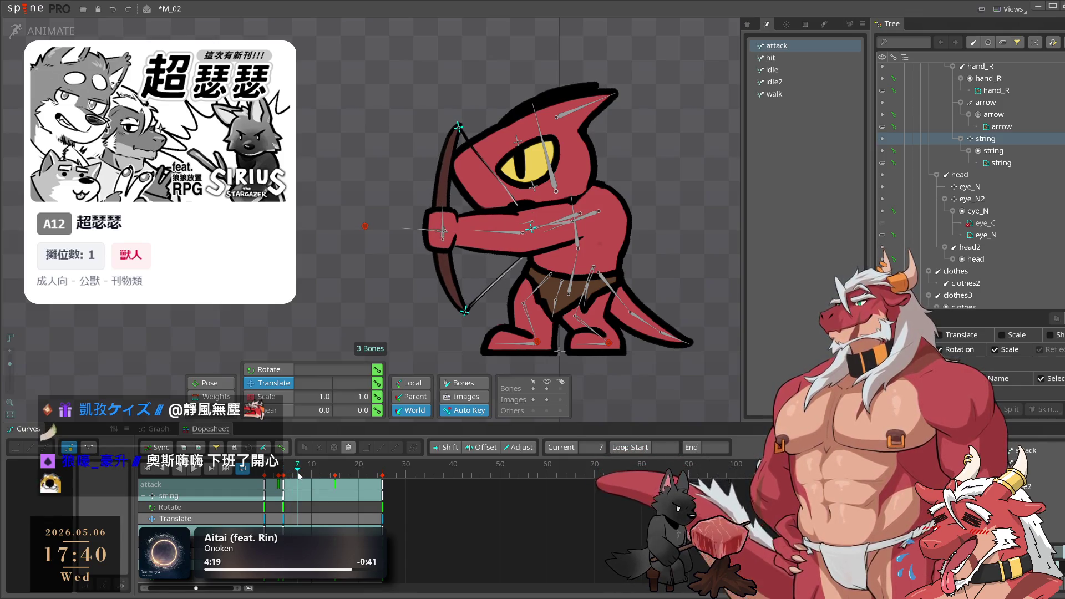
# Key the string at frame 7 at rotation 185.892, translate -213.09, 249.08
pyautogui.click(514, 209)
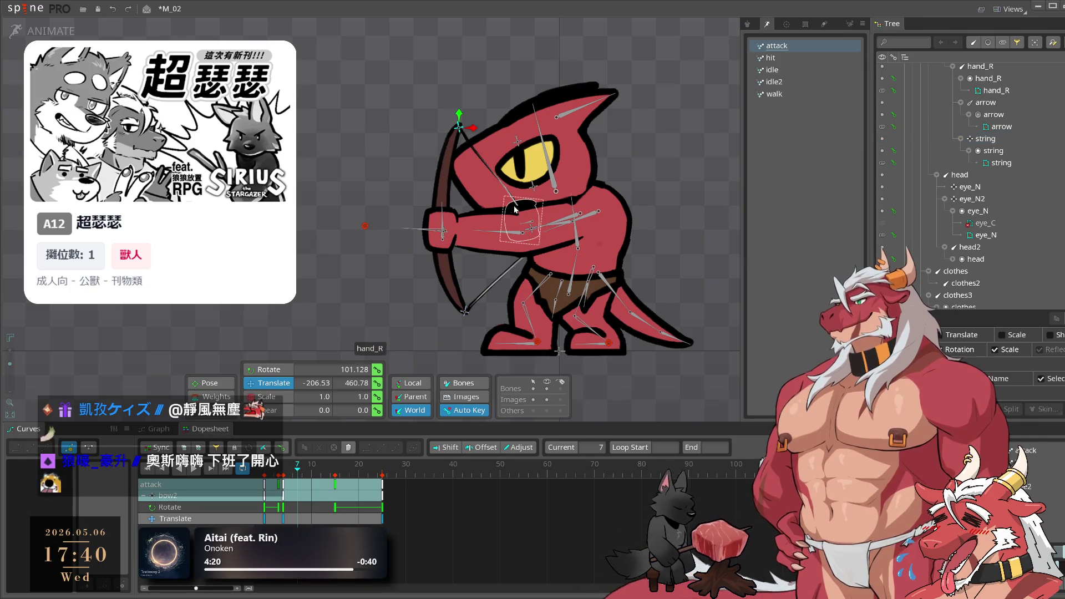
pyautogui.click(539, 230)
pyautogui.moveTo(612, 207); pyautogui.dragTo(588, 208)
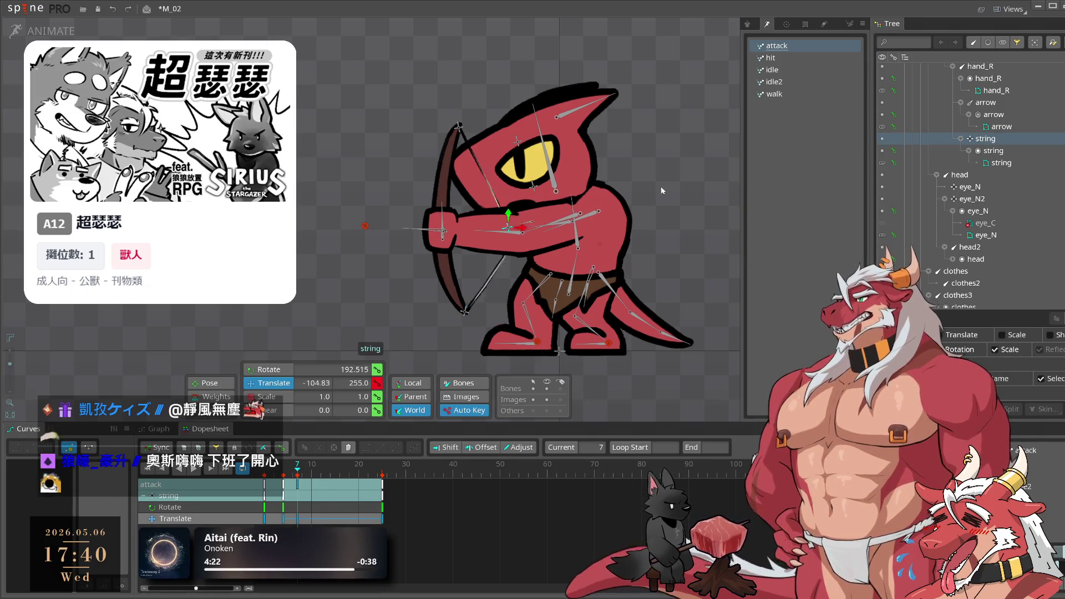
pyautogui.press('c')
pyautogui.moveTo(651, 164); pyautogui.dragTo(668, 178)
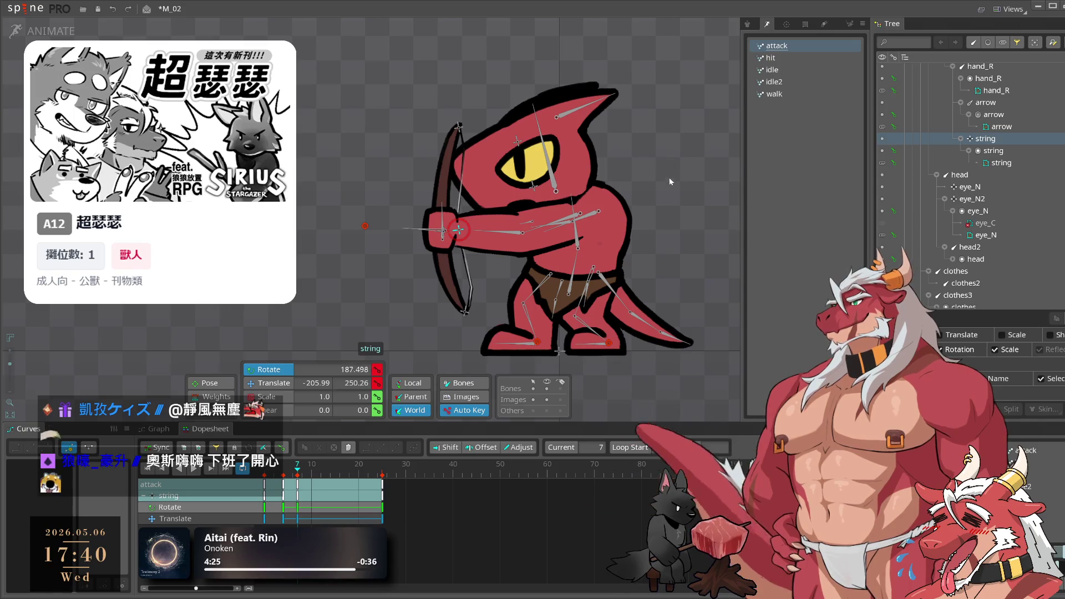
pyautogui.click(459, 128)
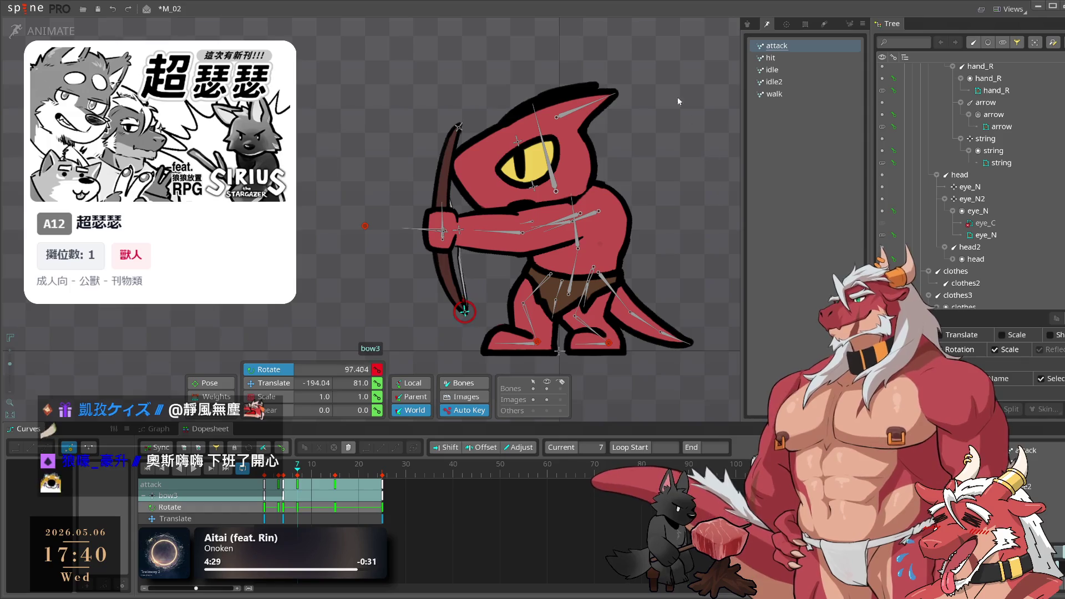
pyautogui.hotkey('ctrl', 'z')
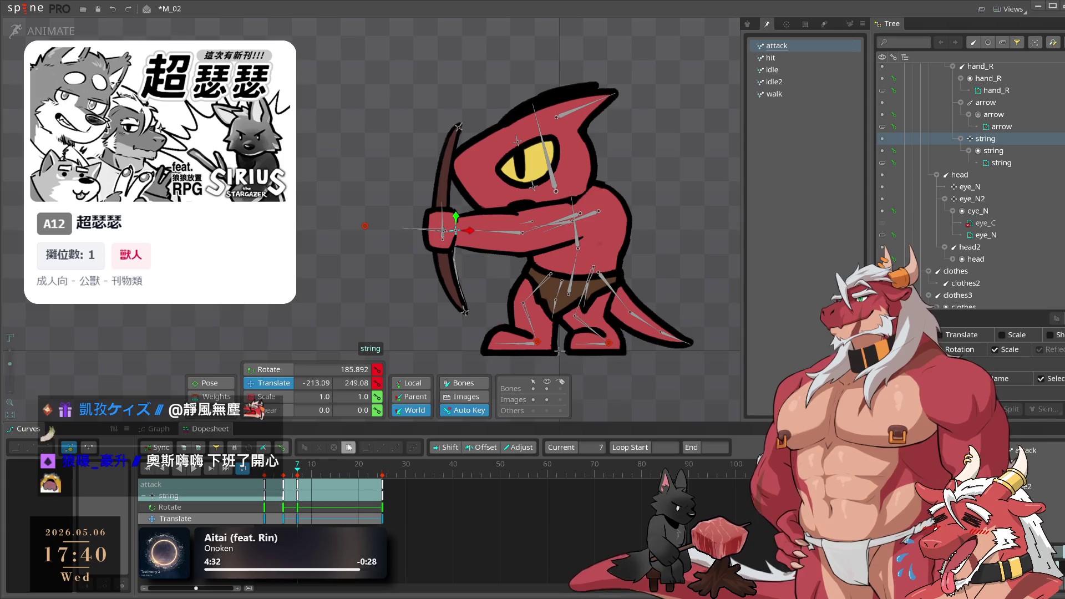
pyautogui.moveTo(297, 475)
pyautogui.mouseDown()
pyautogui.moveTo(285, 477)
pyautogui.moveTo(298, 484)
pyautogui.mouseUp()
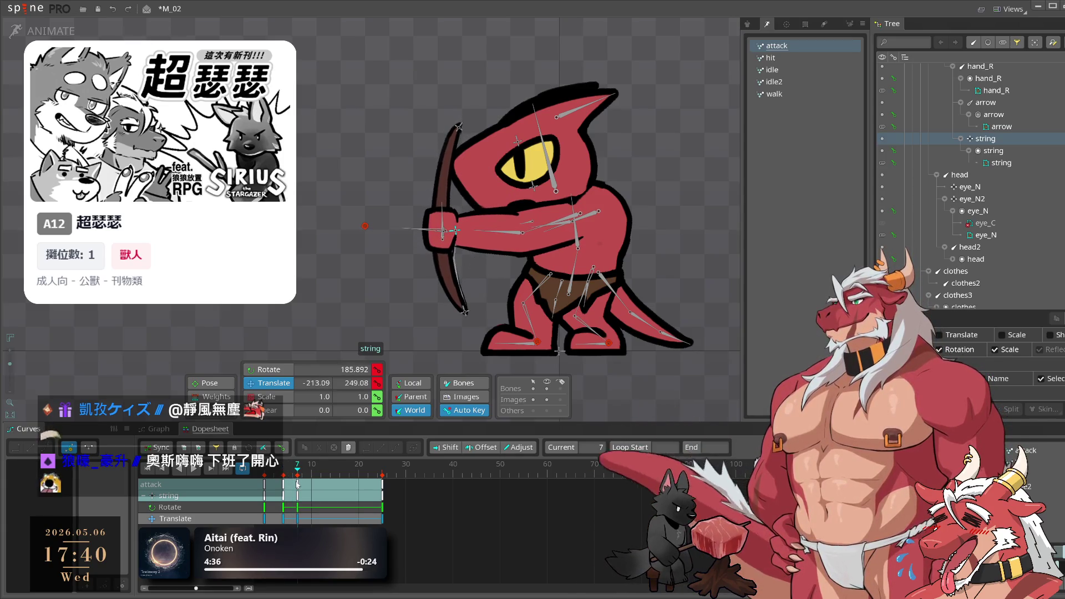
pyautogui.click(458, 127)
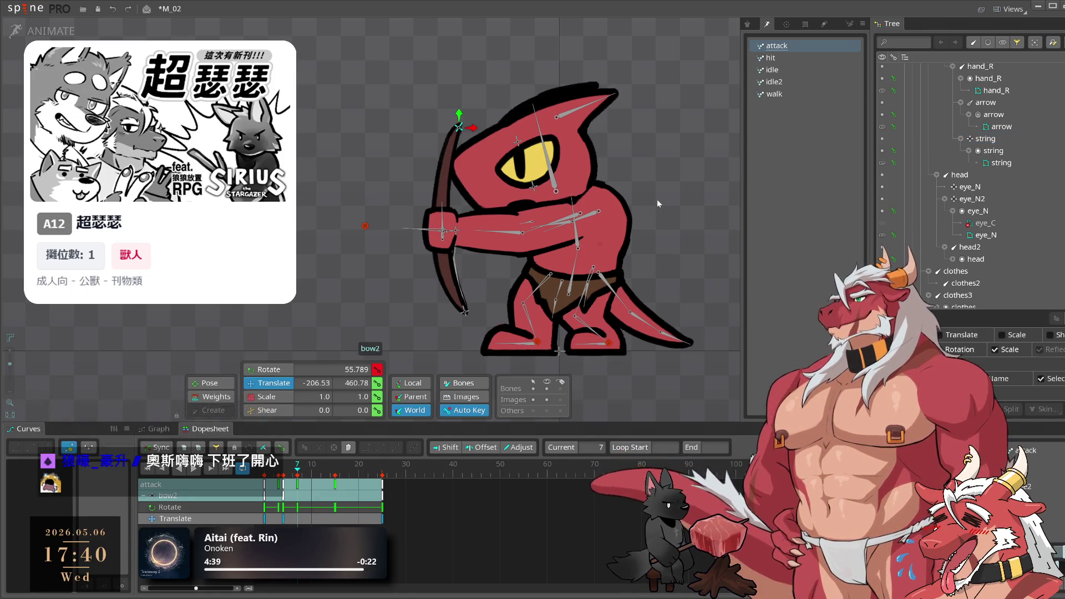
# Bend the upper bow tip further, then rotate and key the lower bow tip at frame 9
pyautogui.press('c')
pyautogui.moveTo(656, 199); pyautogui.dragTo(664, 178)
pyautogui.moveTo(664, 114); pyautogui.dragTo(664, 108)
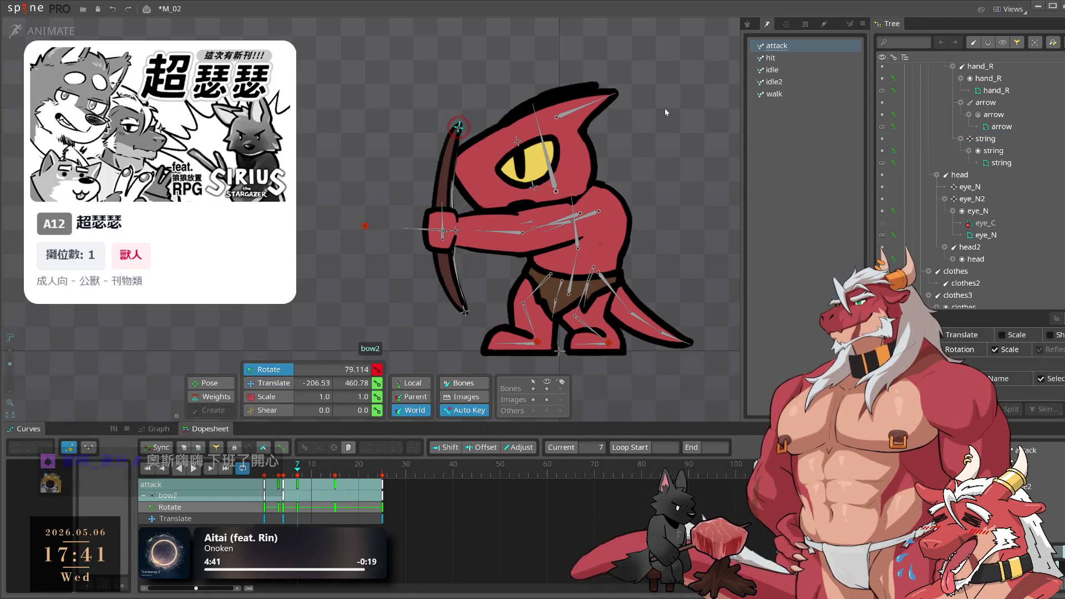
pyautogui.click(460, 135)
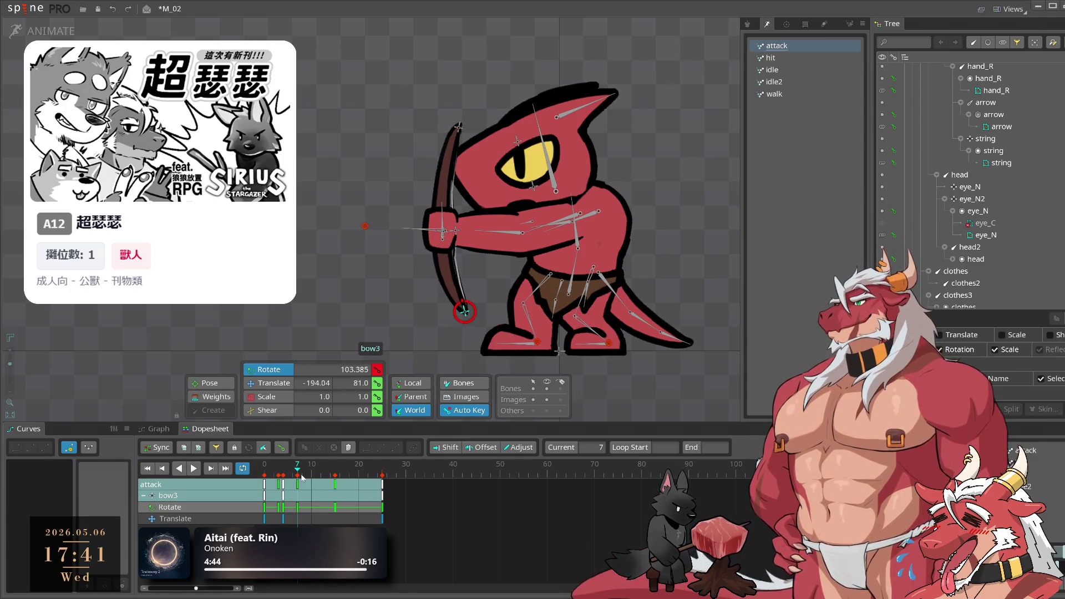
pyautogui.moveTo(302, 478); pyautogui.dragTo(309, 481)
pyautogui.moveTo(647, 137); pyautogui.dragTo(652, 142)
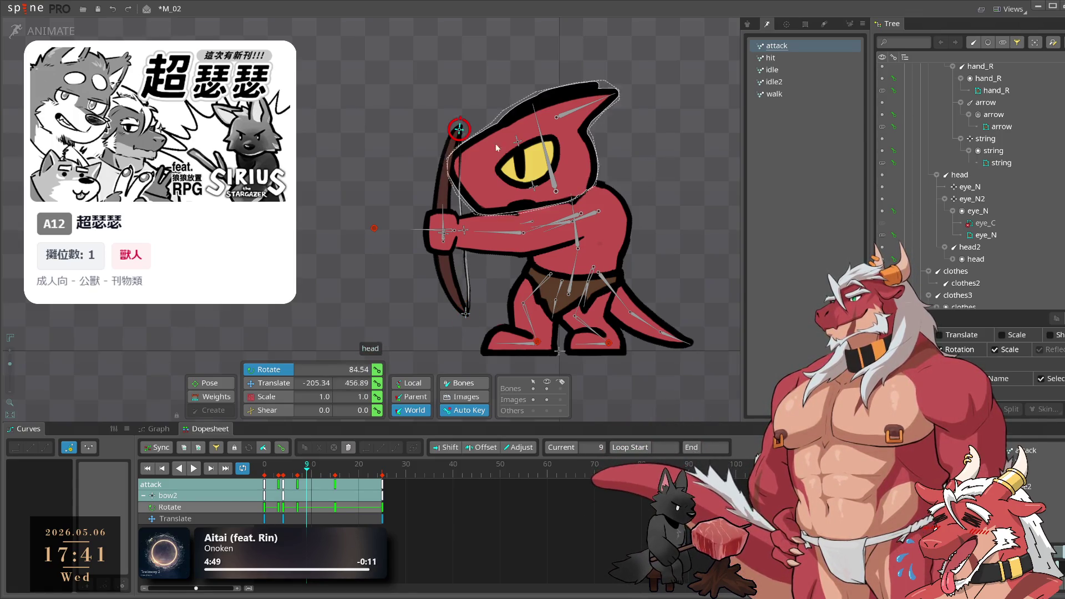
# Pull the bowstring back and key it at frames 9 and 10
pyautogui.click(459, 128)
pyautogui.click(468, 230)
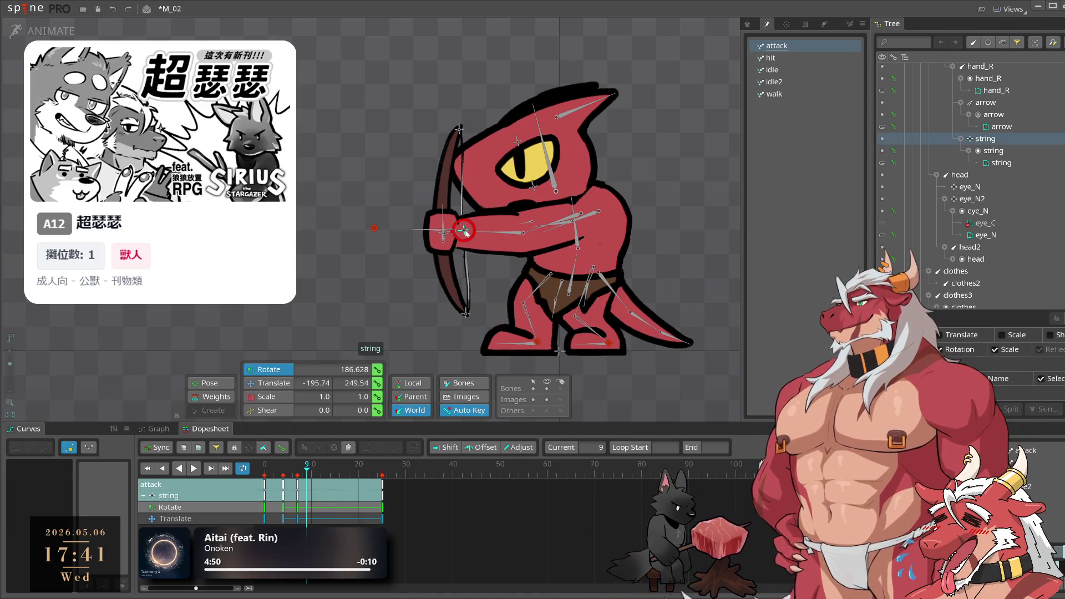
pyautogui.press('v')
pyautogui.moveTo(469, 230); pyautogui.dragTo(480, 232)
pyautogui.click(314, 473)
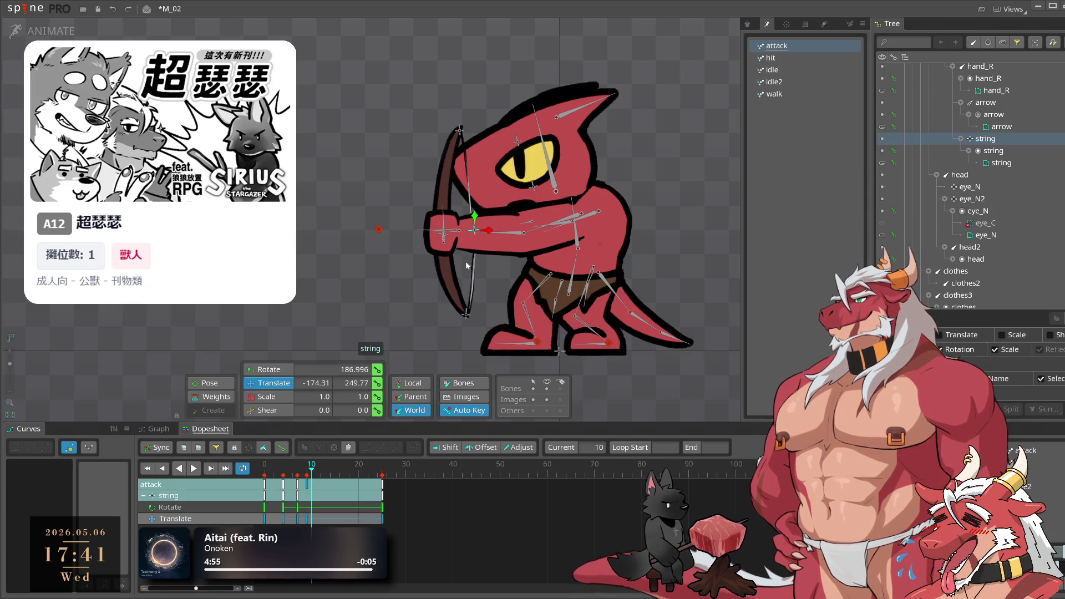
pyautogui.moveTo(472, 231); pyautogui.dragTo(471, 231)
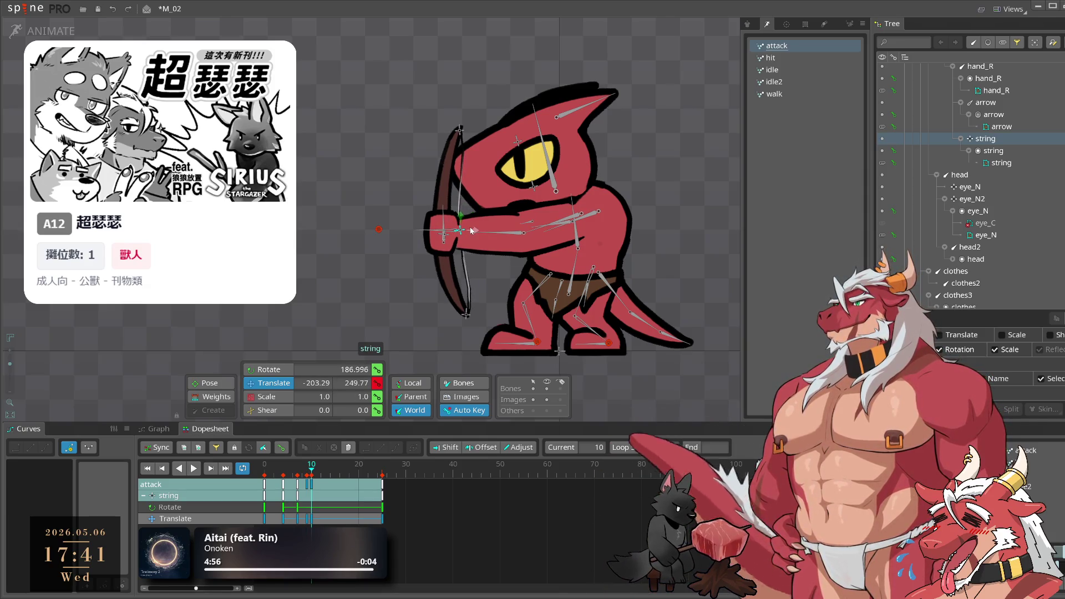
# Reselect the lower and upper bow tips in Rotate mode and play the attack
pyautogui.click(465, 315)
pyautogui.press('c')
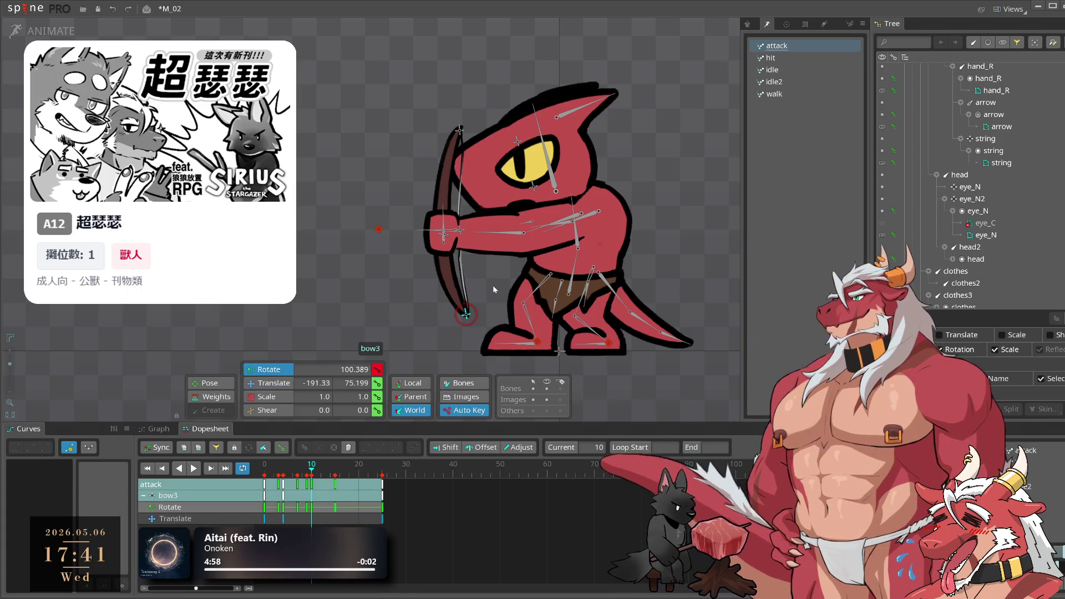
pyautogui.click(460, 130)
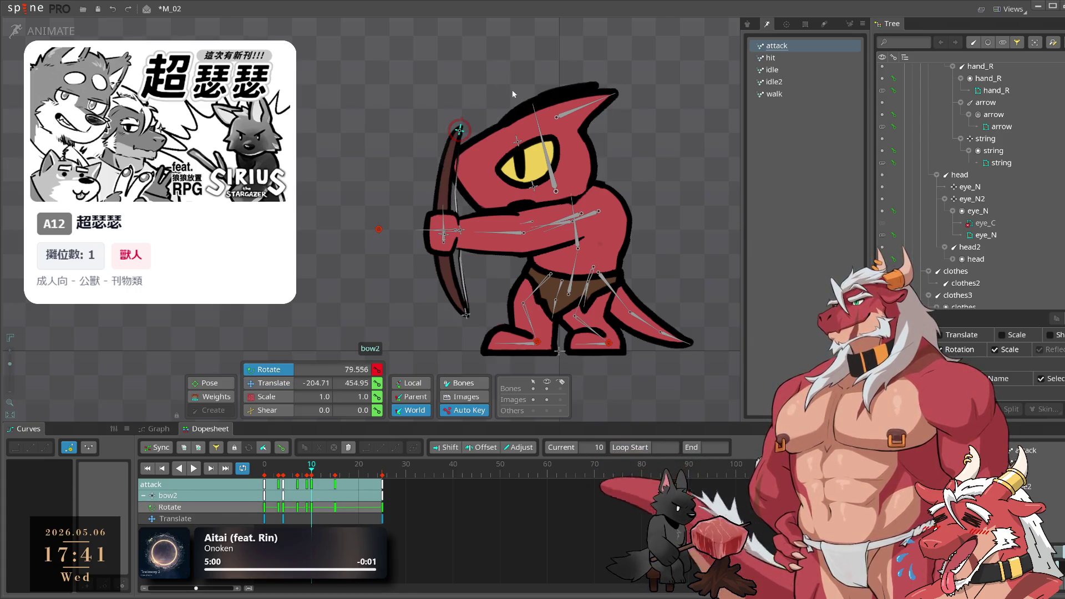
pyautogui.press('l')
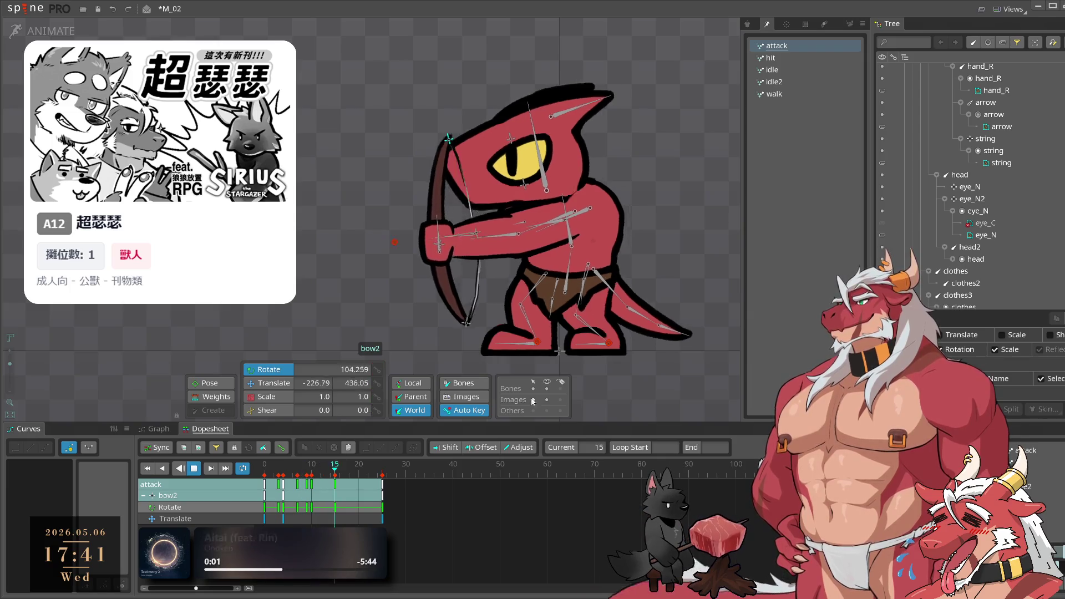
# Clear the bone selection and save the M_02 project
pyautogui.scroll(-2, 589, 297)
pyautogui.click(589, 297)
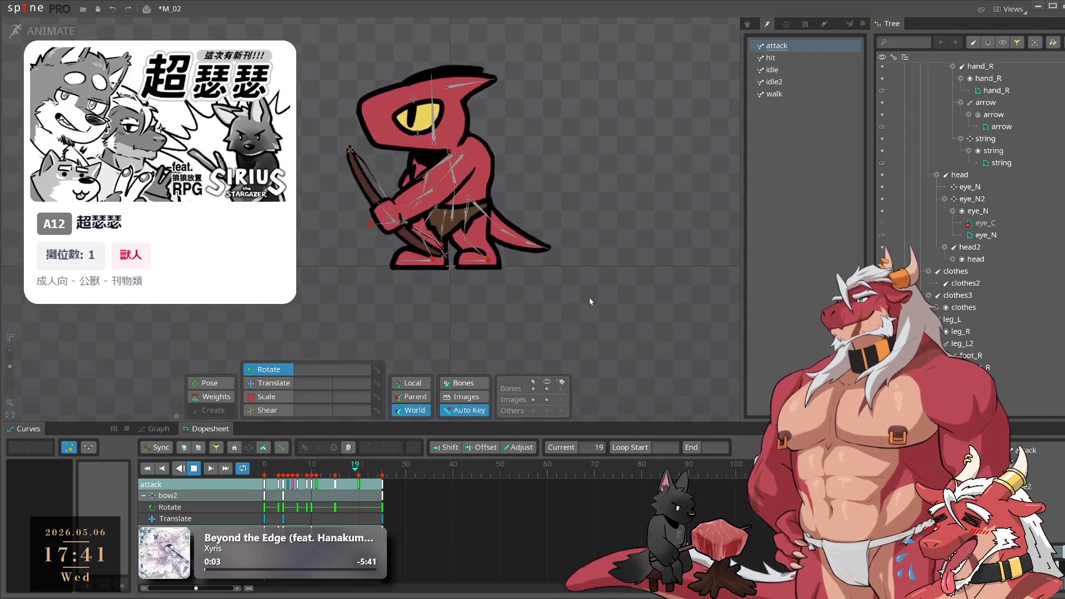
pyautogui.scroll(-1, 588, 349)
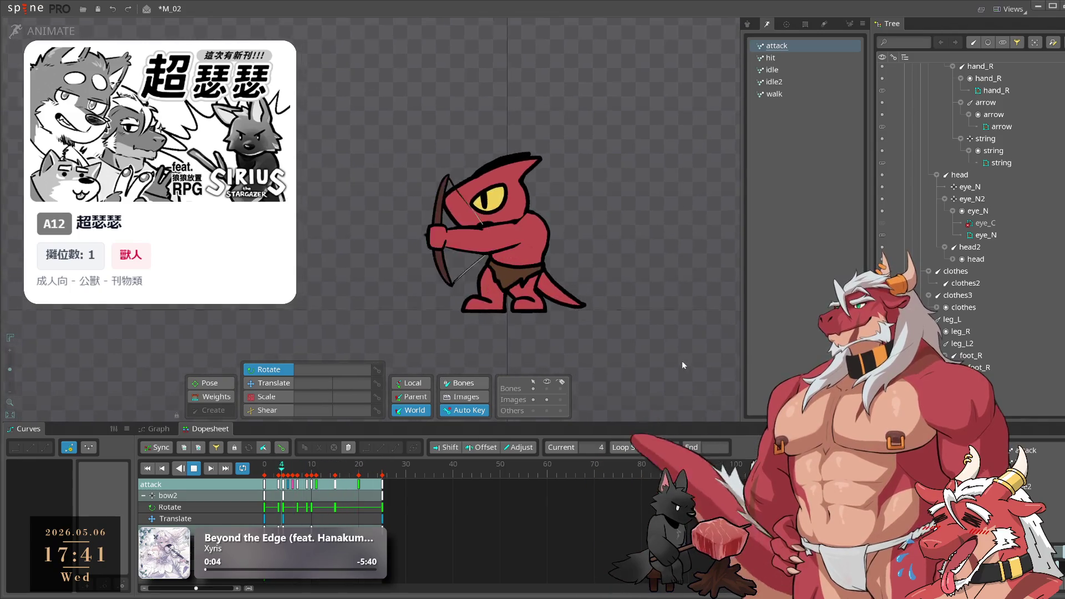
pyautogui.hotkey('ctrl', 's')
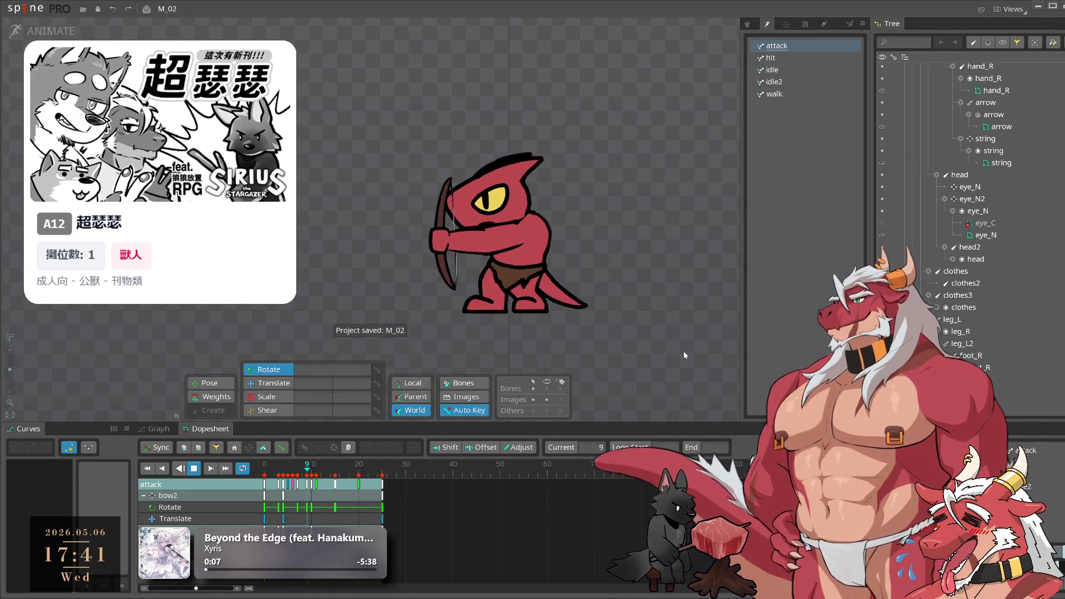
# Select the bow at attack frame 12 and play the animation back
pyautogui.scroll(2, 479, 310)
pyautogui.click(439, 133)
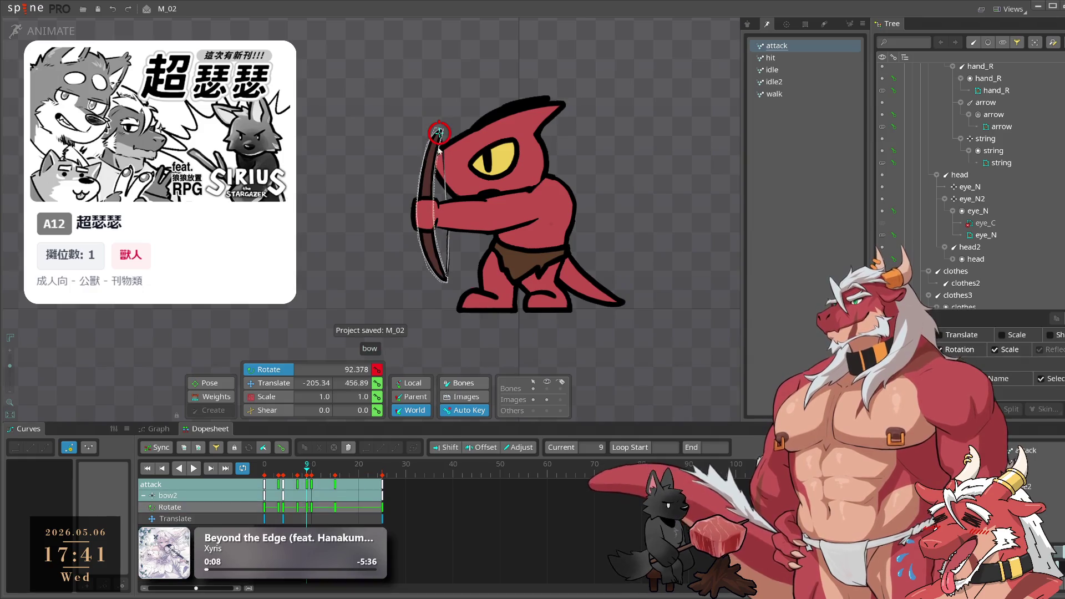
pyautogui.moveTo(307, 478); pyautogui.dragTo(332, 487)
pyautogui.press('space')
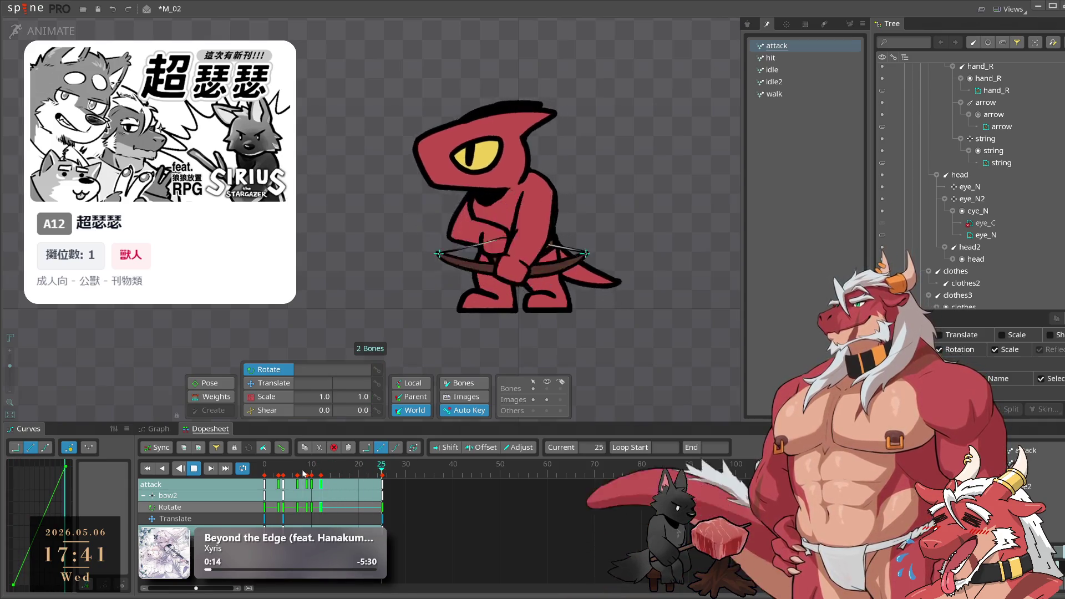
# Shift the bow's frame-12 key to frame 15, then return to frame 12
pyautogui.click(321, 475)
pyautogui.moveTo(322, 487); pyautogui.dragTo(337, 490)
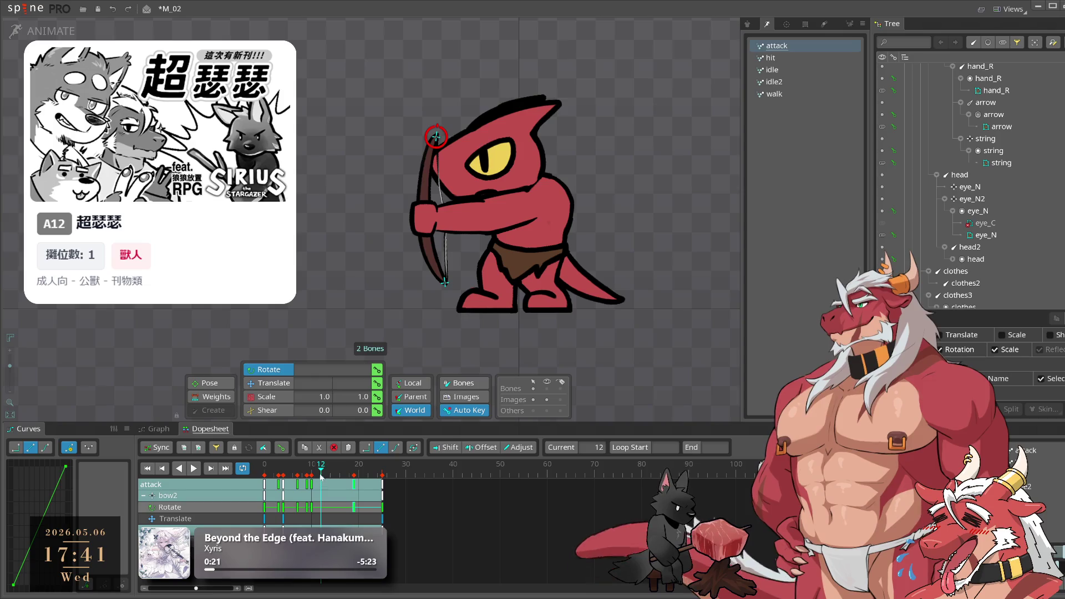
pyautogui.click(312, 486)
pyautogui.moveTo(312, 486); pyautogui.dragTo(322, 478)
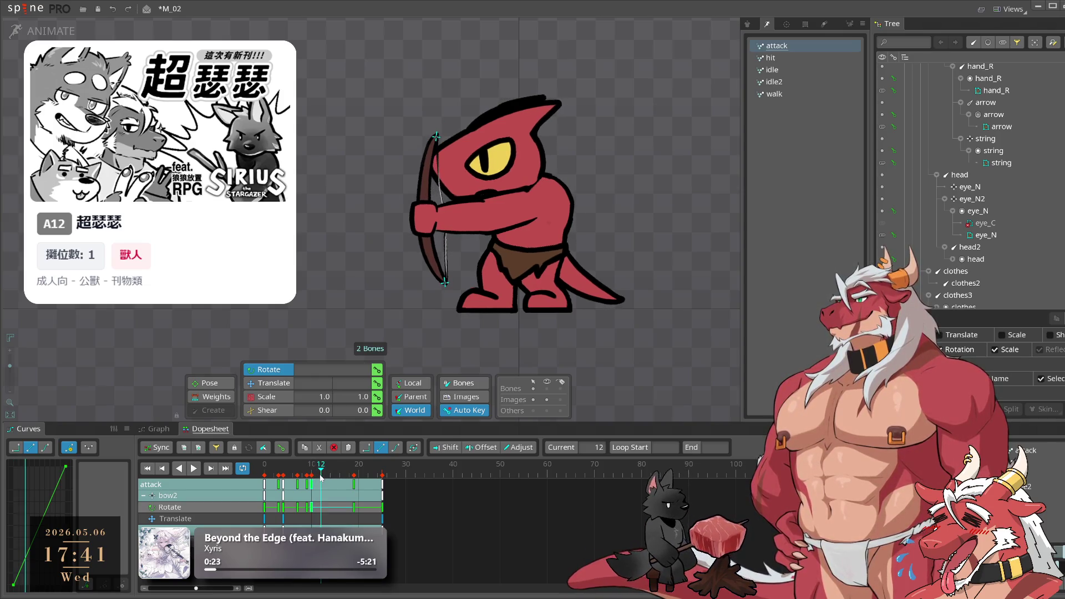
# Copy both bow tips' frame-12 keys and paste them at frame 18
pyautogui.click(447, 287)
pyautogui.click(447, 287)
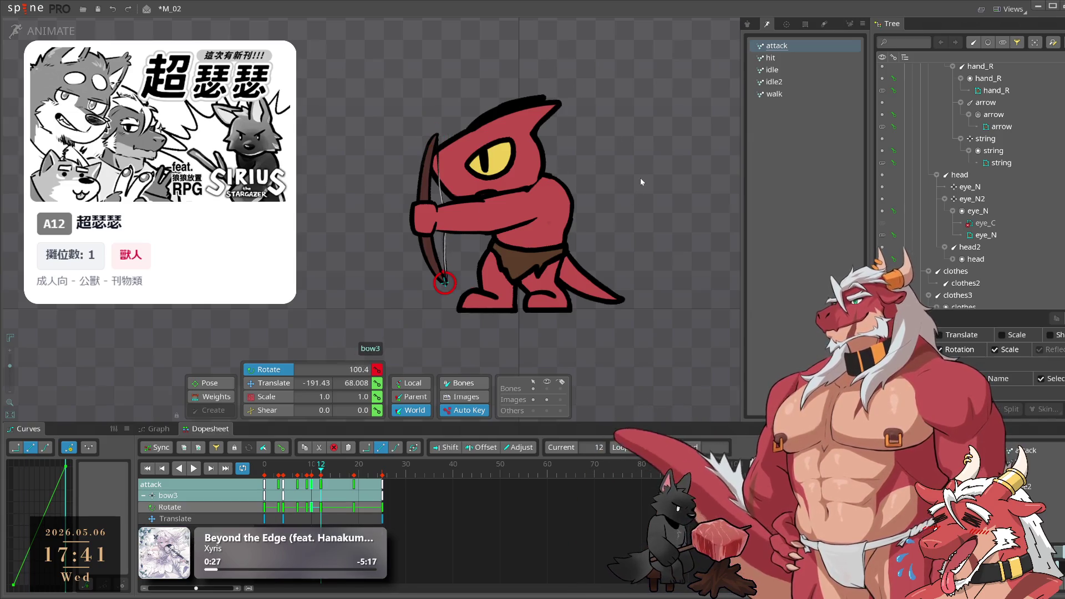
pyautogui.click(444, 218)
pyautogui.keyDown('ctrl'); pyautogui.click(444, 150); pyautogui.keyUp('ctrl')
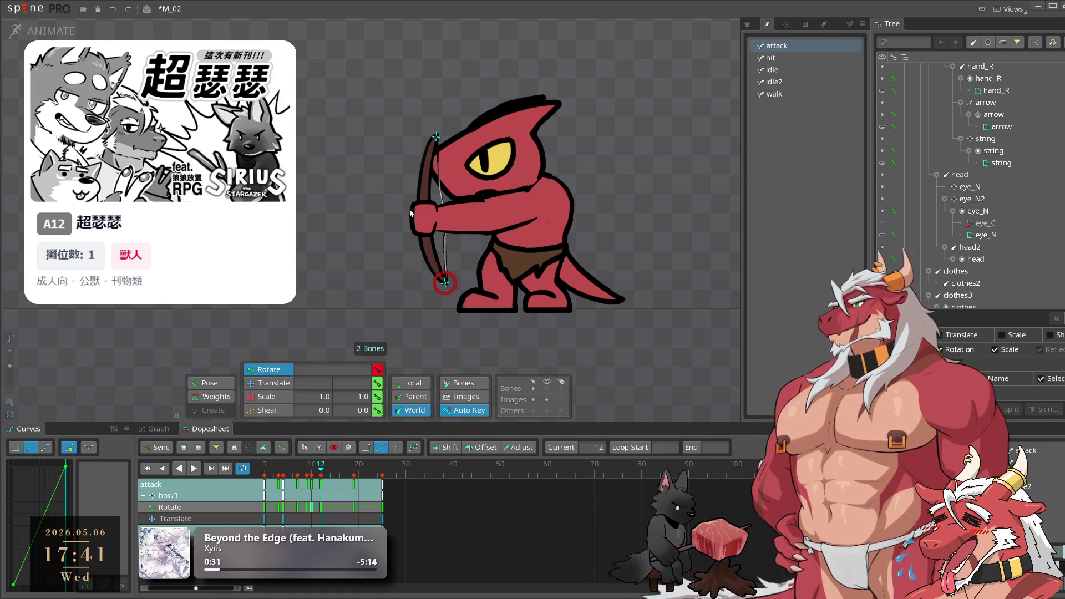
pyautogui.hotkey('ctrl', 'c')
pyautogui.moveTo(331, 478)
pyautogui.mouseDown()
pyautogui.moveTo(363, 487)
pyautogui.moveTo(373, 475)
pyautogui.mouseUp()
pyautogui.hotkey('ctrl', 'v')
pyautogui.moveTo(383, 476)
pyautogui.mouseDown()
pyautogui.moveTo(359, 475)
pyautogui.moveTo(360, 489)
pyautogui.mouseUp()
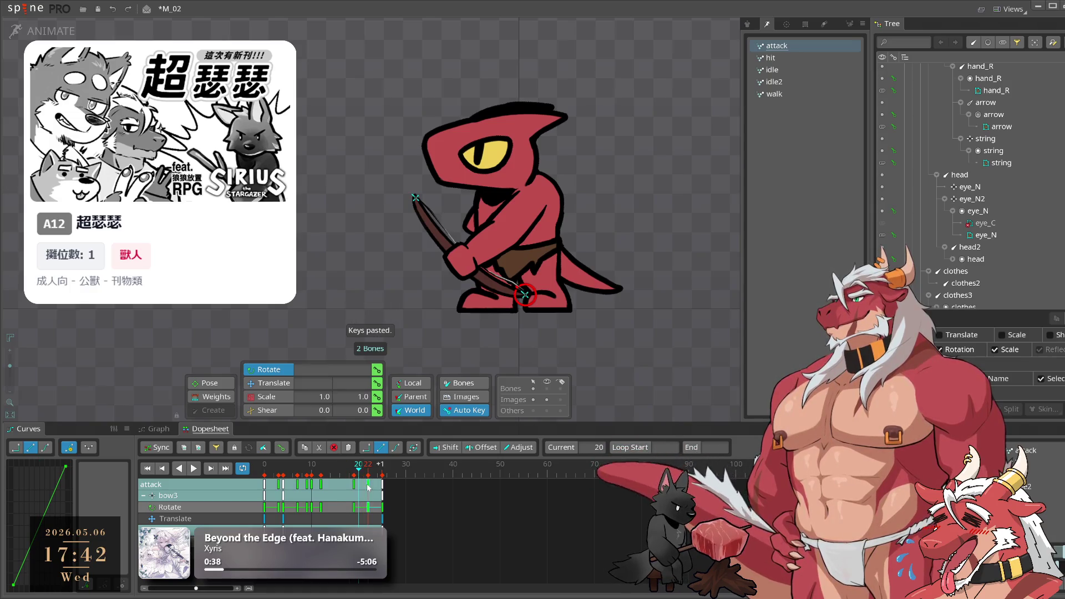
# Copy the bowstring's frame-10 key and paste it at frame 14
pyautogui.click(320, 464)
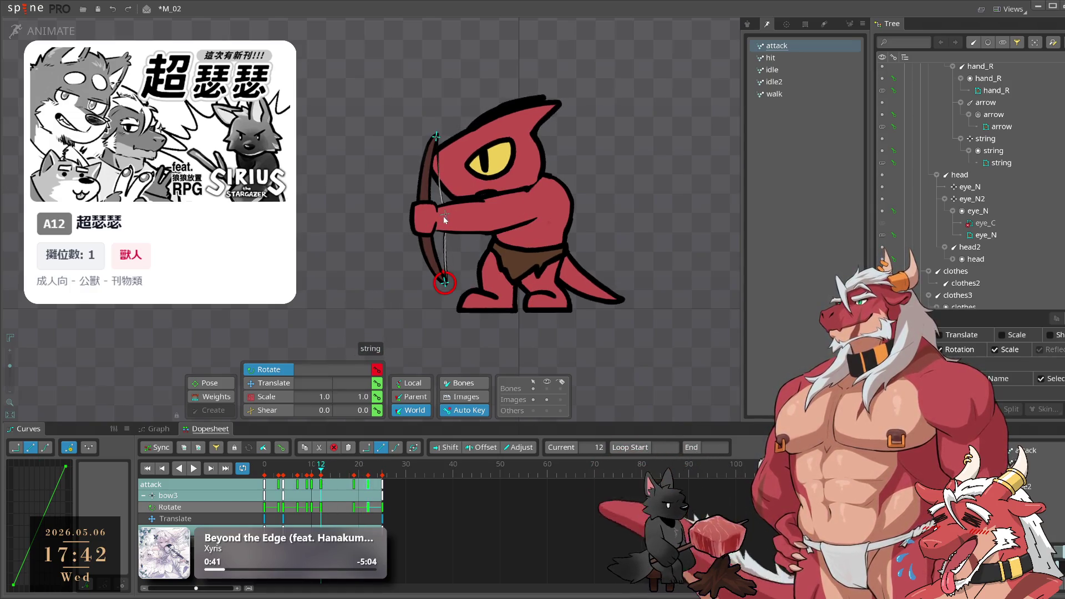
pyautogui.click(444, 217)
pyautogui.click(311, 485)
pyautogui.hotkey('ctrl', 'c')
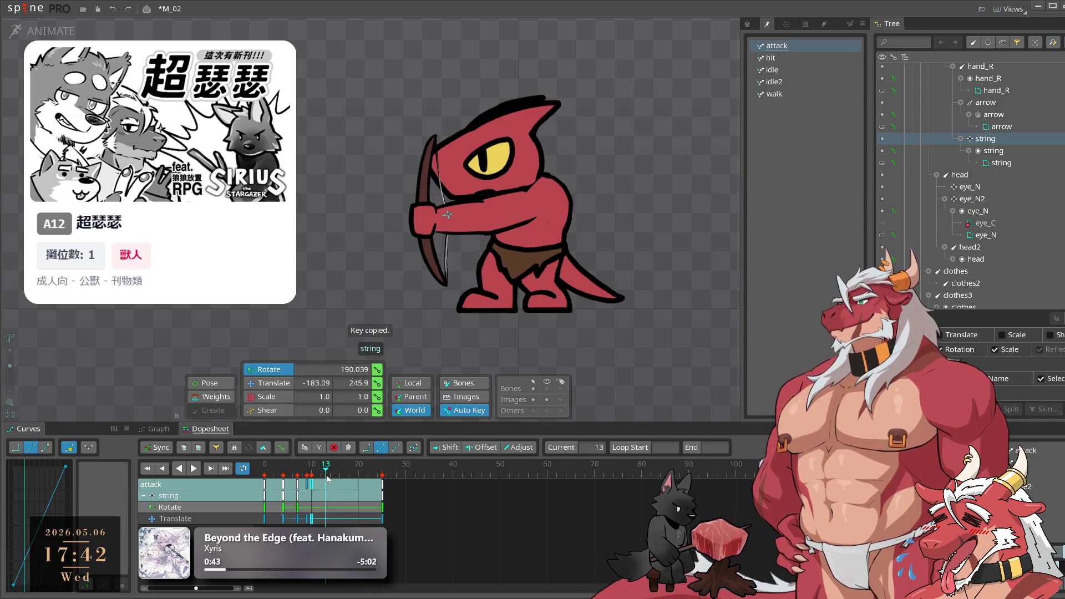
pyautogui.click(330, 476)
pyautogui.hotkey('ctrl', 'v')
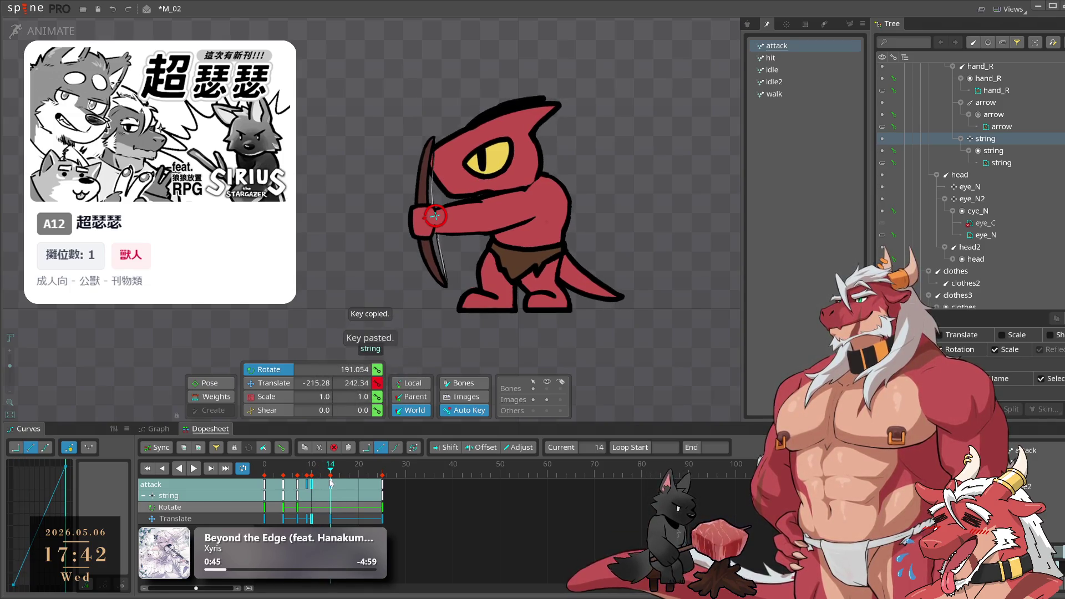
# Push the bowstring forward at frame 12 and paste the string key at frame 20
pyautogui.moveTo(337, 475); pyautogui.dragTo(320, 475)
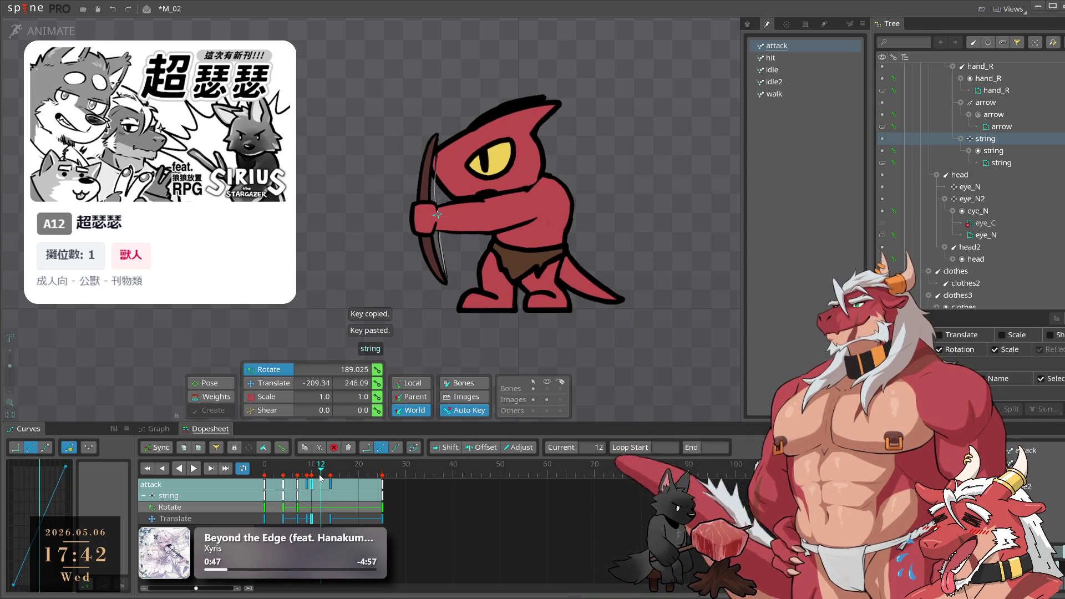
pyautogui.press('v')
pyautogui.moveTo(454, 218); pyautogui.dragTo(458, 216)
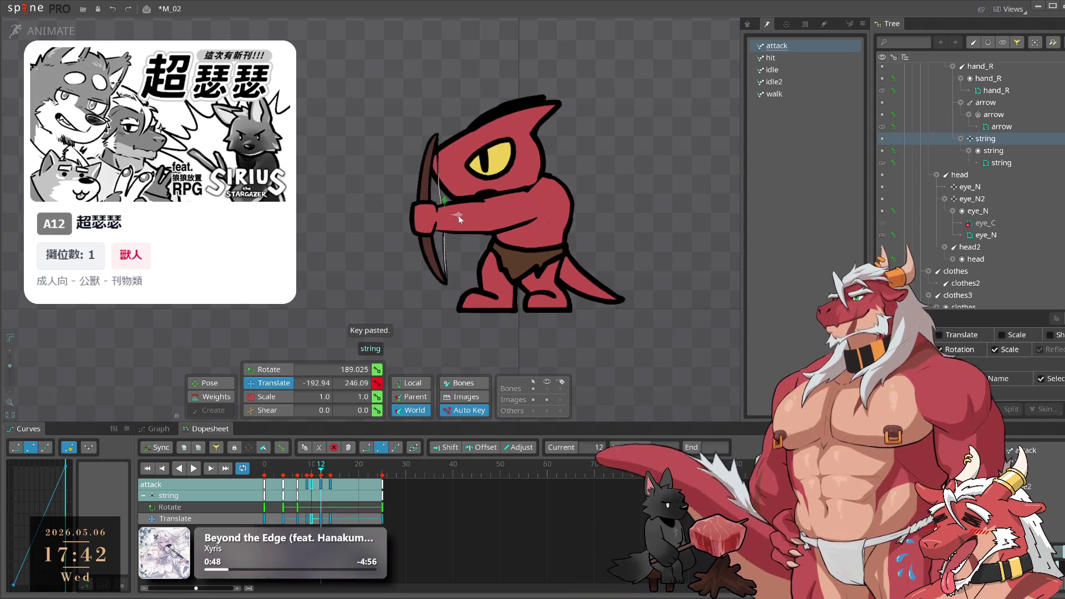
pyautogui.click(358, 475)
pyautogui.hotkey('ctrl', 'c')
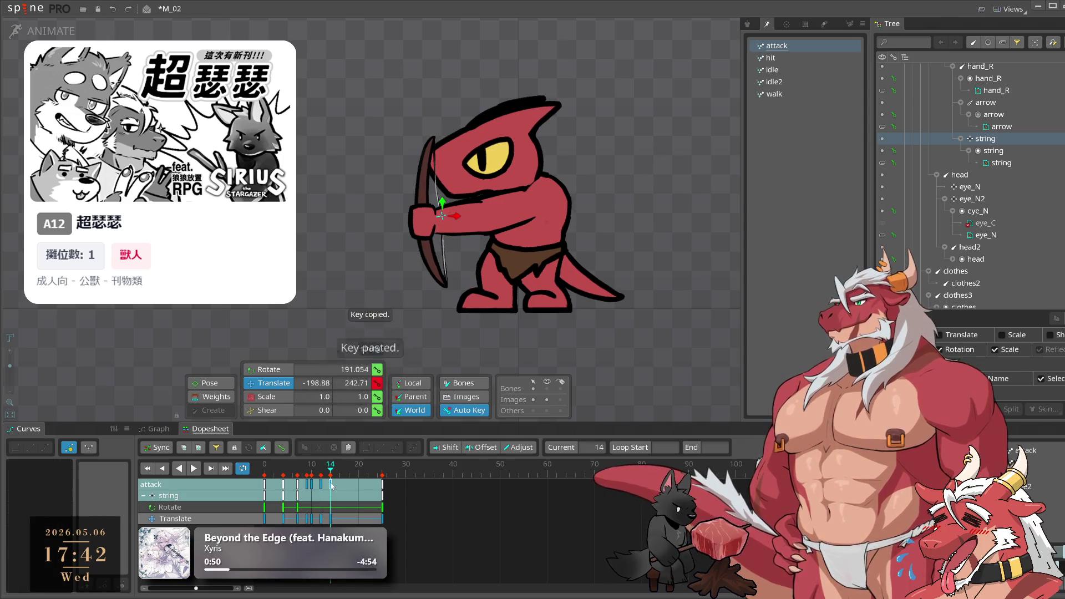
pyautogui.hotkey('ctrl', 'v')
# Play the attack from frame 10, then save the M_02 project
pyautogui.click(311, 472)
pyautogui.press('space')
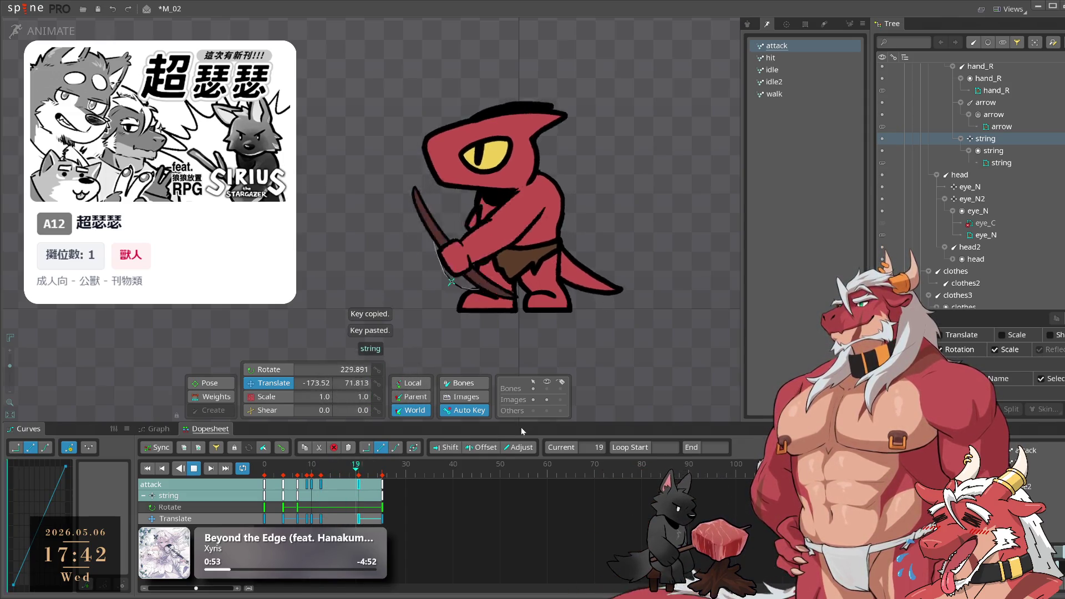
pyautogui.click(680, 343)
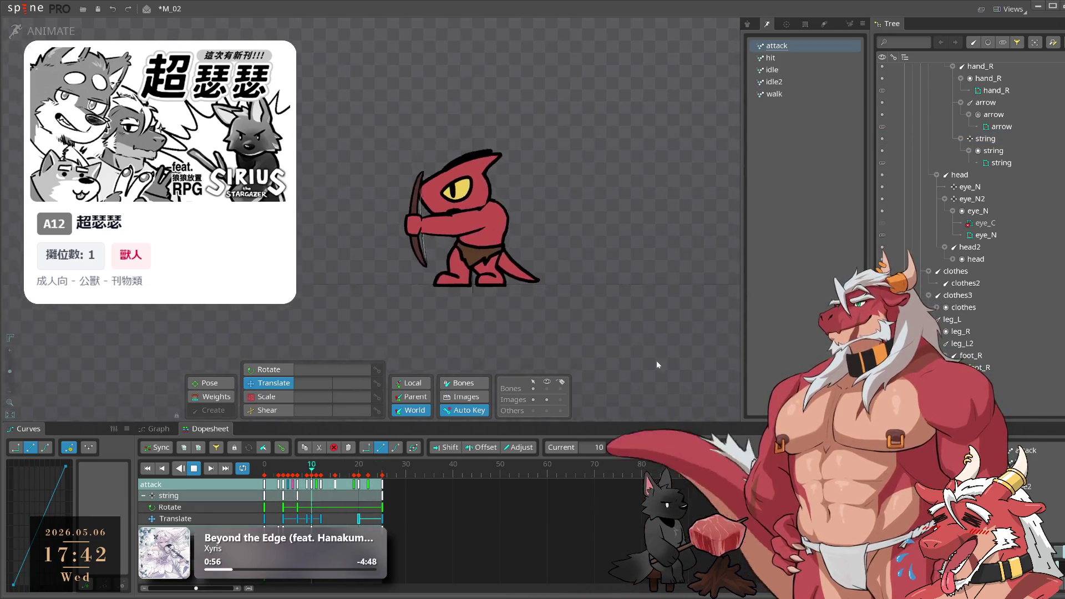
pyautogui.scroll(2, 643, 368)
pyautogui.hotkey('ctrl', 's')
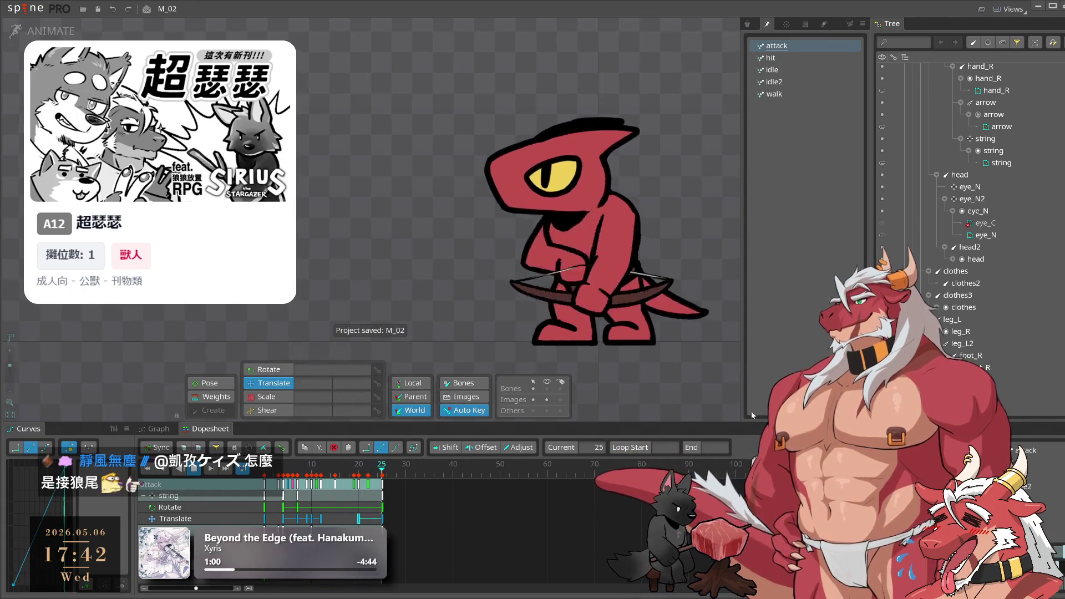